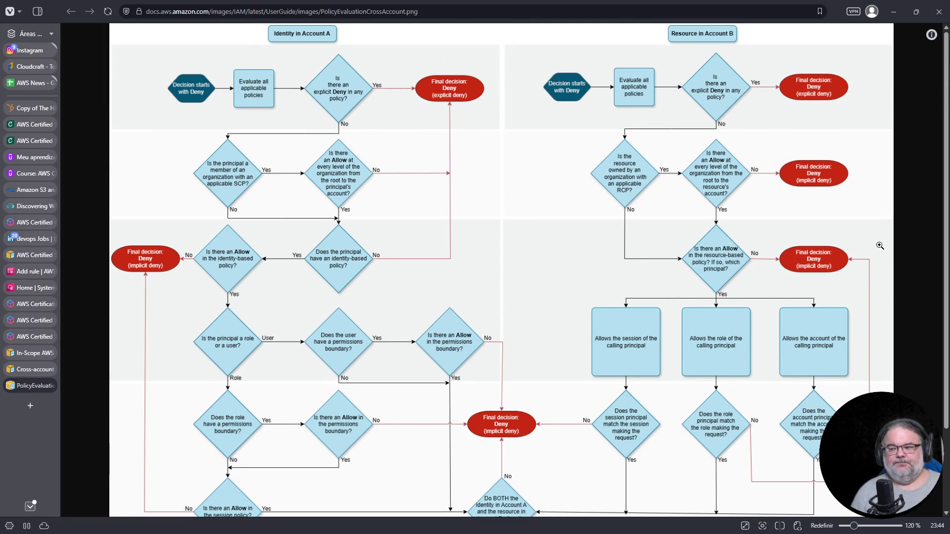
Step: Scroll through the PolicyEvaluationCrossAccount flowchart and enlarge it to full size
{"action": "scroll", "coordinate": [883, 246], "scroll_direction": "down", "scroll_amount": 3}
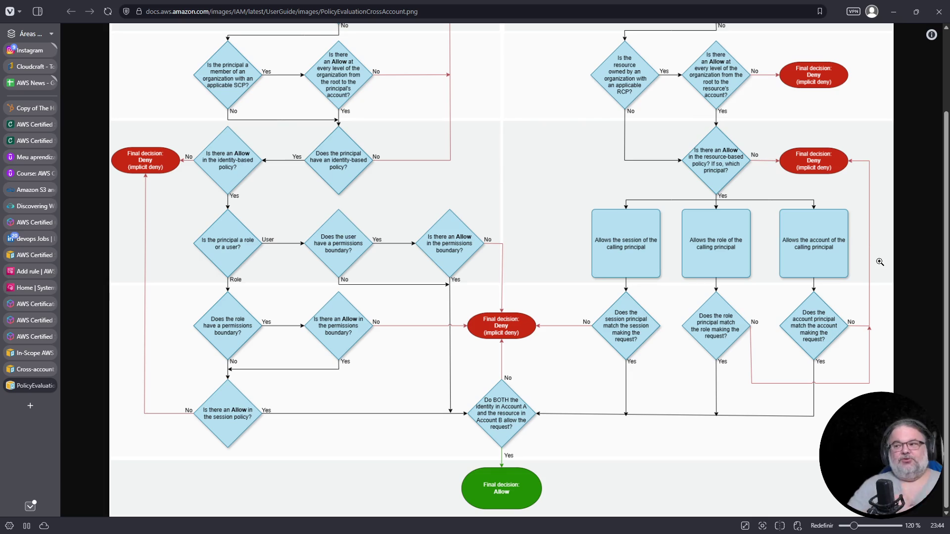
{"action": "scroll", "coordinate": [748, 224], "scroll_direction": "up", "scroll_amount": 3}
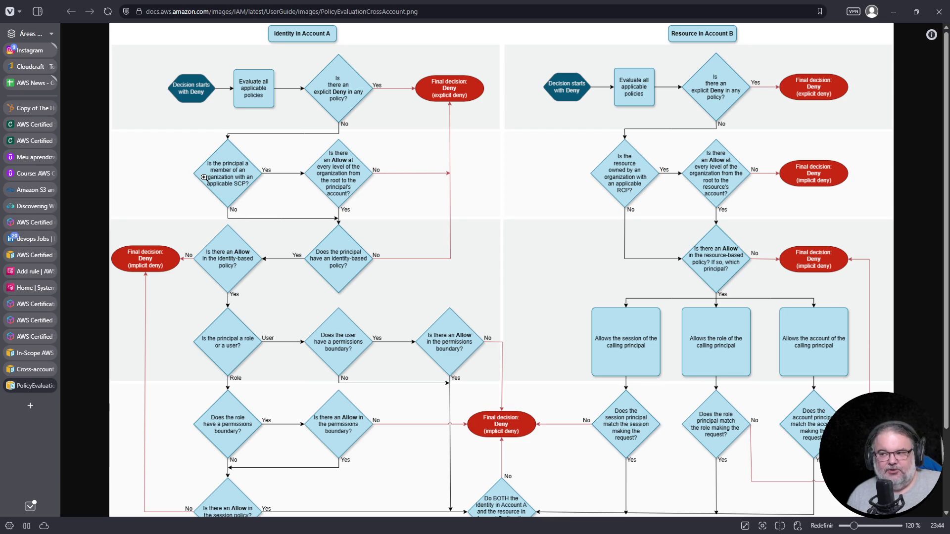
{"action": "scroll", "coordinate": [204, 177], "scroll_direction": "down", "scroll_amount": 3}
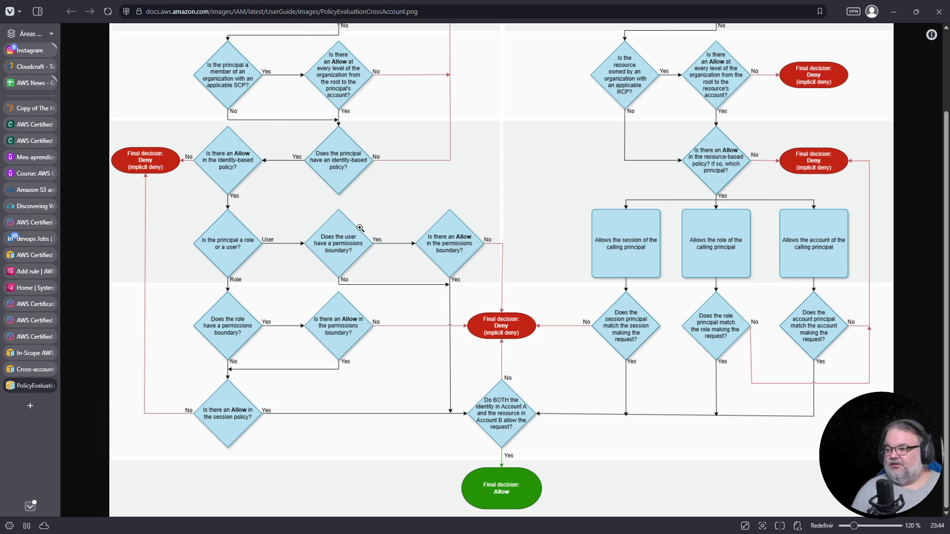
{"action": "scroll", "coordinate": [360, 228], "scroll_direction": "up", "scroll_amount": 2}
{"action": "scroll", "coordinate": [270, 302], "scroll_direction": "down", "scroll_amount": 2}
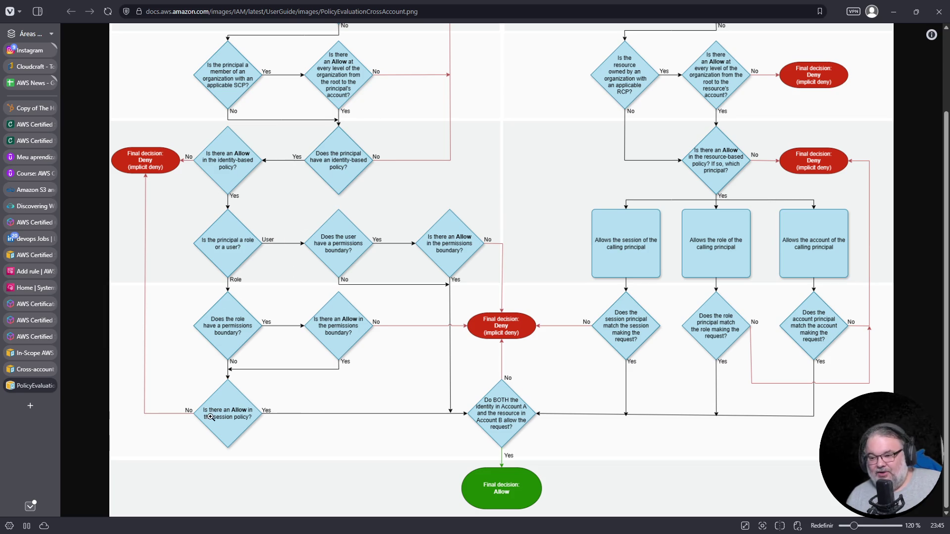
{"action": "left_click", "coordinate": [226, 420]}
{"action": "scroll", "coordinate": [242, 428], "scroll_direction": "down", "scroll_amount": 2}
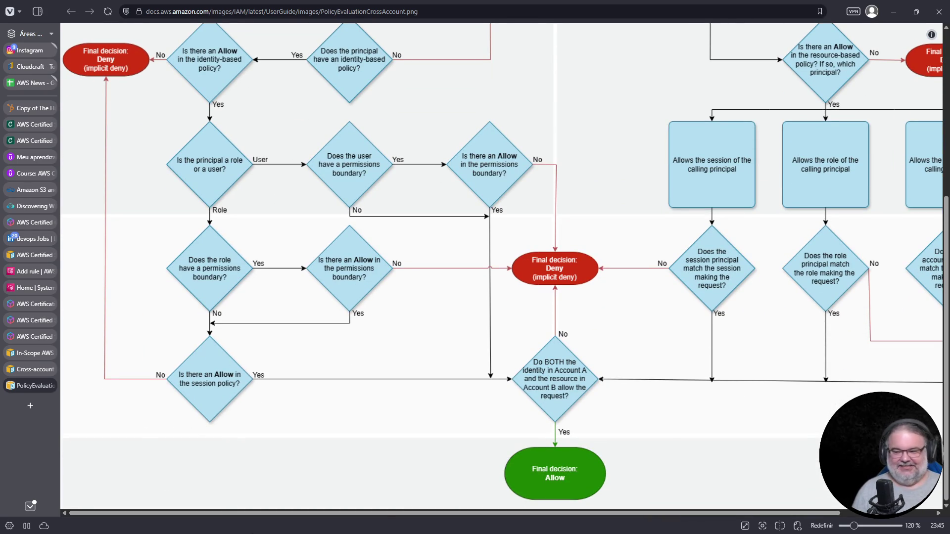
Step: Pan across the enlarged flowchart, then start a new tab on the start page
{"action": "mouse_move", "coordinate": [386, 513]}
{"action": "left_mouse_down"}
{"action": "mouse_move", "coordinate": [423, 512]}
{"action": "mouse_move", "coordinate": [328, 514]}
{"action": "left_mouse_up"}
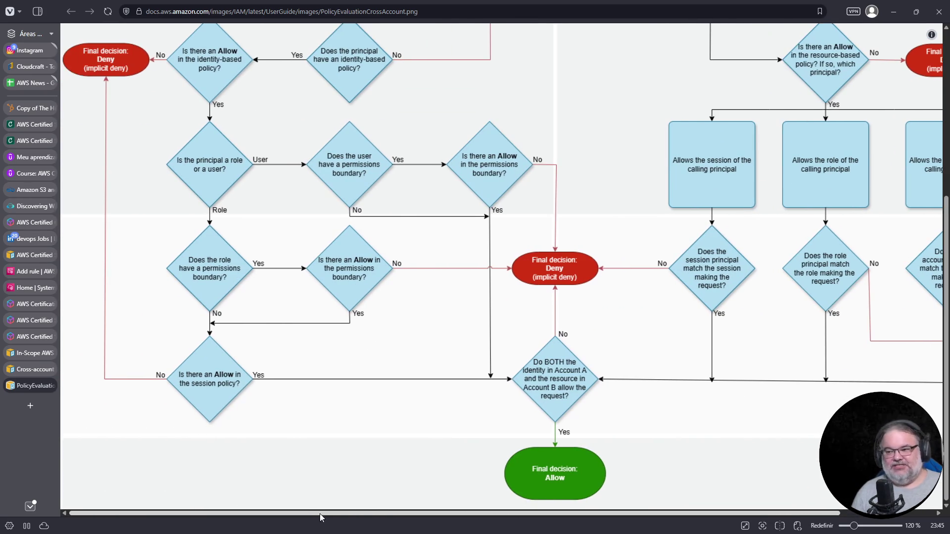
{"action": "left_click_drag", "start_coordinate": [414, 514], "coordinate": [540, 514]}
{"action": "scroll", "coordinate": [597, 448], "scroll_direction": "up", "scroll_amount": 5}
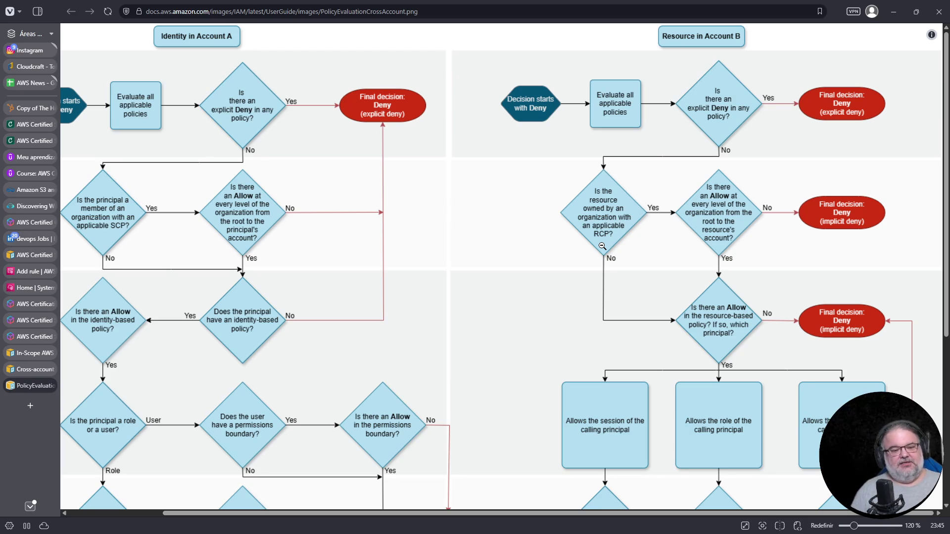
{"action": "left_click", "coordinate": [29, 406]}
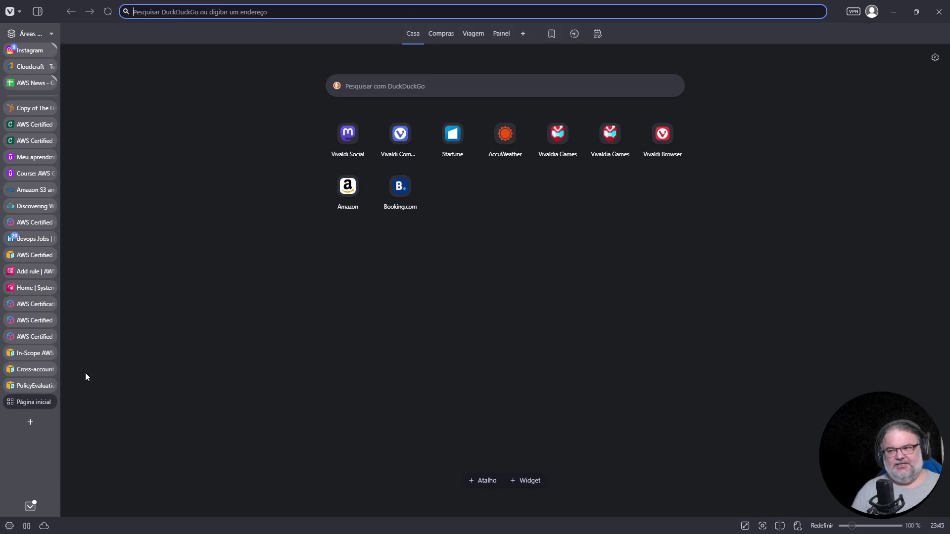
Step: Google 'ANNOUNCEMENT RCP AWS' and go to the AWS What's New post on resource control policies
{"action": "type", "text": "GH ANNOU"}
{"action": "type", "text": "NCEMENT"}
{"action": "key", "text": "Home"}
{"action": "key", "text": "Right"}
{"action": "key", "text": "Right"}
{"action": "key", "text": "BackSpace"}
{"action": "key", "text": "End"}
{"action": "type", "text": "RCP"}
{"action": "key", "text": "Return"}
{"action": "left_click", "coordinate": [313, 48]}
{"action": "type", "text": "AWS"}
{"action": "key", "text": "Return"}
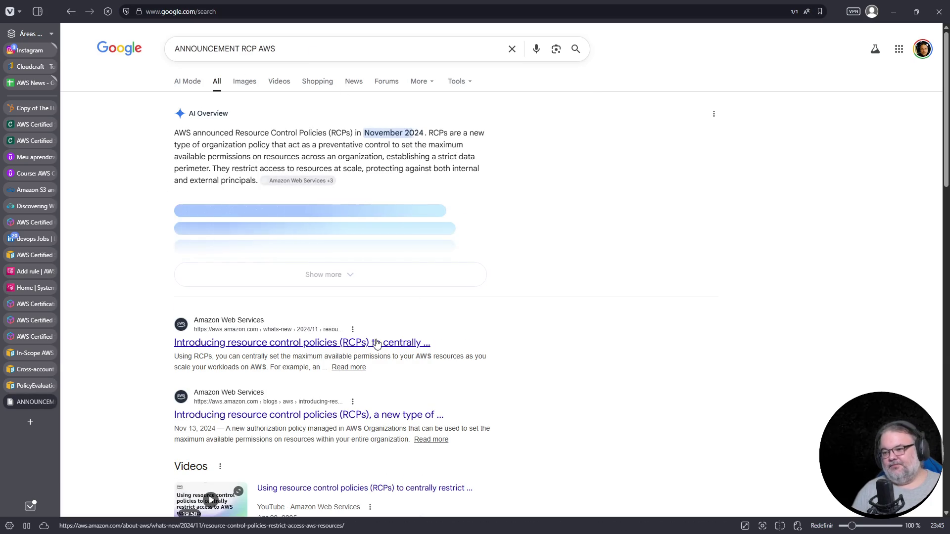
{"action": "left_click", "coordinate": [339, 343]}
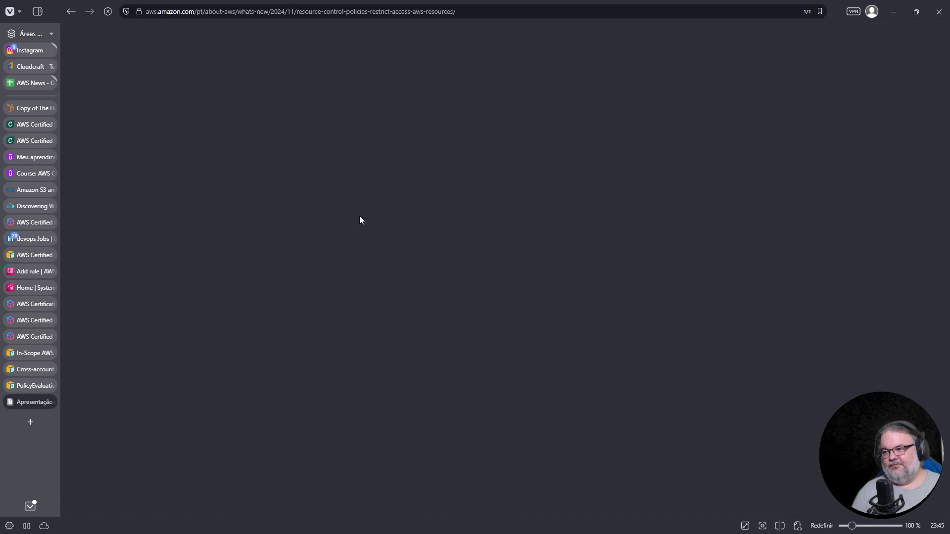
{"action": "key", "text": "ctrl+plus"}
{"action": "key", "text": "ctrl+plus"}
{"action": "key", "text": "ctrl+plus"}
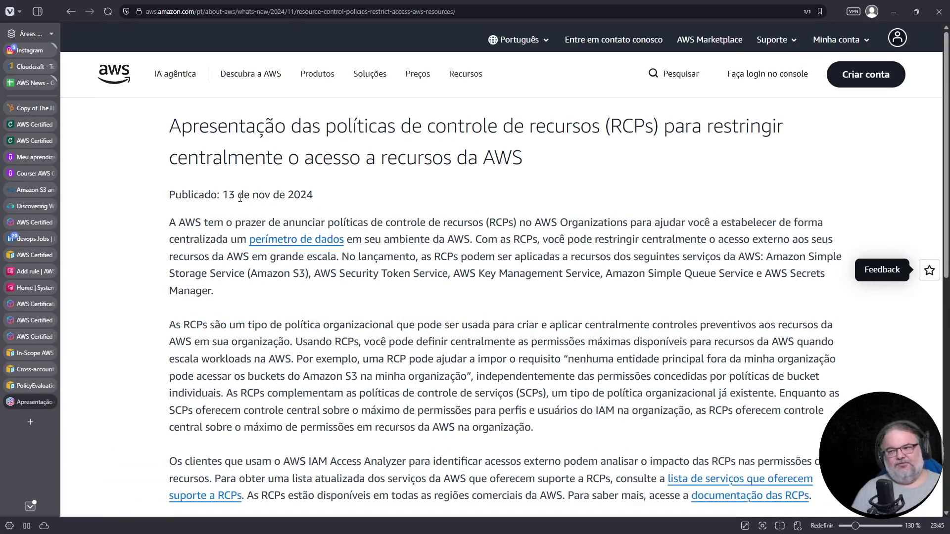
{"action": "left_click_drag", "start_coordinate": [229, 198], "coordinate": [339, 199]}
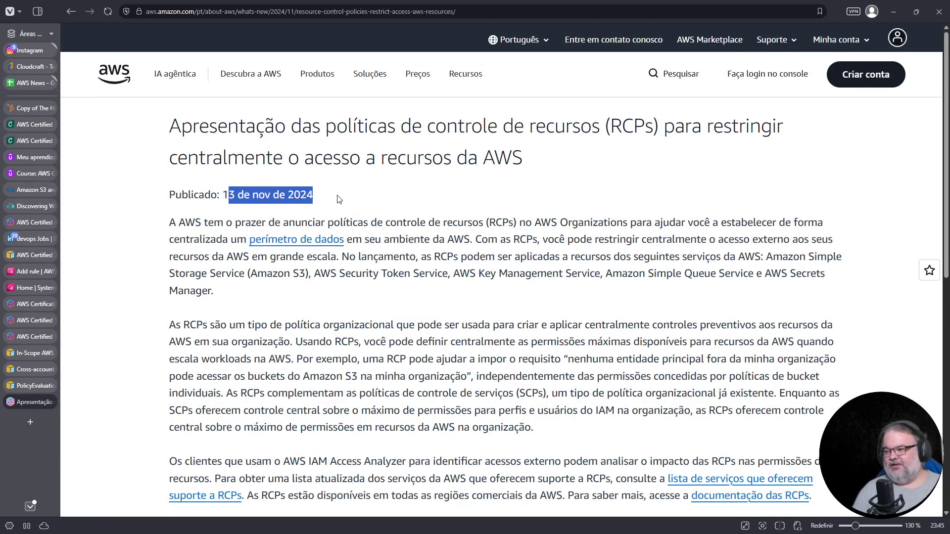
{"action": "key", "text": "ctrl+minus"}
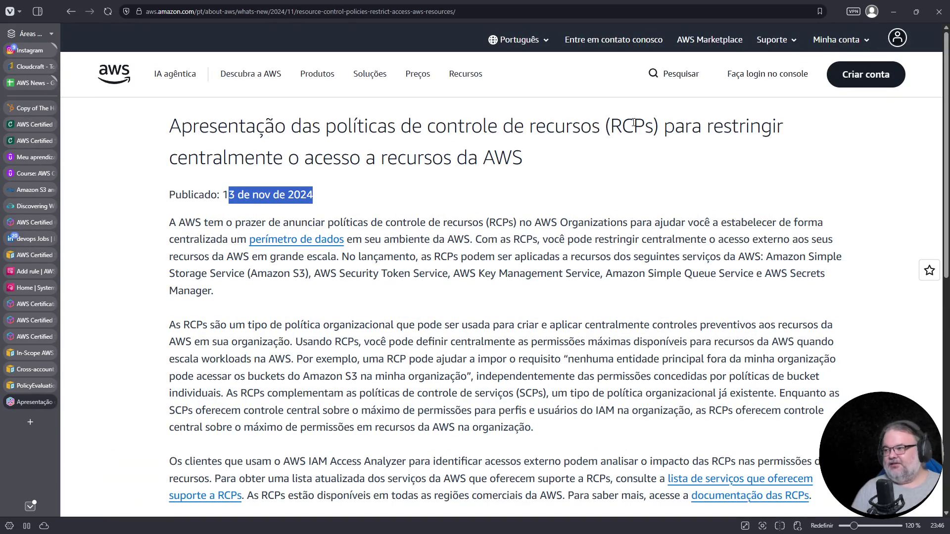
{"action": "left_click_drag", "start_coordinate": [609, 127], "coordinate": [642, 129]}
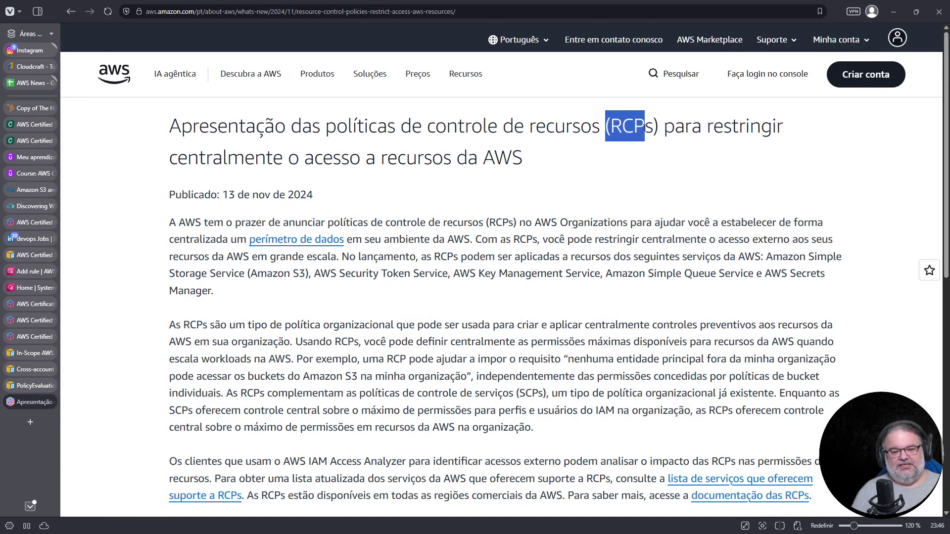
{"action": "double_click", "coordinate": [625, 132]}
{"action": "left_click", "coordinate": [626, 133]}
{"action": "double_click", "coordinate": [630, 133]}
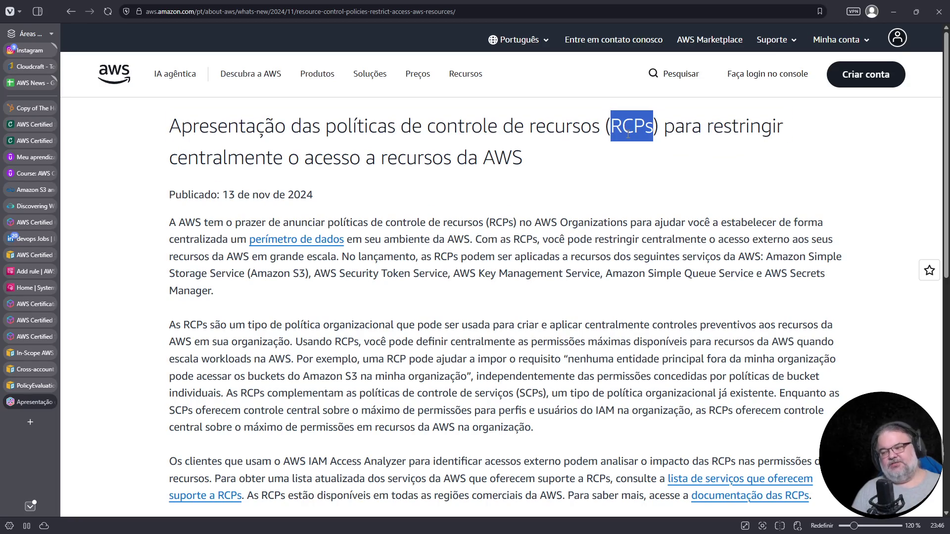
{"action": "scroll", "coordinate": [612, 225], "scroll_direction": "down", "scroll_amount": 5}
{"action": "scroll", "coordinate": [612, 233], "scroll_direction": "up", "scroll_amount": 4}
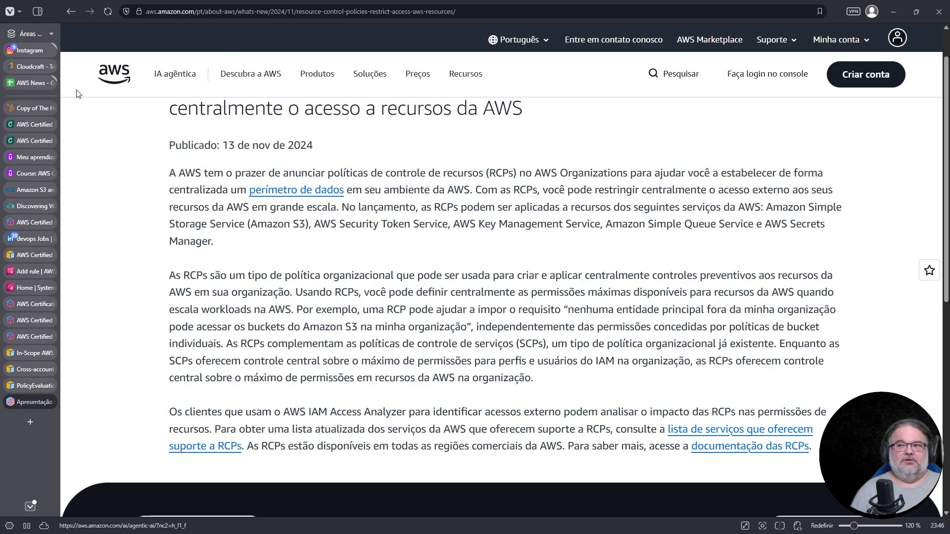
{"action": "left_click", "coordinate": [71, 11]}
Step: Replace the Google query with 'AWS IAM DENY SERVICES CONDITIONS' and run it
{"action": "left_click", "coordinate": [201, 62]}
{"action": "key", "text": "ctrl+a"}
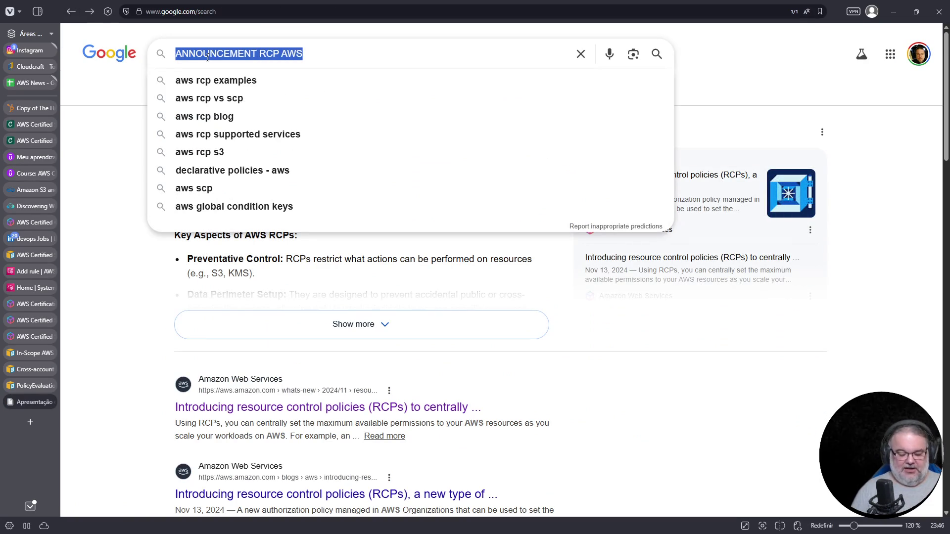
{"action": "type", "text": "AWS IAM DENY "}
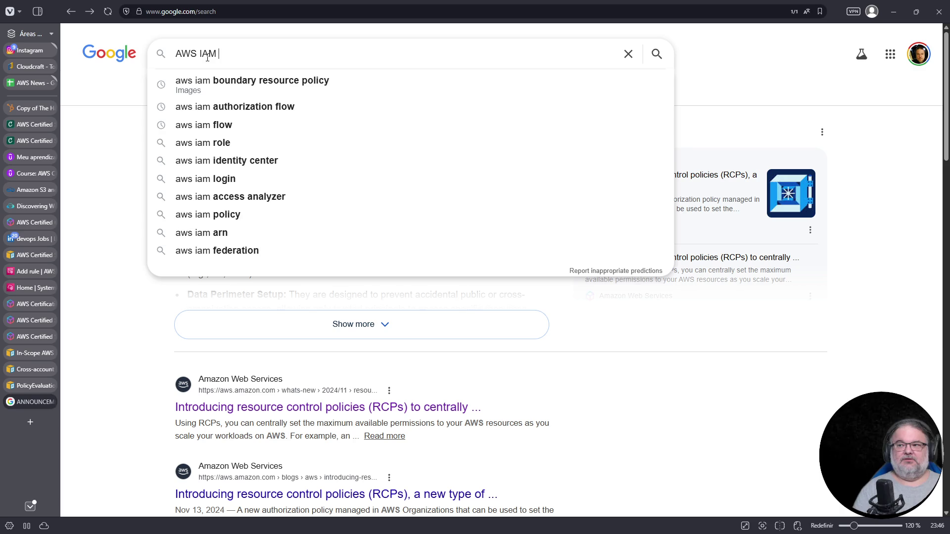
{"action": "type", "text": "SERVICES CONDITIONS"}
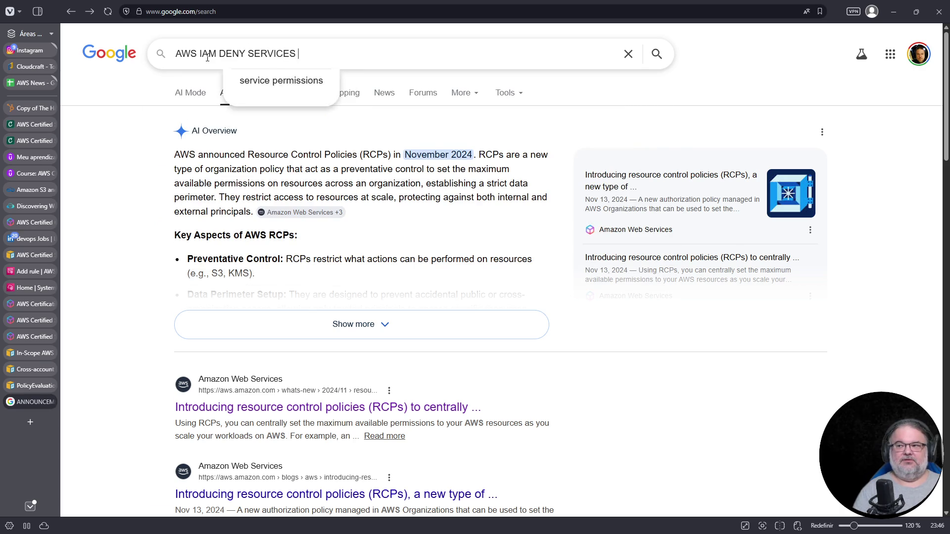
{"action": "key", "text": "Return"}
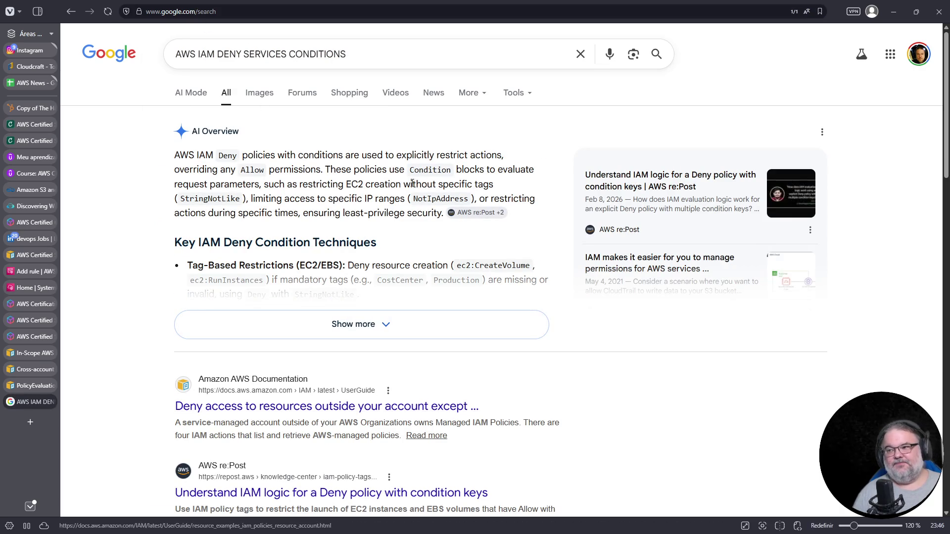
Step: Read the AI Overview on Deny and StringNotLike, then go to the AWS docs result
{"action": "double_click", "coordinate": [224, 153]}
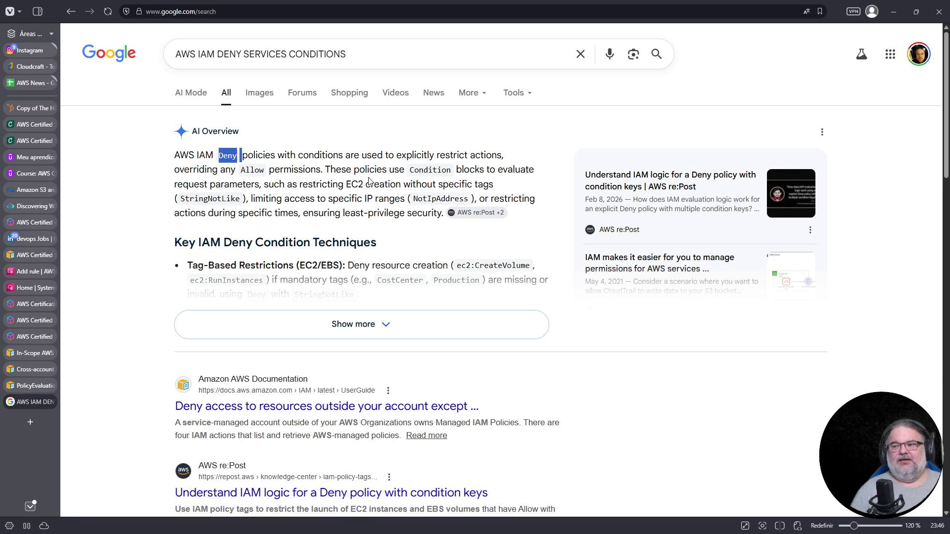
{"action": "double_click", "coordinate": [201, 197]}
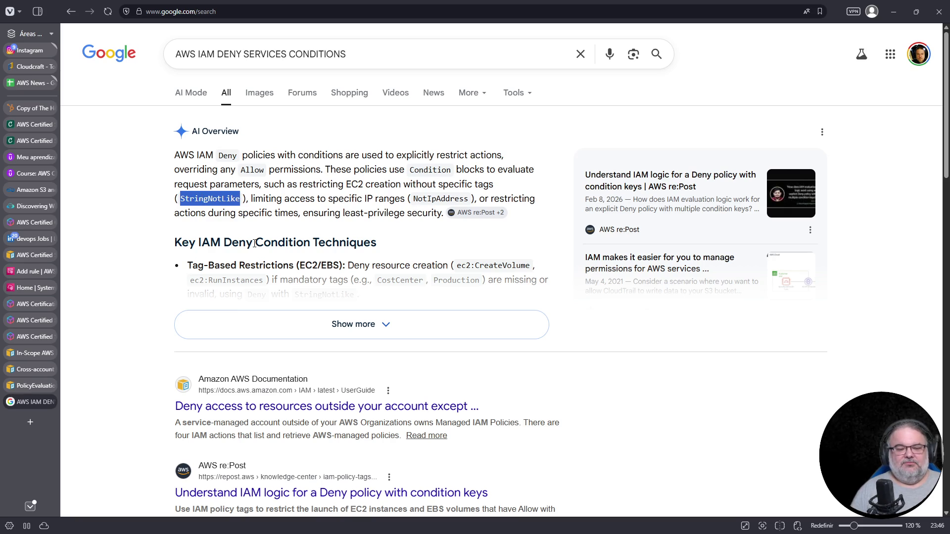
{"action": "left_click", "coordinate": [445, 225]}
{"action": "left_click", "coordinate": [368, 329]}
{"action": "scroll", "coordinate": [371, 341], "scroll_direction": "down", "scroll_amount": 3}
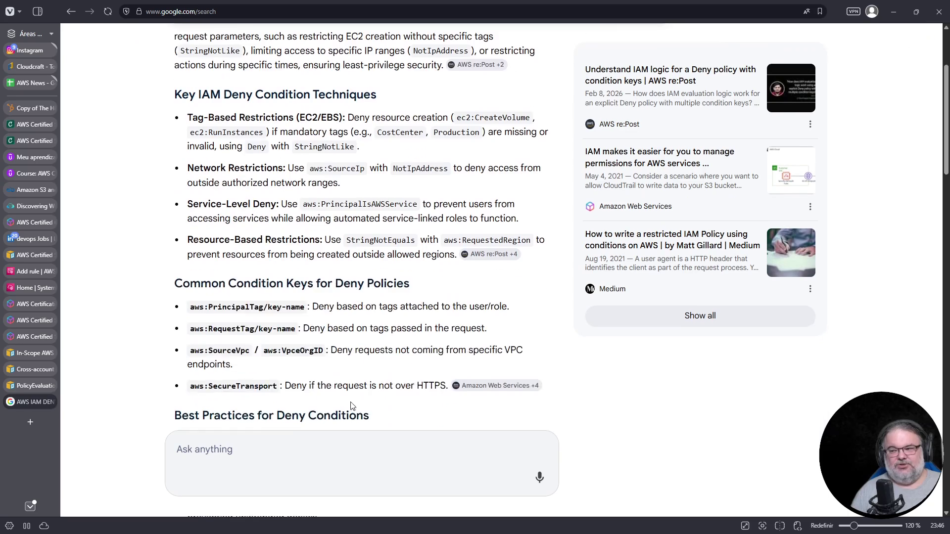
{"action": "scroll", "coordinate": [356, 364], "scroll_direction": "down", "scroll_amount": 6}
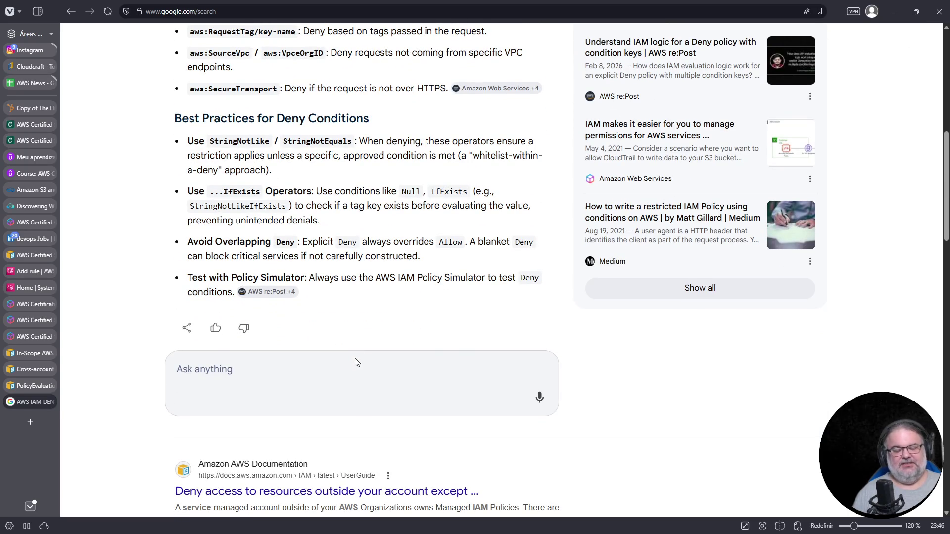
{"action": "scroll", "coordinate": [357, 362], "scroll_direction": "down", "scroll_amount": 7}
{"action": "left_click", "coordinate": [349, 145]}
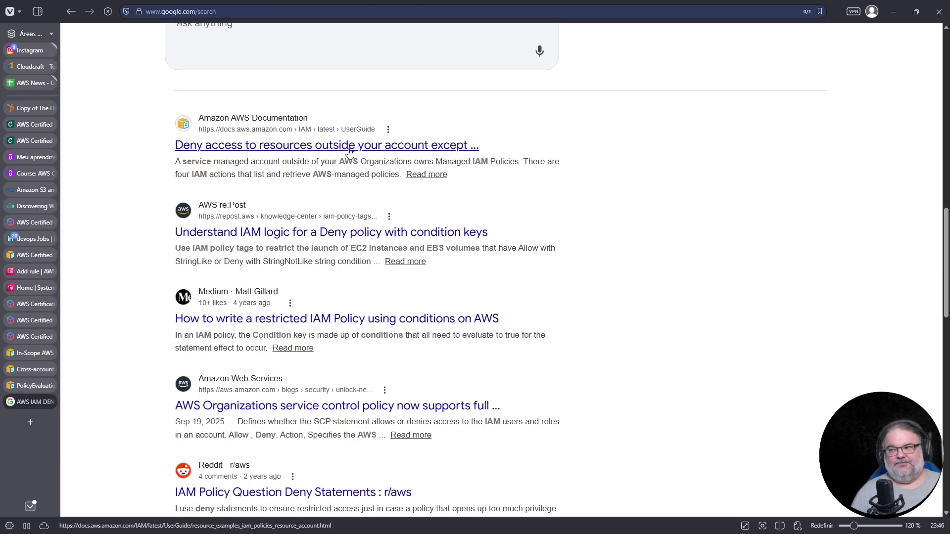
Step: Zoom in on the example policy page and highlight its title
{"action": "scroll", "coordinate": [432, 365], "scroll_direction": "down", "scroll_amount": 5}
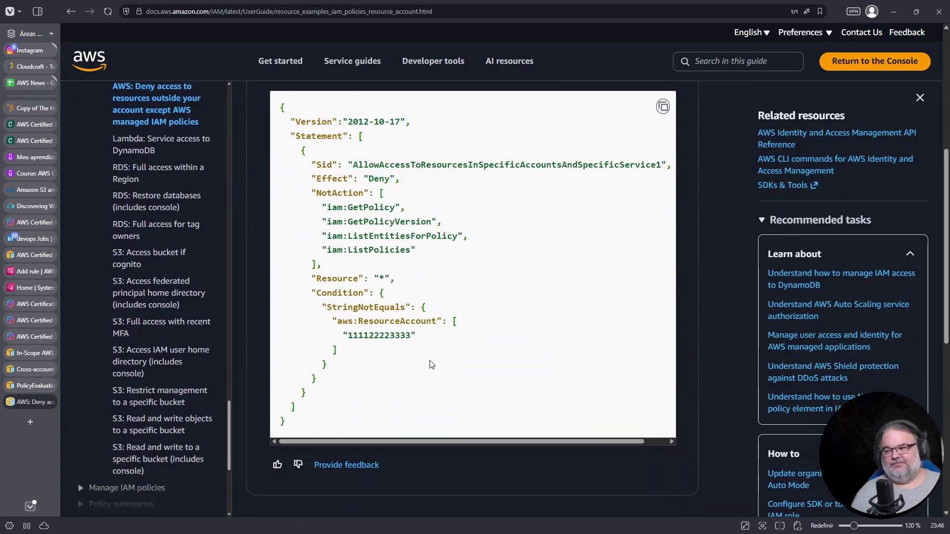
{"action": "scroll", "coordinate": [419, 346], "scroll_direction": "up", "scroll_amount": 1}
{"action": "scroll", "coordinate": [420, 346], "scroll_direction": "down", "scroll_amount": 1}
{"action": "key", "text": "ctrl+plus"}
{"action": "key", "text": "ctrl+plus"}
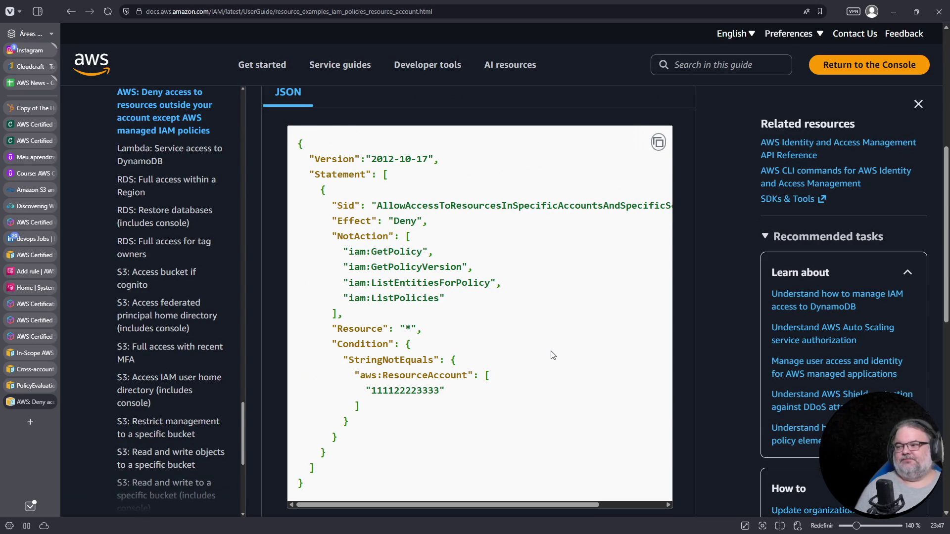
{"action": "scroll", "coordinate": [566, 309], "scroll_direction": "up", "scroll_amount": 5}
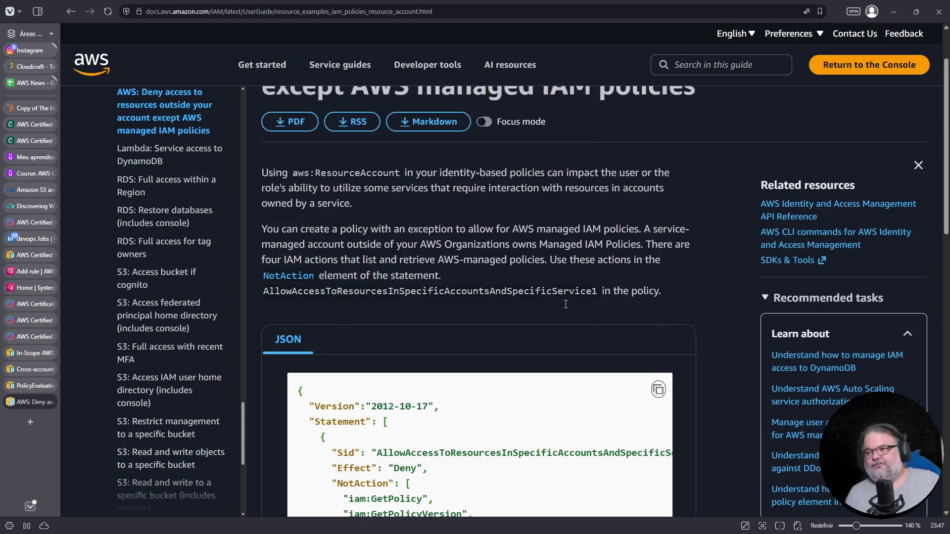
{"action": "scroll", "coordinate": [566, 303], "scroll_direction": "up", "scroll_amount": 1}
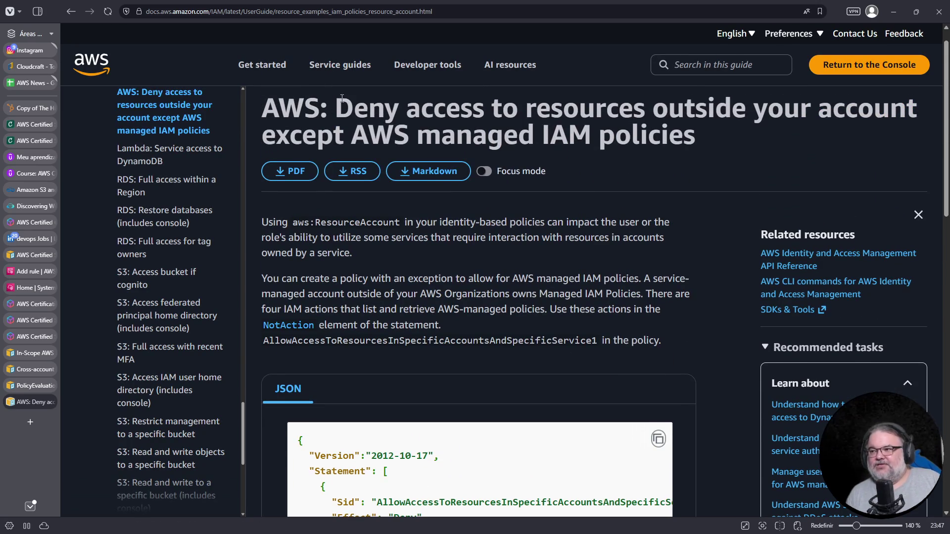
{"action": "left_click_drag", "start_coordinate": [343, 112], "coordinate": [744, 95]}
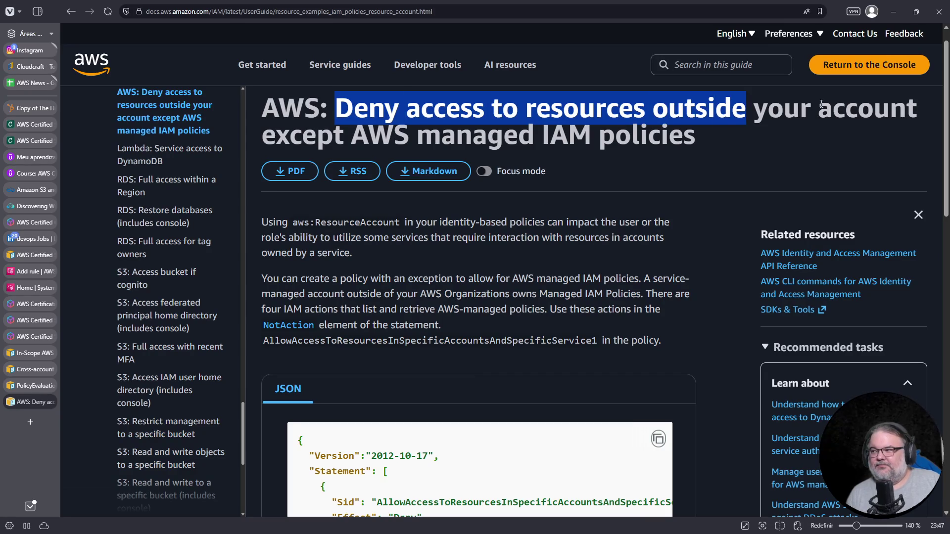
{"action": "left_click", "coordinate": [790, 118]}
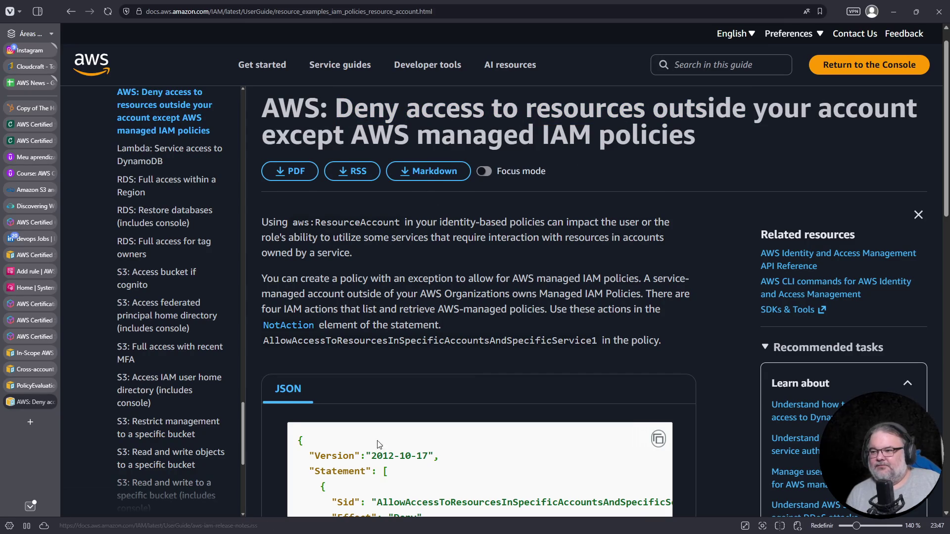
Step: Highlight the four NotAction IAM actions, the StringNotEquals condition and the Deny effect
{"action": "scroll", "coordinate": [411, 448], "scroll_direction": "down", "scroll_amount": 2}
{"action": "left_click_drag", "start_coordinate": [480, 364], "coordinate": [309, 299]}
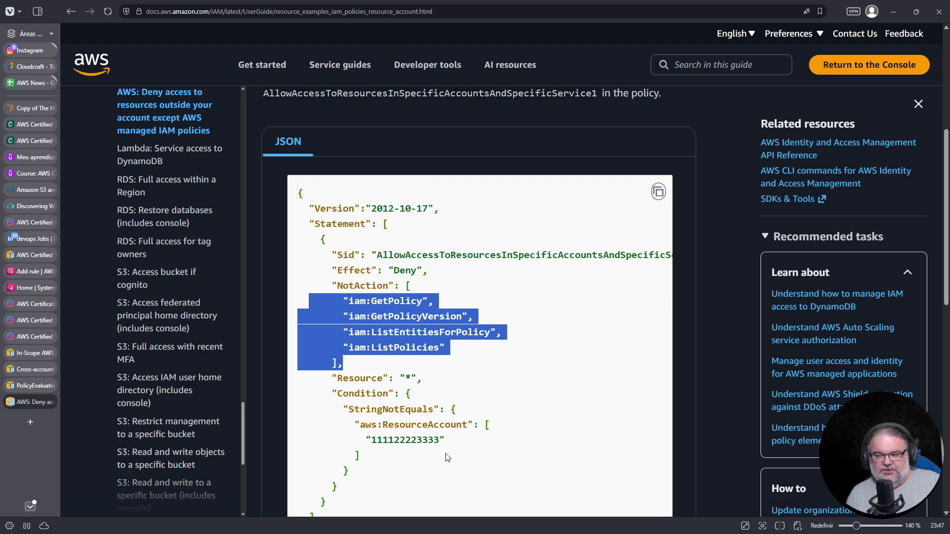
{"action": "left_click_drag", "start_coordinate": [451, 459], "coordinate": [318, 413]}
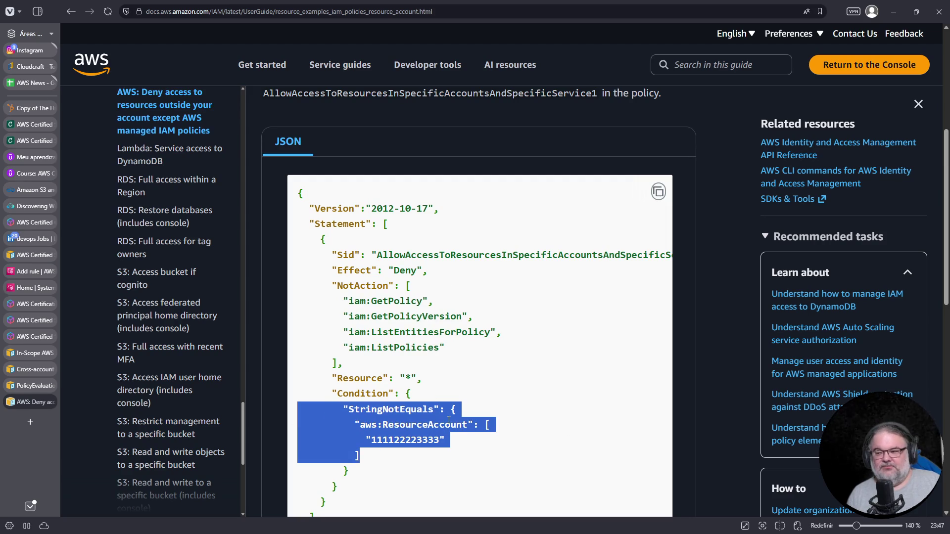
{"action": "double_click", "coordinate": [391, 409]}
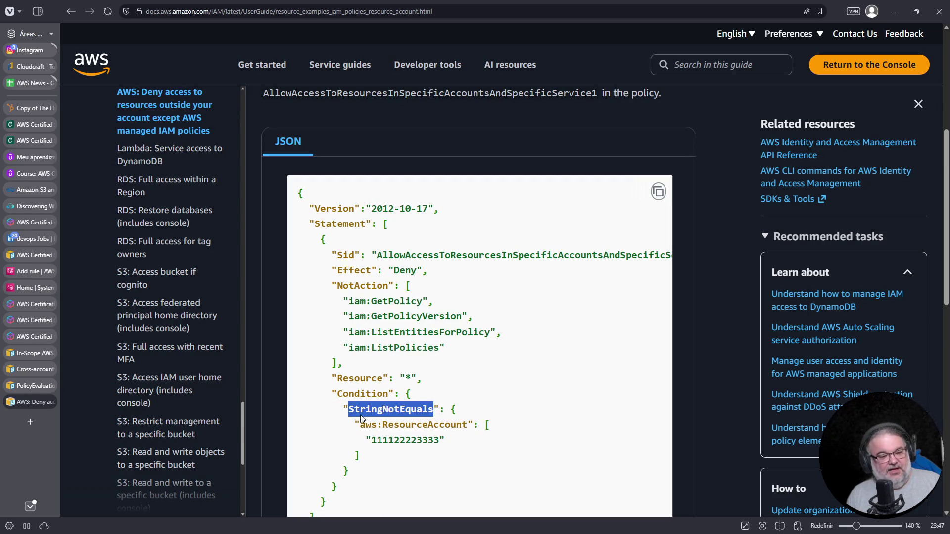
{"action": "scroll", "coordinate": [405, 335], "scroll_direction": "down", "scroll_amount": 2}
{"action": "double_click", "coordinate": [405, 172]}
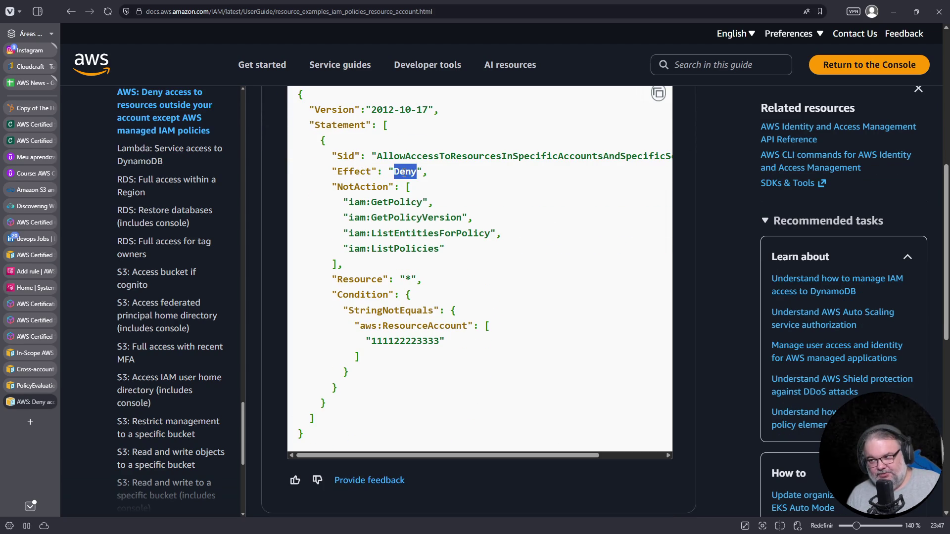
{"action": "left_click_drag", "start_coordinate": [384, 310], "coordinate": [381, 324]}
{"action": "left_click", "coordinate": [381, 316]}
{"action": "double_click", "coordinate": [382, 310]}
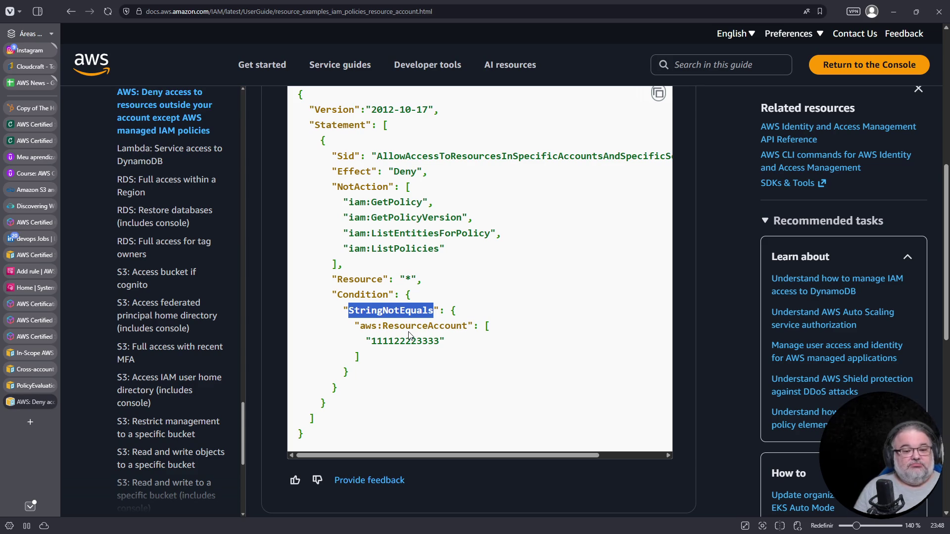
{"action": "scroll", "coordinate": [312, 251], "scroll_direction": "up", "scroll_amount": 3}
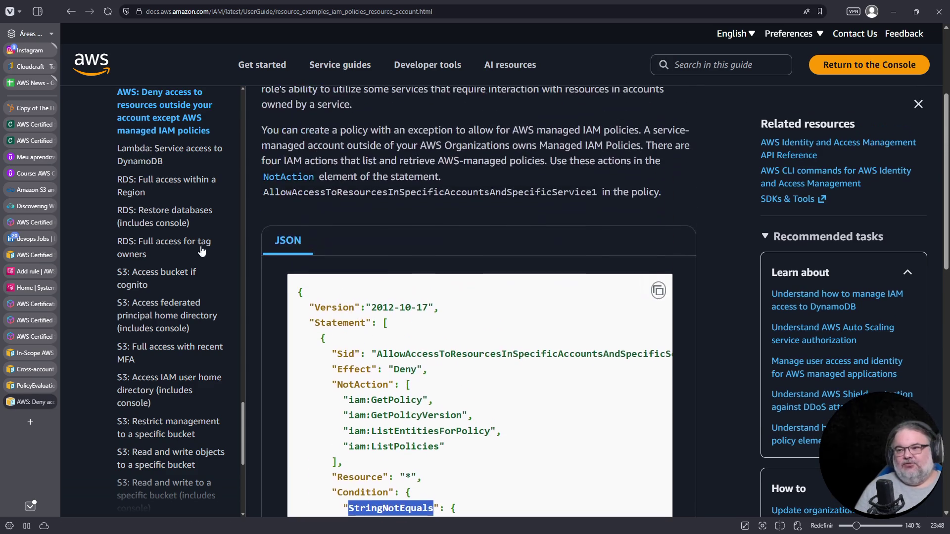
{"action": "scroll", "coordinate": [161, 277], "scroll_direction": "up", "scroll_amount": 10}
{"action": "scroll", "coordinate": [186, 302], "scroll_direction": "up", "scroll_amount": 15}
{"action": "scroll", "coordinate": [186, 293], "scroll_direction": "up", "scroll_amount": 1}
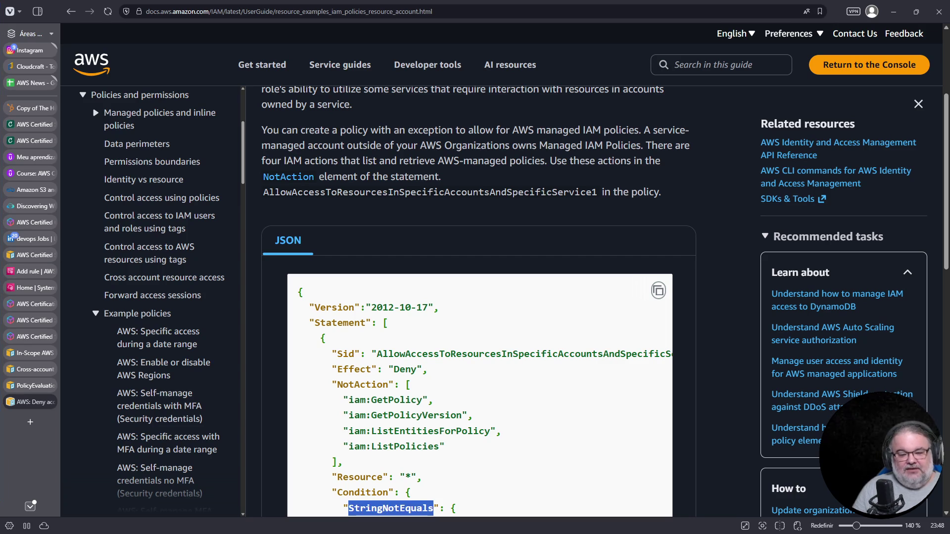
{"action": "scroll", "coordinate": [188, 392], "scroll_direction": "down", "scroll_amount": 3}
{"action": "scroll", "coordinate": [188, 392], "scroll_direction": "down", "scroll_amount": 5}
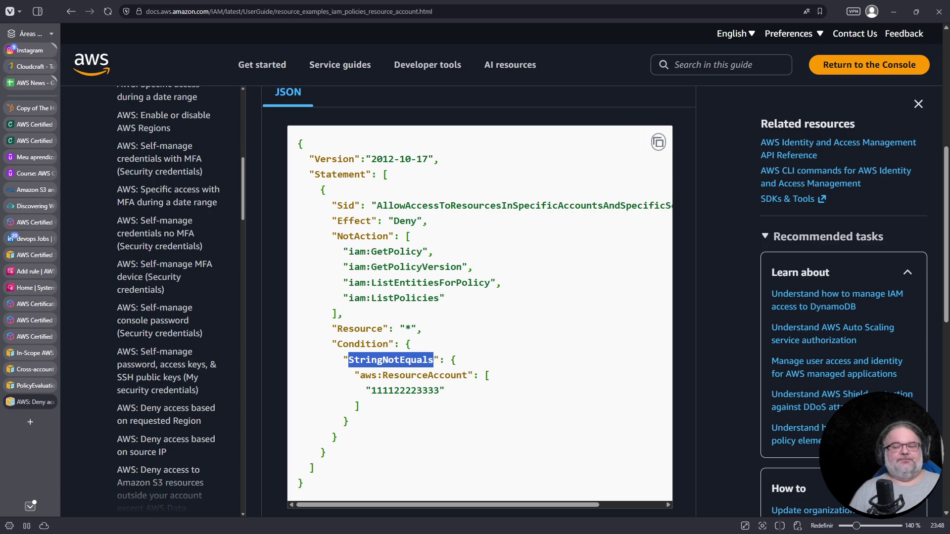
{"action": "double_click", "coordinate": [423, 388]}
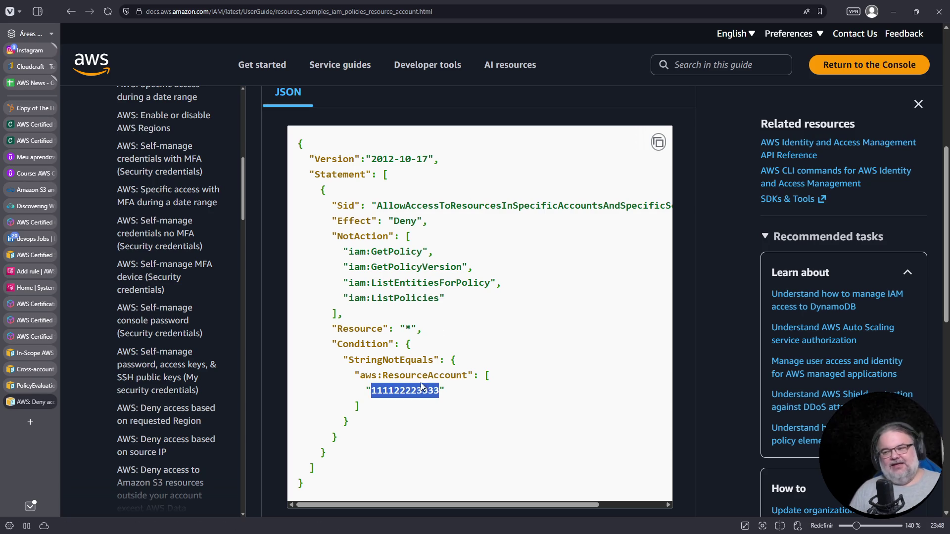
{"action": "double_click", "coordinate": [418, 377]}
{"action": "mouse_move", "coordinate": [314, 489]}
{"action": "left_mouse_down"}
{"action": "mouse_move", "coordinate": [317, 363]}
{"action": "mouse_move", "coordinate": [285, 146]}
{"action": "left_mouse_up"}
{"action": "left_click", "coordinate": [360, 391]}
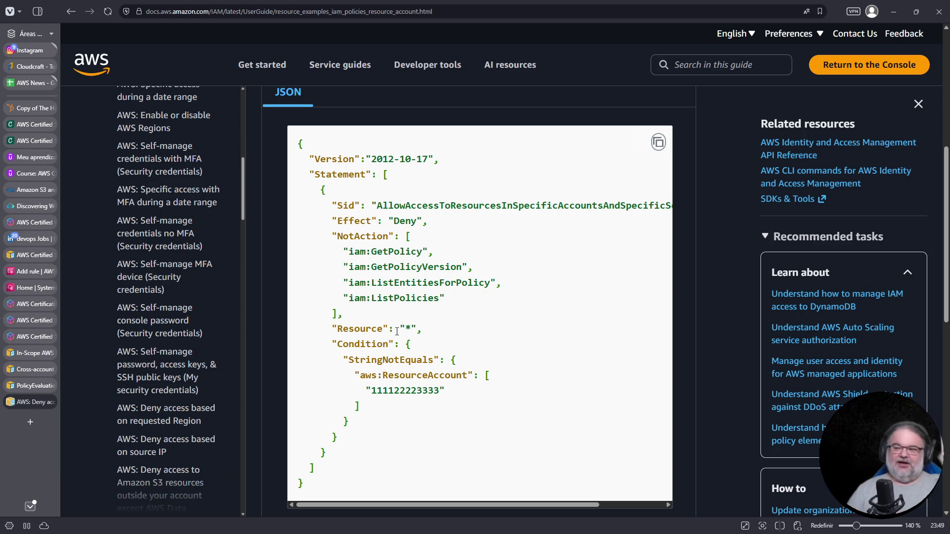
{"action": "mouse_move", "coordinate": [297, 144]}
{"action": "left_mouse_down"}
{"action": "mouse_move", "coordinate": [360, 470]}
{"action": "mouse_move", "coordinate": [365, 449]}
{"action": "left_mouse_up"}
{"action": "scroll", "coordinate": [337, 288], "scroll_direction": "down", "scroll_amount": 5}
{"action": "scroll", "coordinate": [348, 304], "scroll_direction": "up", "scroll_amount": 5}
{"action": "left_click", "coordinate": [408, 269]}
{"action": "double_click", "coordinate": [405, 221]}
{"action": "scroll", "coordinate": [387, 375], "scroll_direction": "down", "scroll_amount": 6}
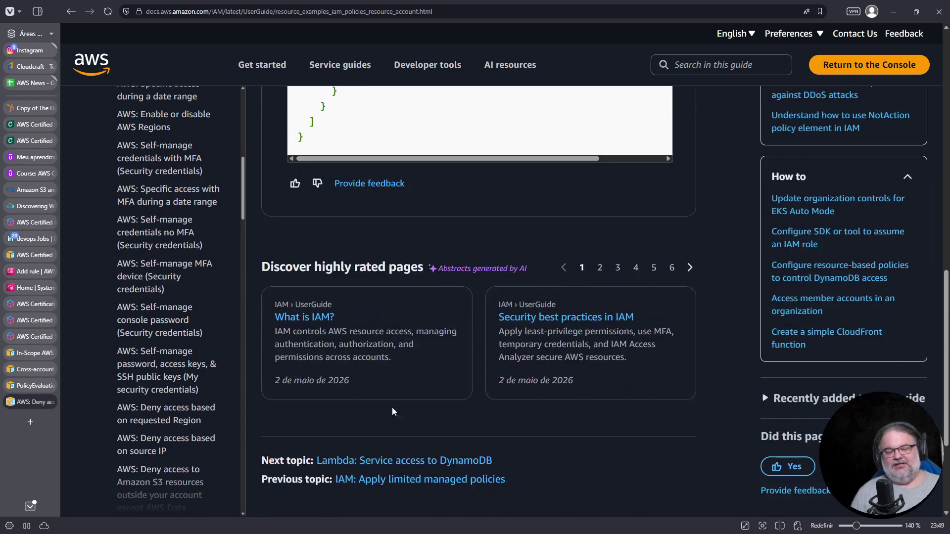
{"action": "scroll", "coordinate": [407, 378], "scroll_direction": "up", "scroll_amount": 6}
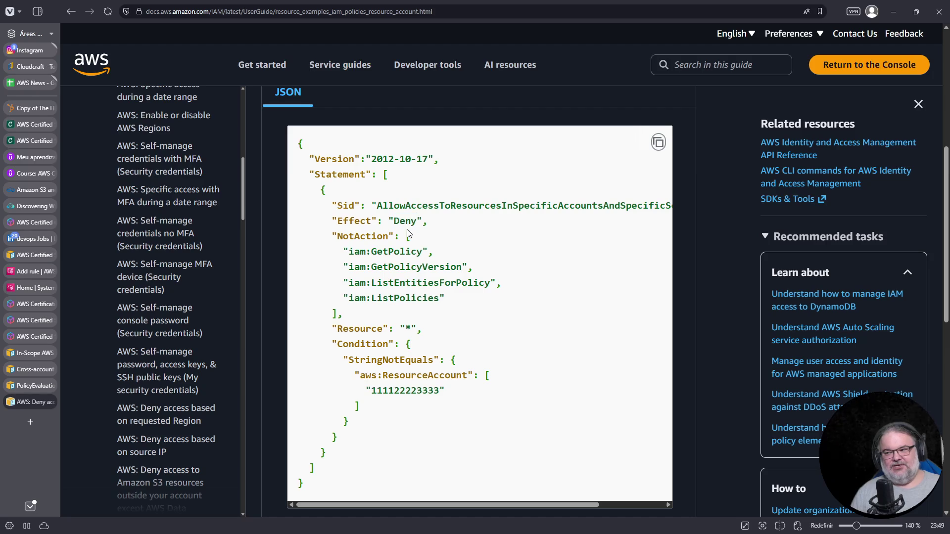
{"action": "double_click", "coordinate": [388, 360]}
{"action": "scroll", "coordinate": [386, 349], "scroll_direction": "down", "scroll_amount": 6}
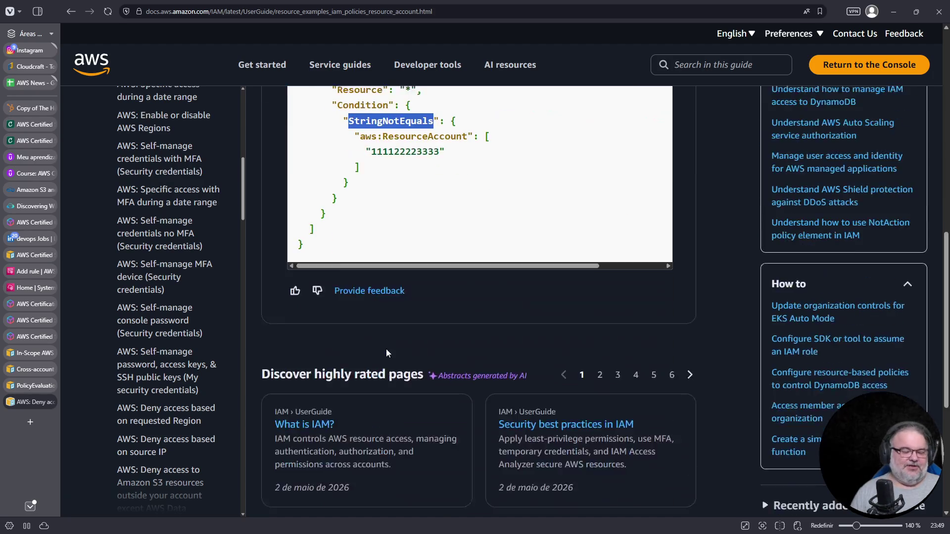
{"action": "scroll", "coordinate": [377, 272], "scroll_direction": "up", "scroll_amount": 8}
{"action": "scroll", "coordinate": [377, 272], "scroll_direction": "down", "scroll_amount": 2}
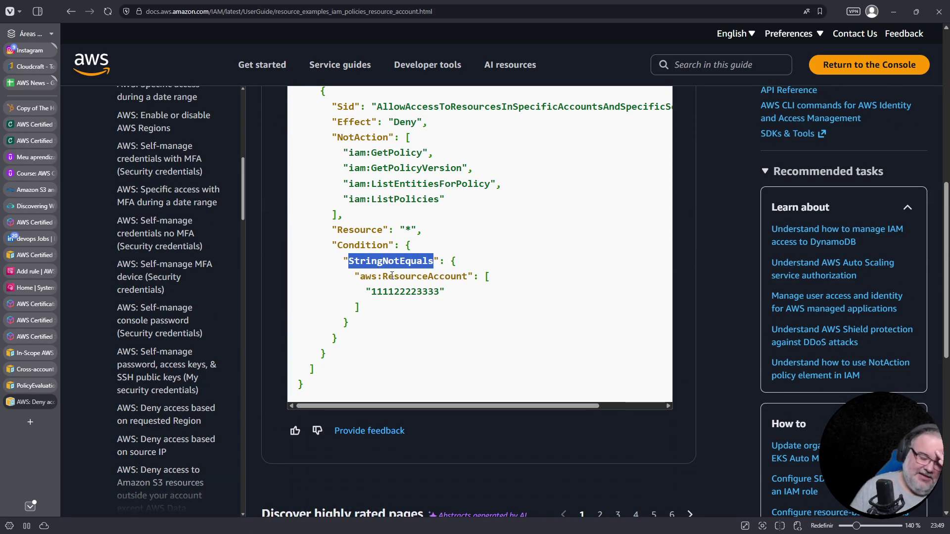
{"action": "scroll", "coordinate": [392, 276], "scroll_direction": "down", "scroll_amount": 6}
{"action": "scroll", "coordinate": [452, 356], "scroll_direction": "up", "scroll_amount": 7}
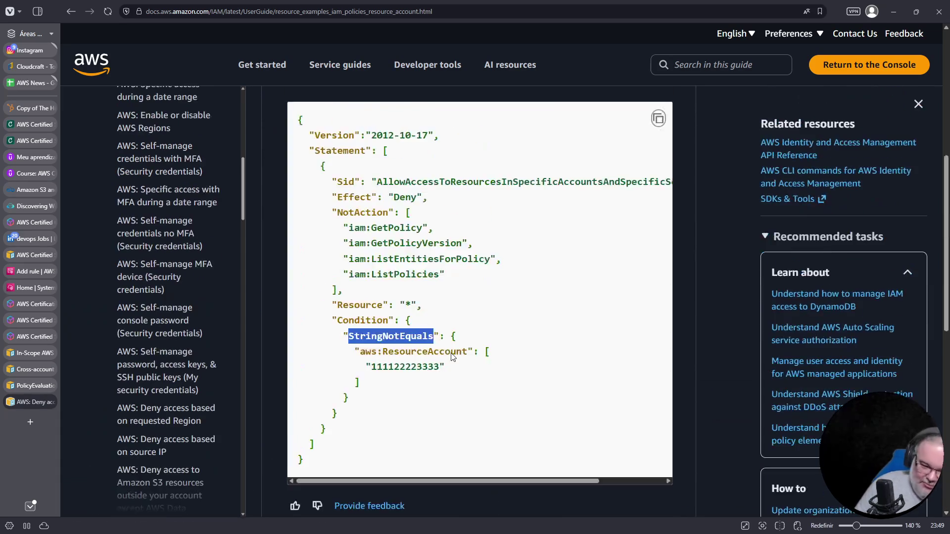
{"action": "scroll", "coordinate": [452, 357], "scroll_direction": "down", "scroll_amount": 5}
{"action": "scroll", "coordinate": [445, 361], "scroll_direction": "up", "scroll_amount": 9}
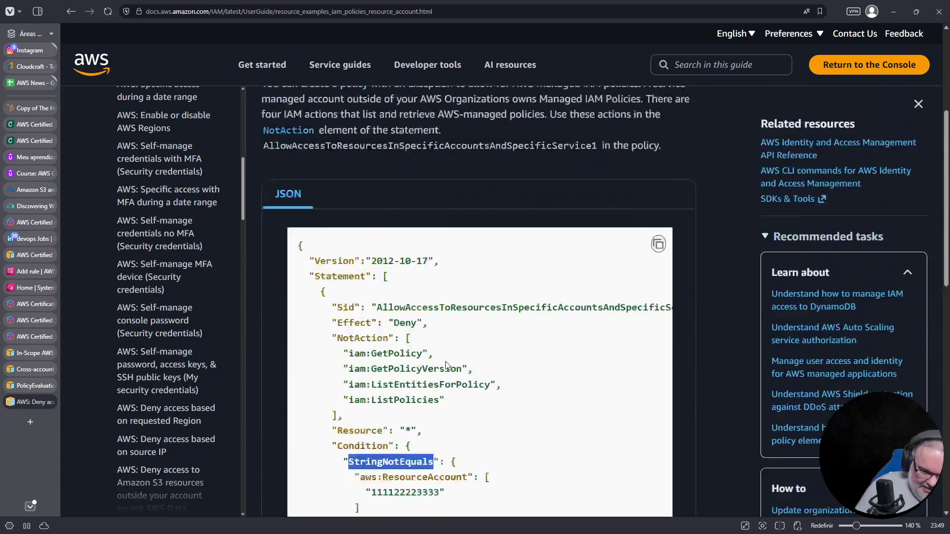
{"action": "scroll", "coordinate": [446, 361], "scroll_direction": "down", "scroll_amount": 8}
{"action": "scroll", "coordinate": [447, 361], "scroll_direction": "up", "scroll_amount": 7}
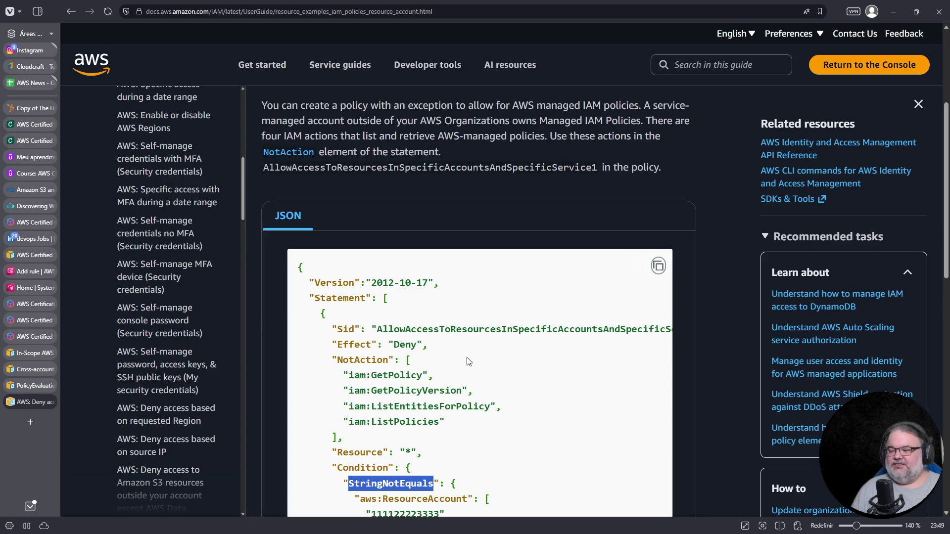
{"action": "scroll", "coordinate": [467, 361], "scroll_direction": "down", "scroll_amount": 2}
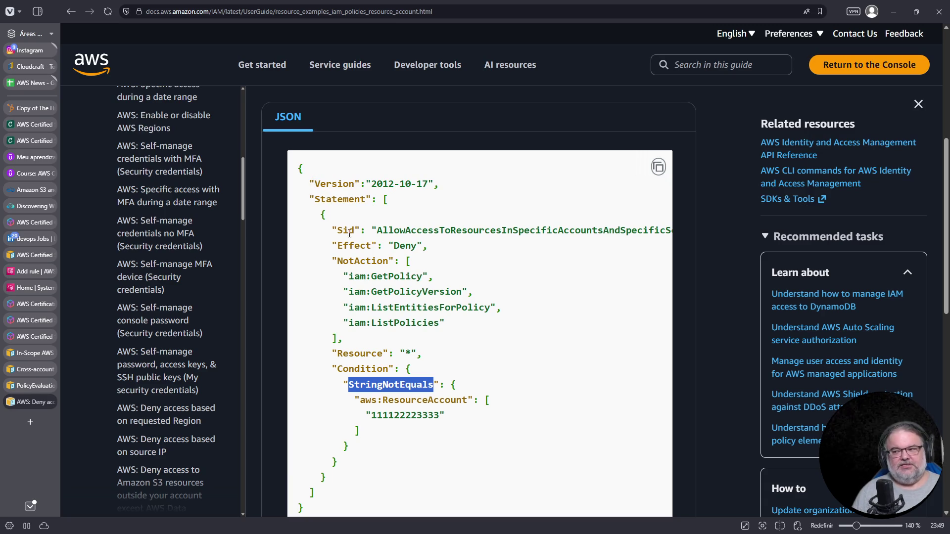
{"action": "left_click_drag", "start_coordinate": [331, 354], "coordinate": [438, 353]}
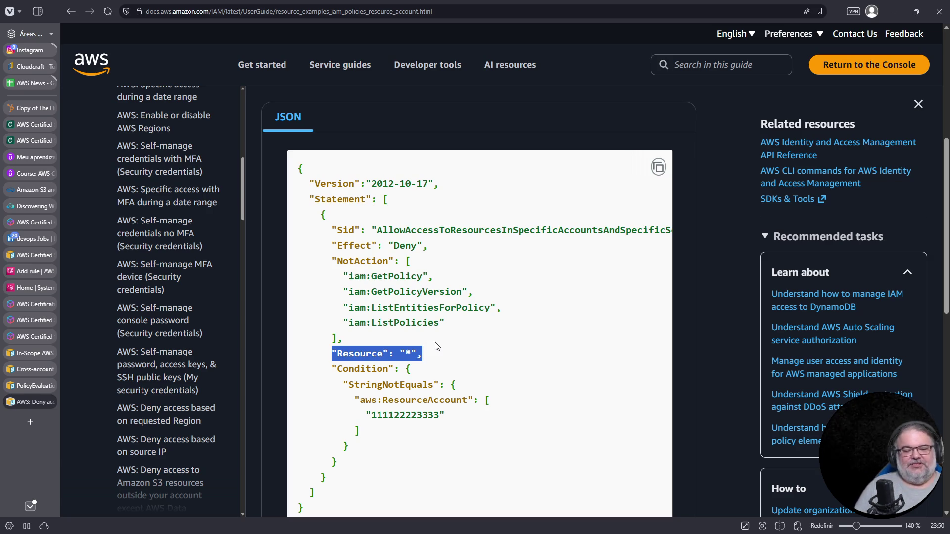
{"action": "scroll", "coordinate": [529, 327], "scroll_direction": "down", "scroll_amount": 1}
{"action": "scroll", "coordinate": [529, 326], "scroll_direction": "down", "scroll_amount": 3}
{"action": "scroll", "coordinate": [564, 269], "scroll_direction": "up", "scroll_amount": 3}
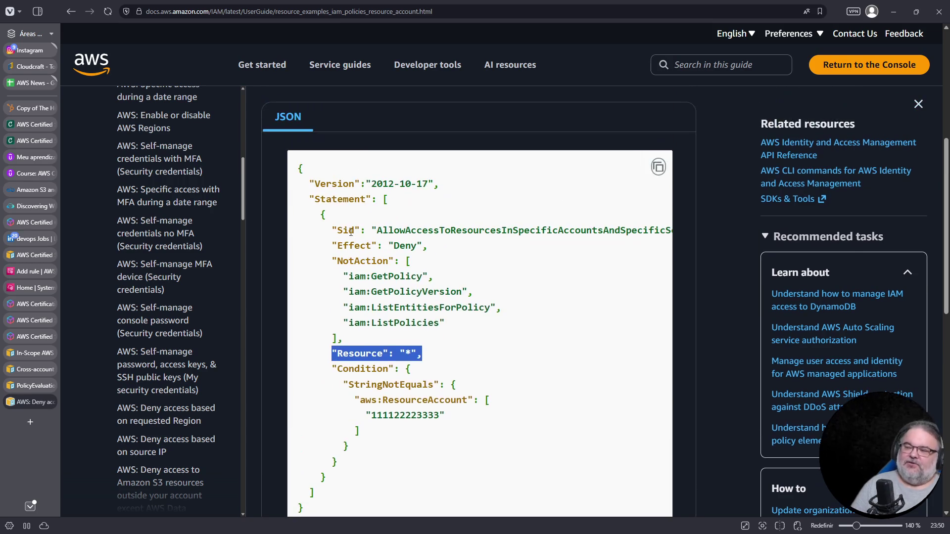
{"action": "scroll", "coordinate": [328, 253], "scroll_direction": "down", "scroll_amount": 2}
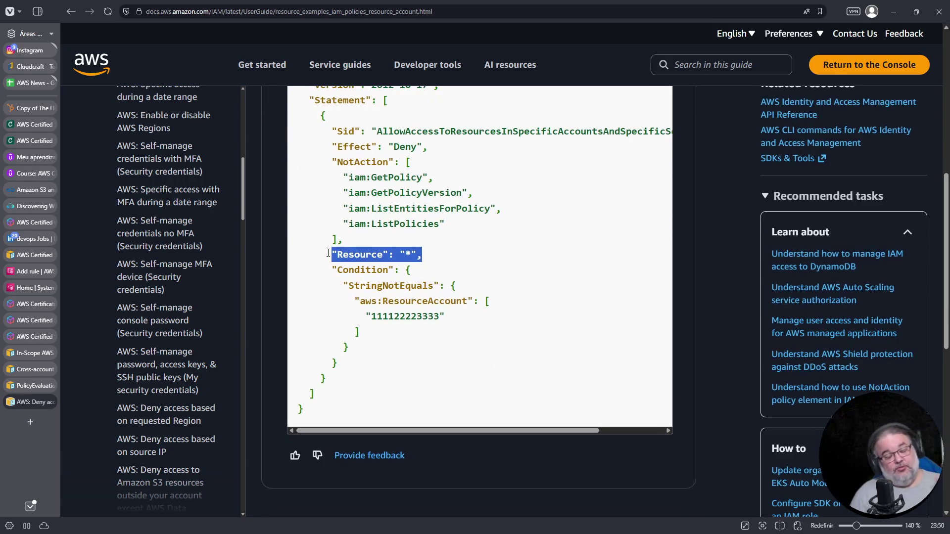
{"action": "left_click", "coordinate": [383, 6]}
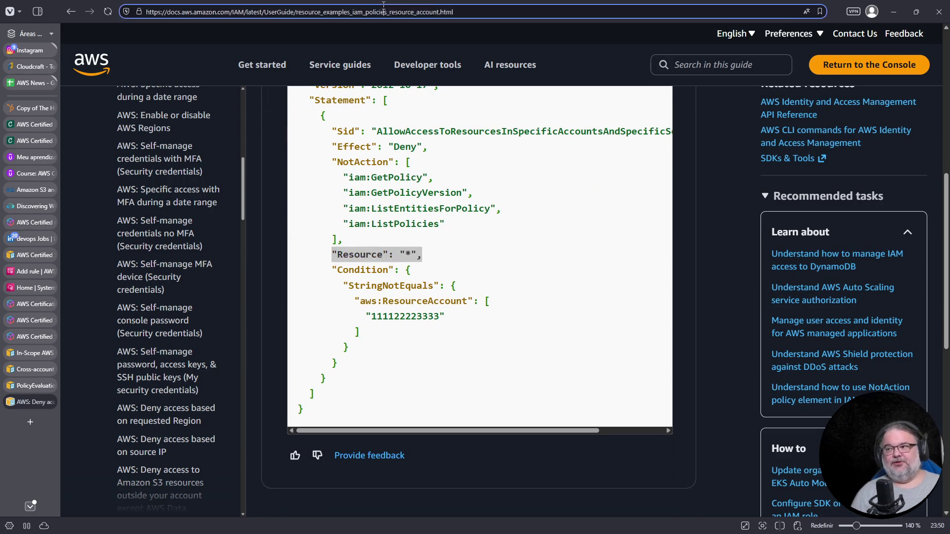
Step: Search 'IAM CONFUSED DEPUTY' and go to the cross-service confused deputy prevention result
{"action": "type", "text": "IAM "}
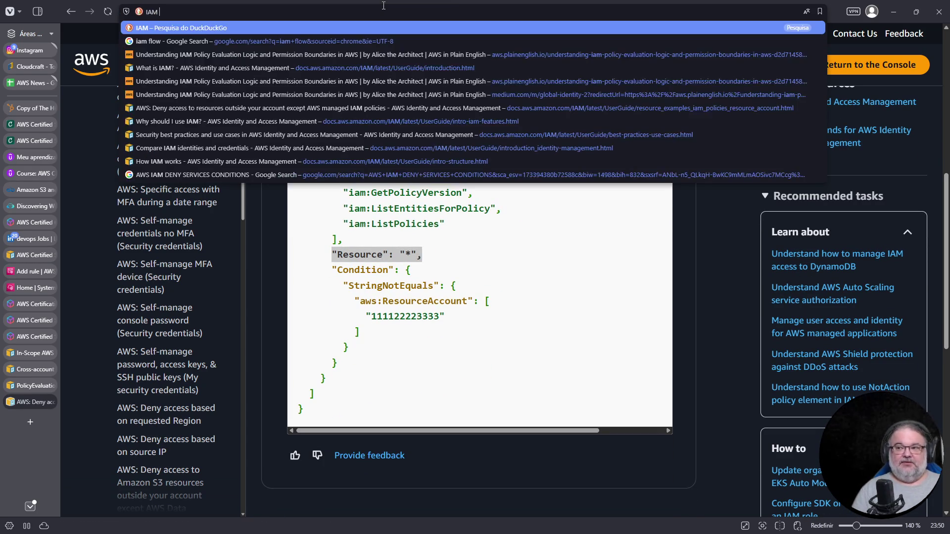
{"action": "type", "text": "CONFUSED DEPUTY"}
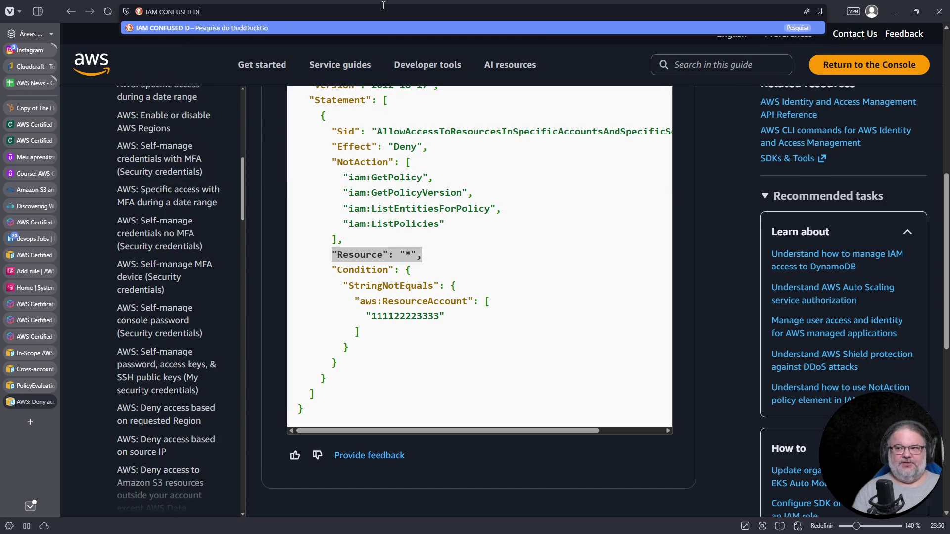
{"action": "key", "text": "Return"}
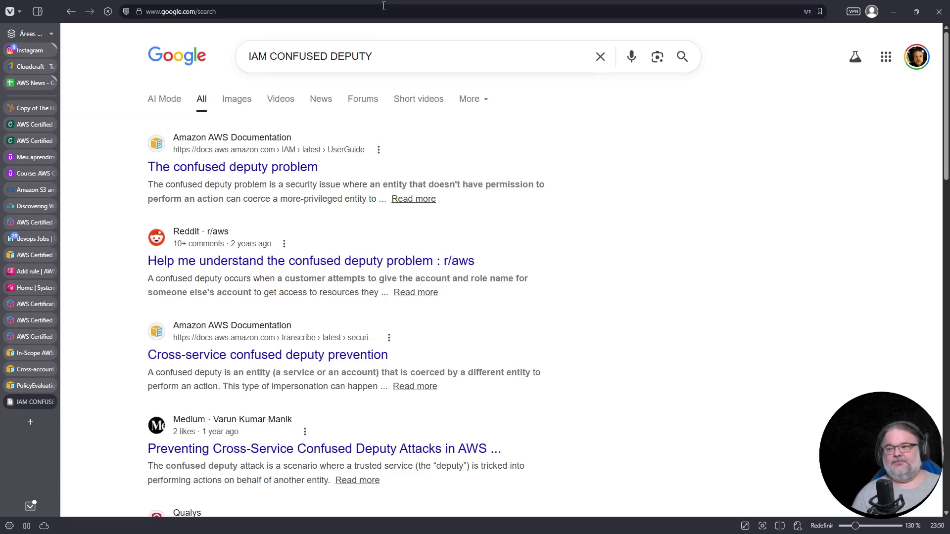
{"action": "scroll", "coordinate": [259, 270], "scroll_direction": "down", "scroll_amount": 2}
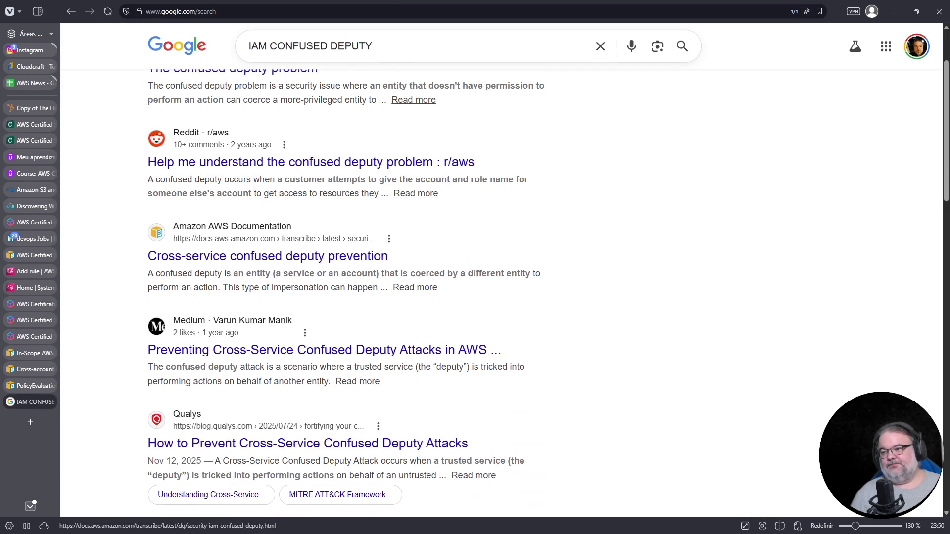
{"action": "left_click", "coordinate": [279, 255]}
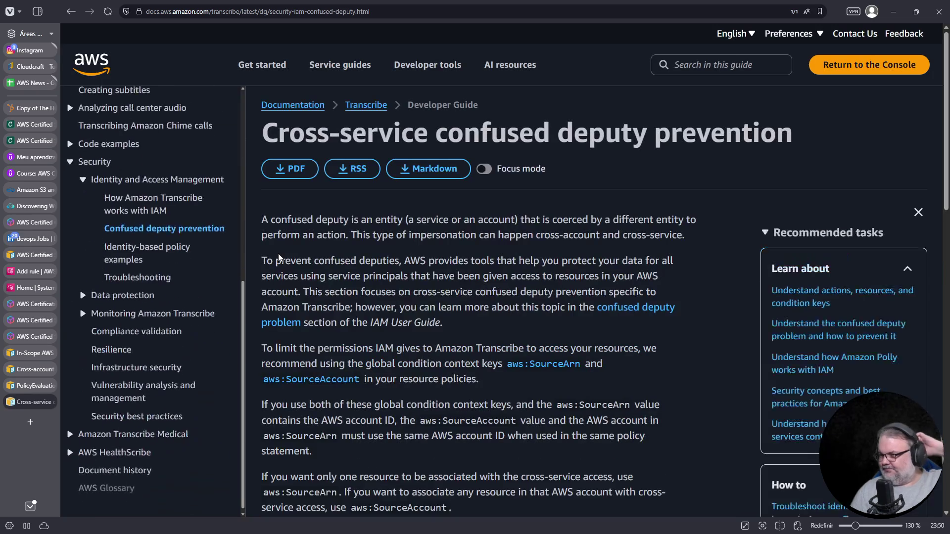
Step: Go to the confused deputy prevention policy example and read through it
{"action": "scroll", "coordinate": [418, 292], "scroll_direction": "down", "scroll_amount": 5}
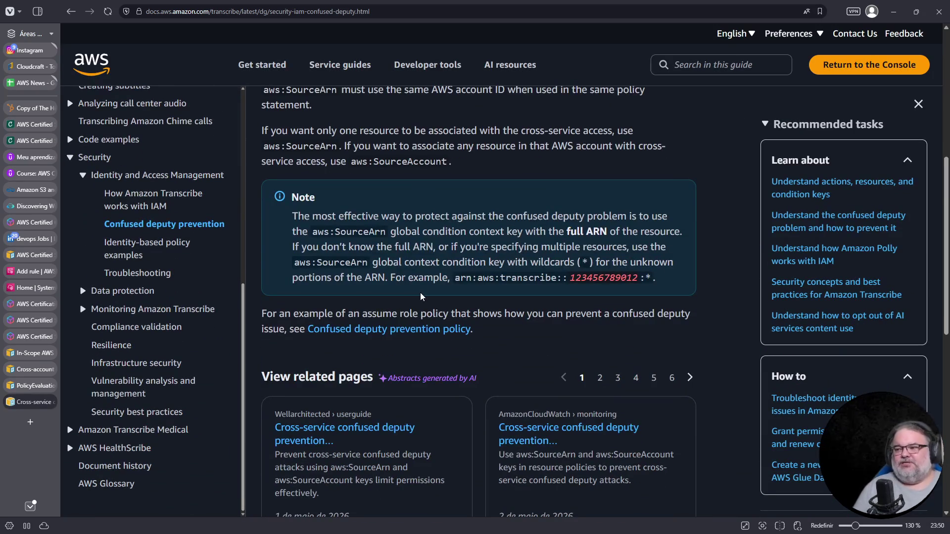
{"action": "left_click", "coordinate": [399, 330]}
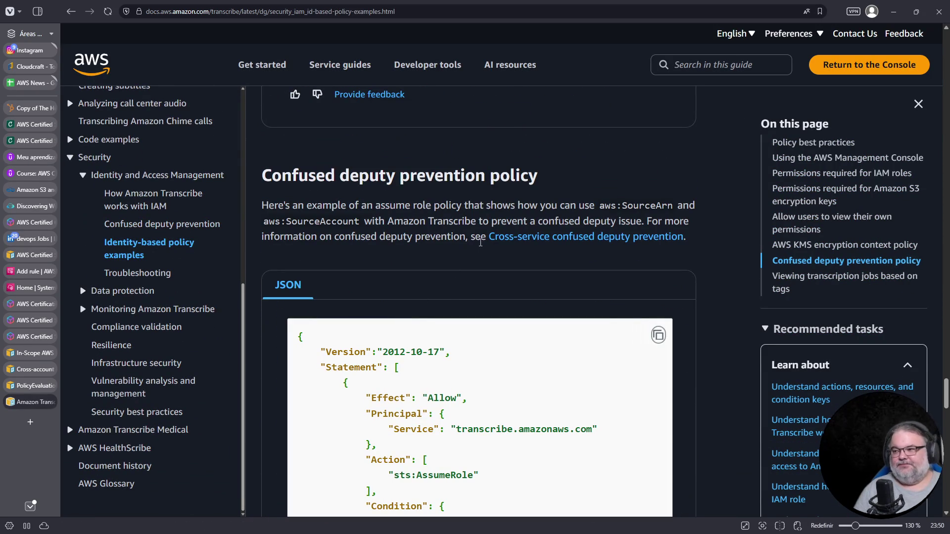
{"action": "scroll", "coordinate": [451, 242], "scroll_direction": "down", "scroll_amount": 4}
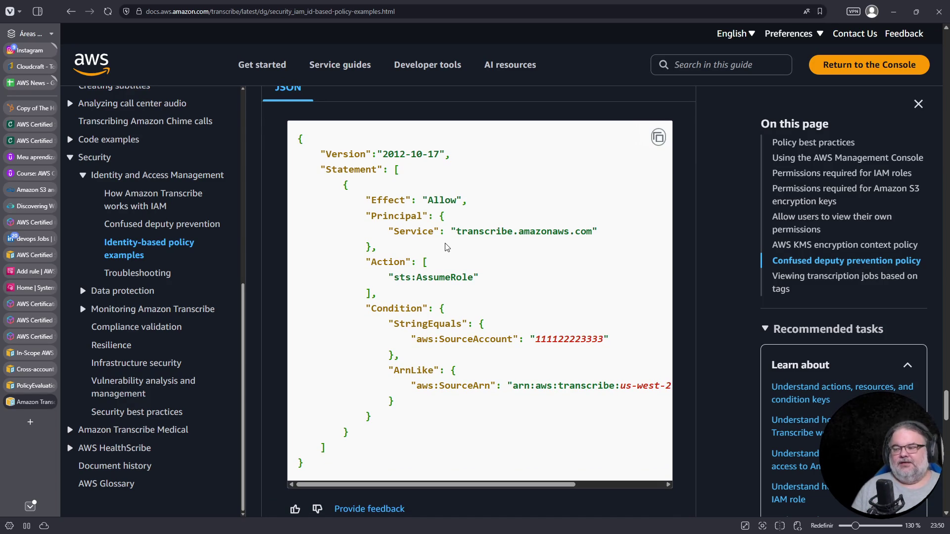
{"action": "scroll", "coordinate": [442, 280], "scroll_direction": "down", "scroll_amount": 5}
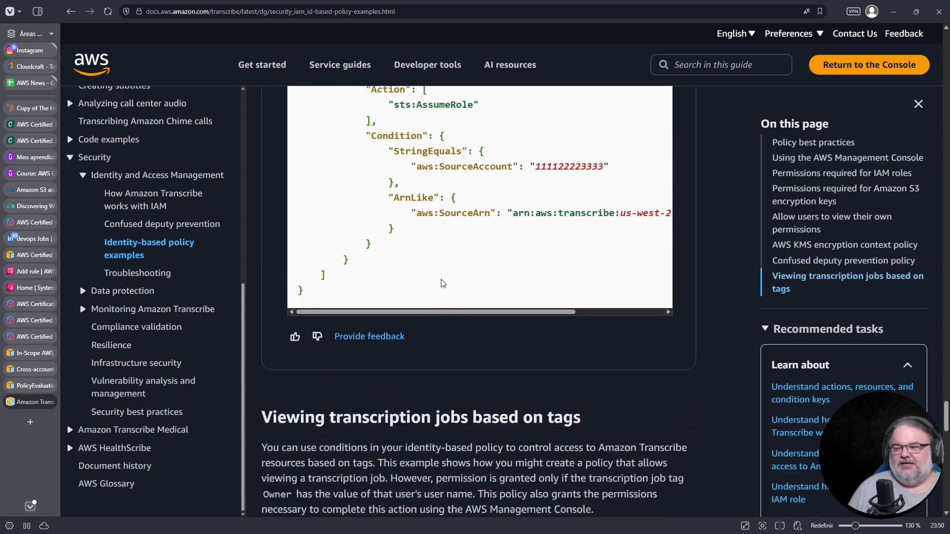
{"action": "scroll", "coordinate": [438, 280], "scroll_direction": "up", "scroll_amount": 9}
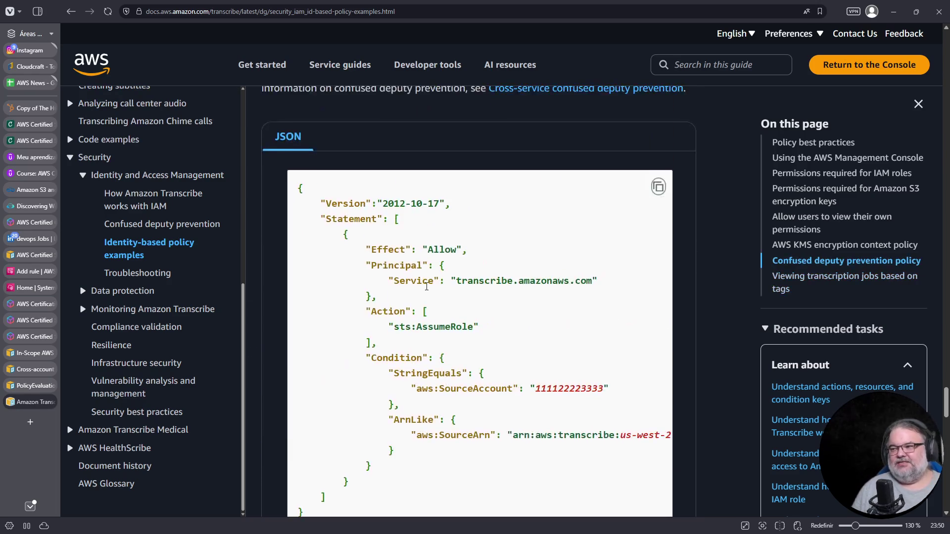
{"action": "scroll", "coordinate": [429, 286], "scroll_direction": "down", "scroll_amount": 3}
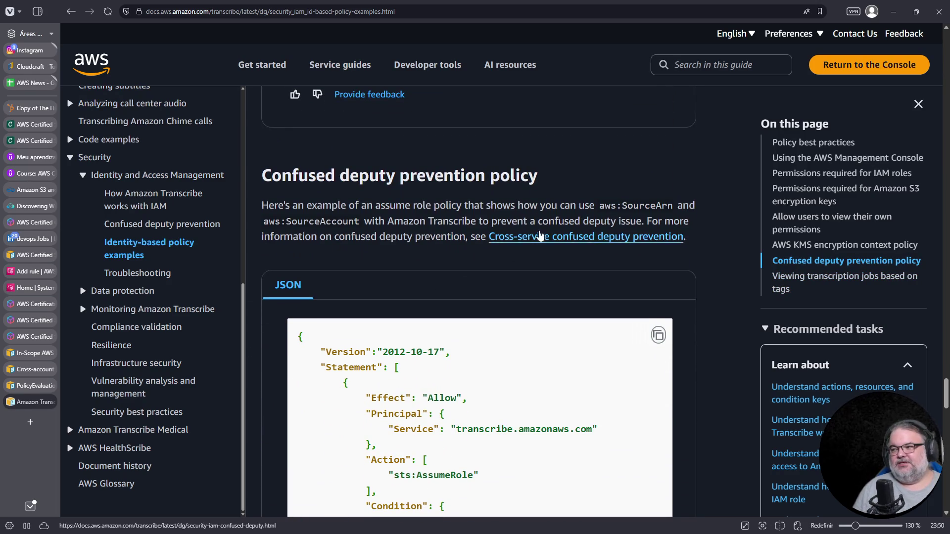
Step: Go to the Amazon Transcribe cross-service confused deputy prevention page and review its aws:SourceArn guidance
{"action": "left_click", "coordinate": [541, 243]}
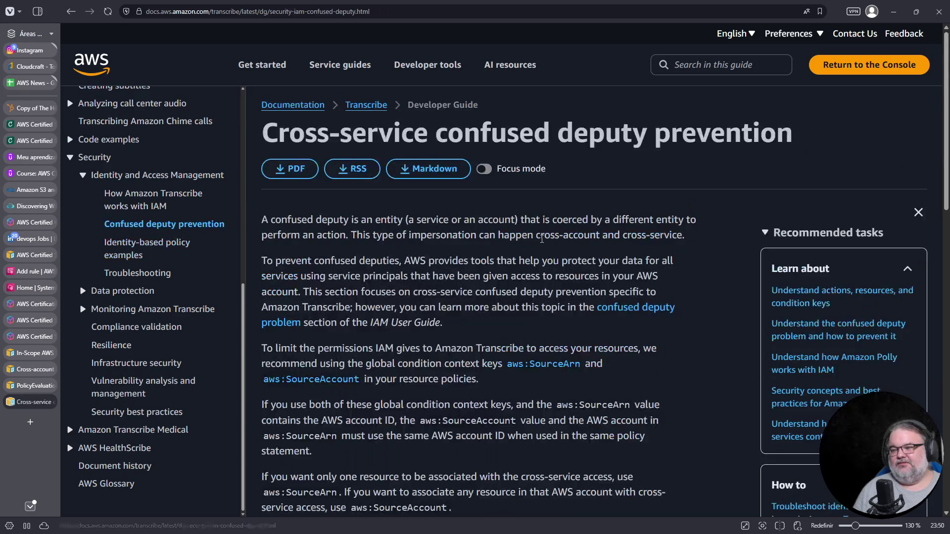
{"action": "scroll", "coordinate": [453, 408], "scroll_direction": "down", "scroll_amount": 7}
{"action": "scroll", "coordinate": [452, 406], "scroll_direction": "up", "scroll_amount": 2}
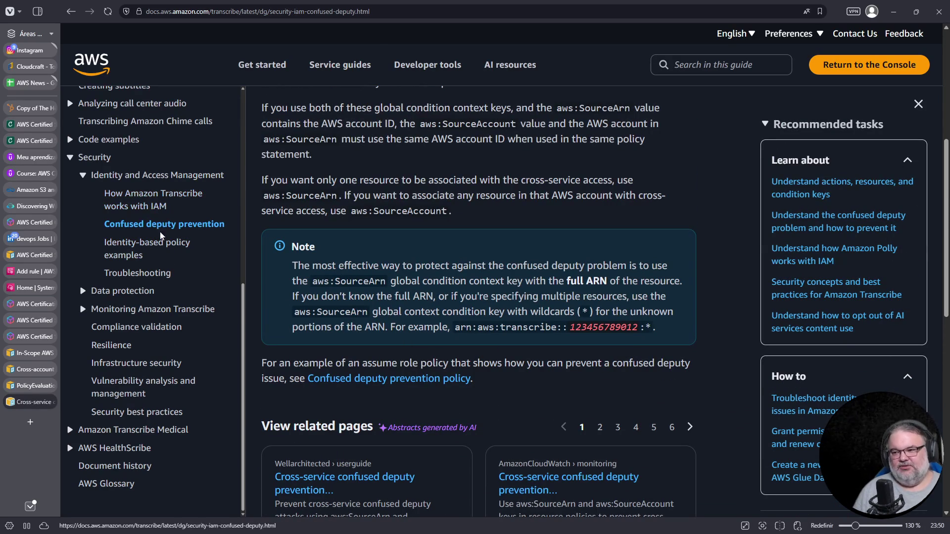
{"action": "scroll", "coordinate": [155, 251], "scroll_direction": "up", "scroll_amount": 2}
{"action": "scroll", "coordinate": [155, 251], "scroll_direction": "up", "scroll_amount": 5}
{"action": "scroll", "coordinate": [155, 250], "scroll_direction": "down", "scroll_amount": 6}
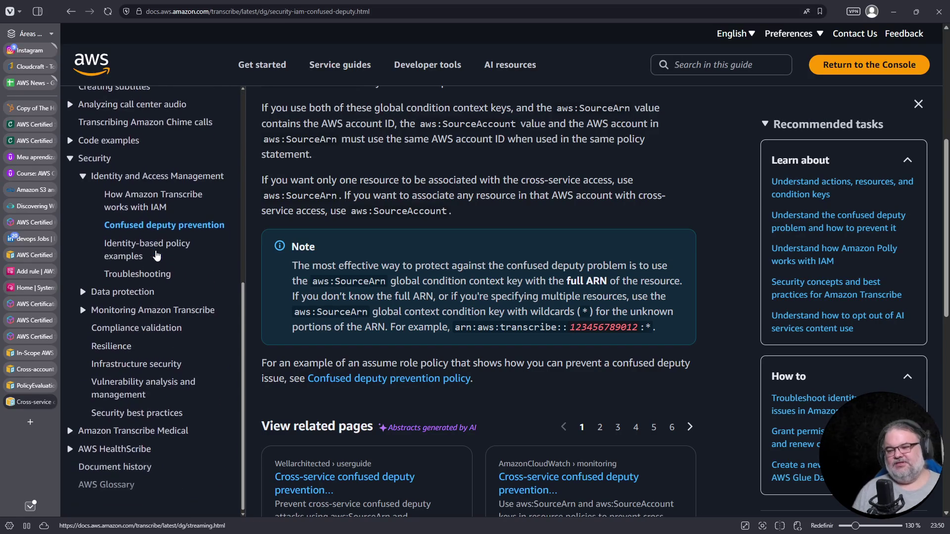
Step: Google 'AWS CONFUSED DEPUTY' and go to the IAM guide's confused deputy problem page
{"action": "left_click", "coordinate": [207, 11]}
{"action": "type", "text": "G AWS"}
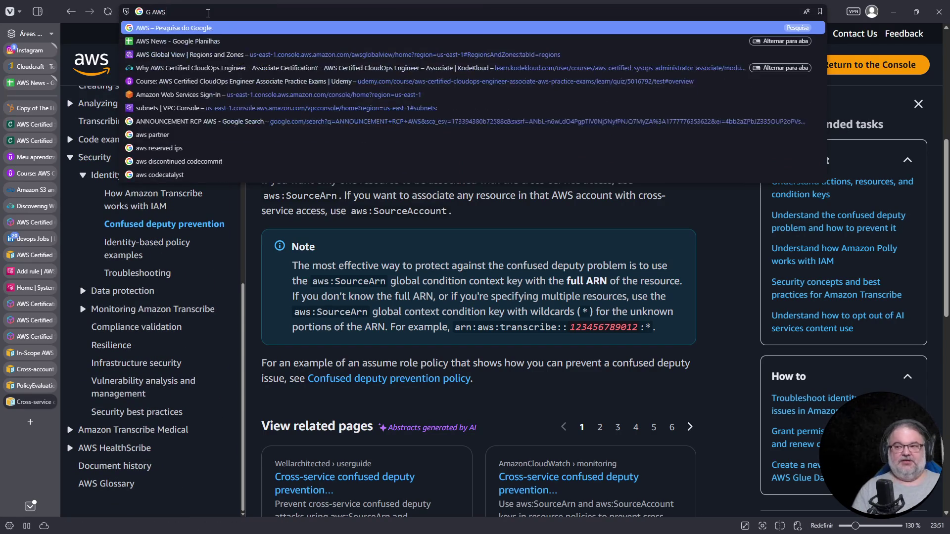
{"action": "type", "text": " CONFUSED DEPUTY SECURITY I"}
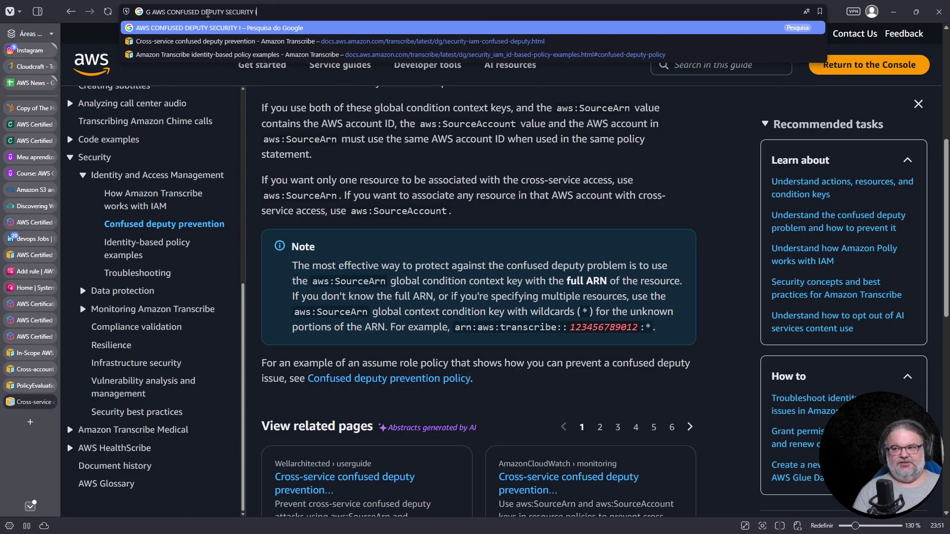
{"action": "key", "text": "Return"}
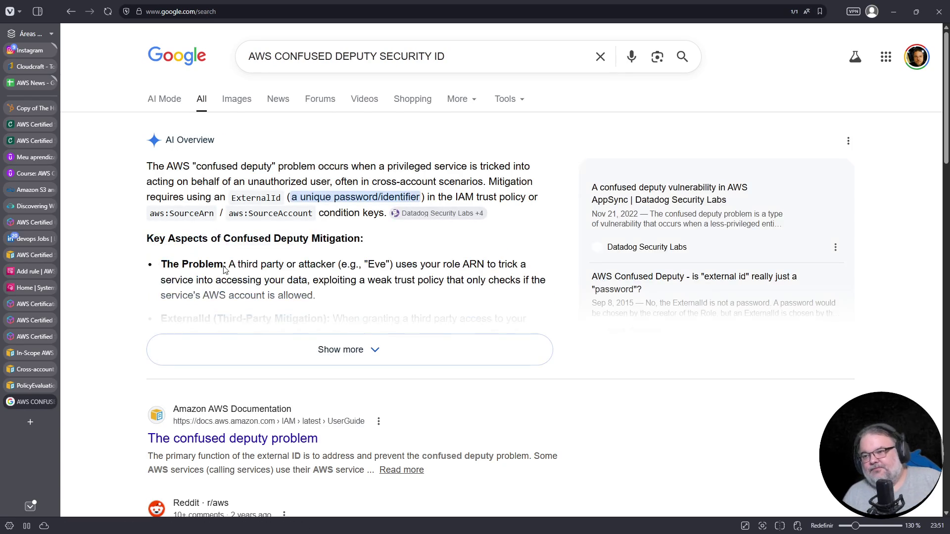
{"action": "left_click", "coordinate": [269, 437]}
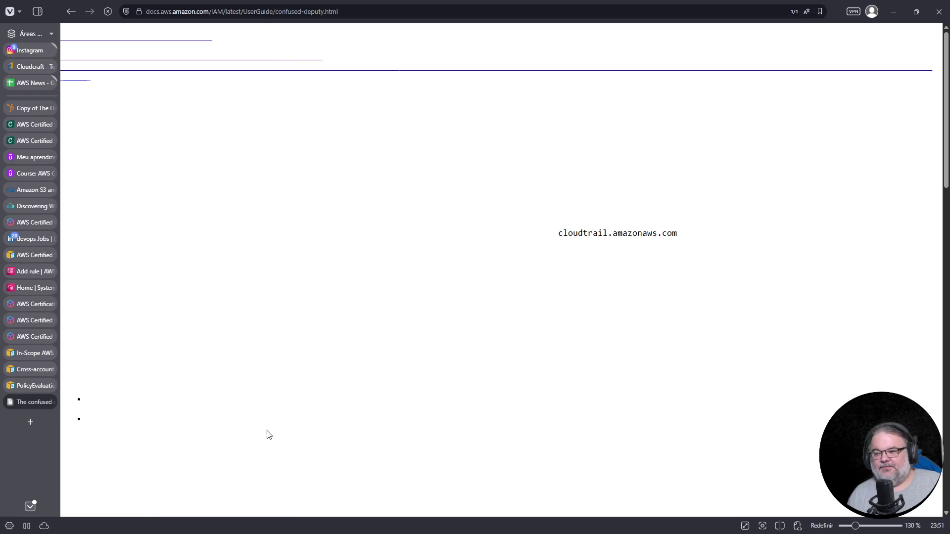
Step: Find the ExternalId mentions on the page
{"action": "key", "text": "ctrl+f"}
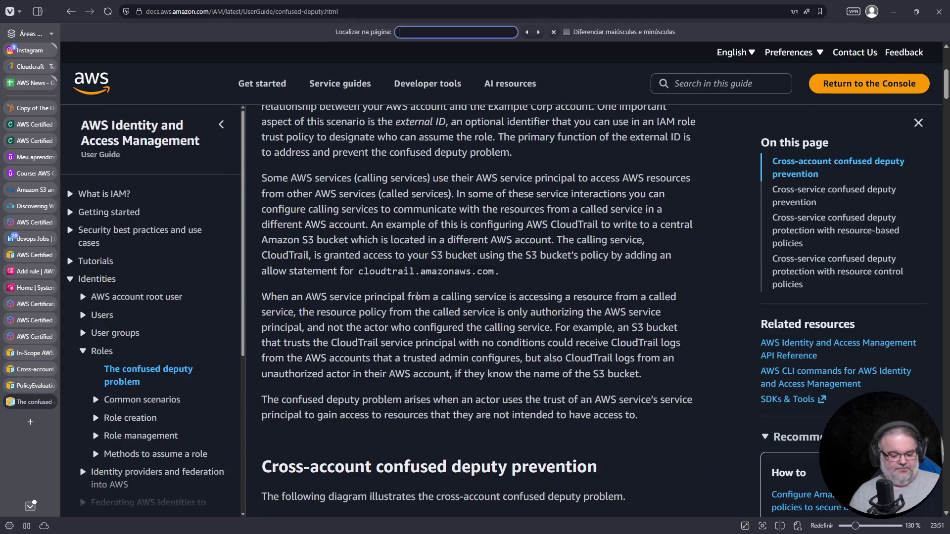
{"action": "type", "text": "EXTERNAL ID"}
{"action": "key", "text": "BackSpace"}
{"action": "key", "text": "BackSpace"}
{"action": "key", "text": "BackSpace"}
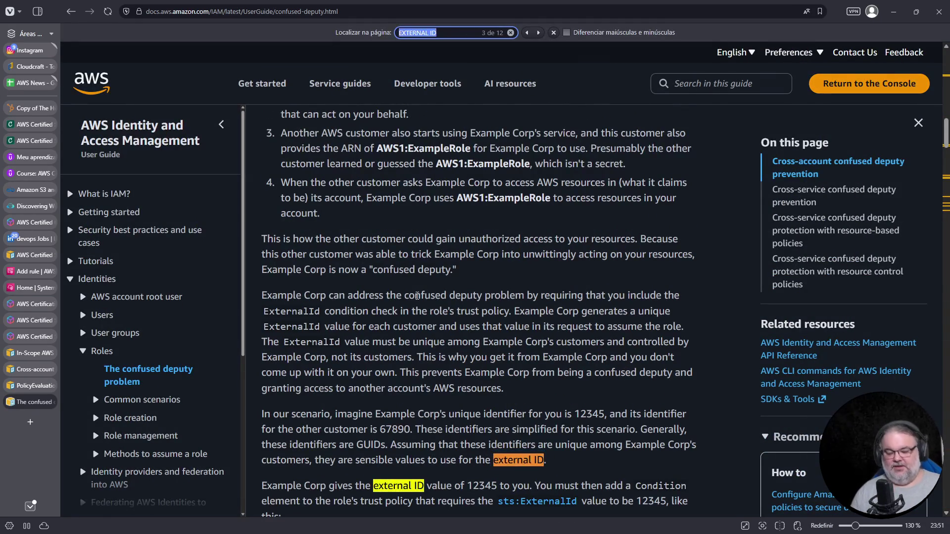
{"action": "type", "text": "ID"}
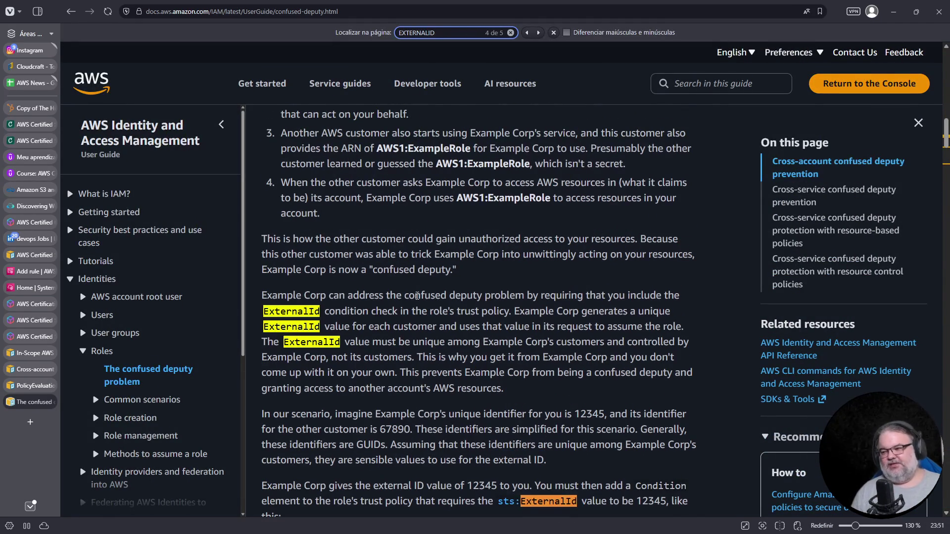
{"action": "scroll", "coordinate": [417, 296], "scroll_direction": "down", "scroll_amount": 7}
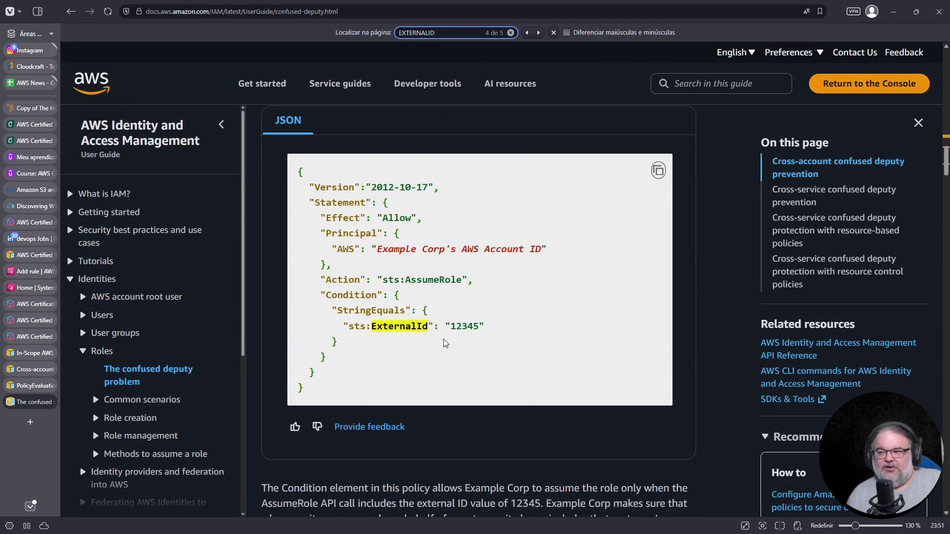
Step: Highlight the sts:ExternalId value 12345, then go to Common scenarios for IAM roles
{"action": "double_click", "coordinate": [453, 326]}
{"action": "left_click", "coordinate": [450, 327]}
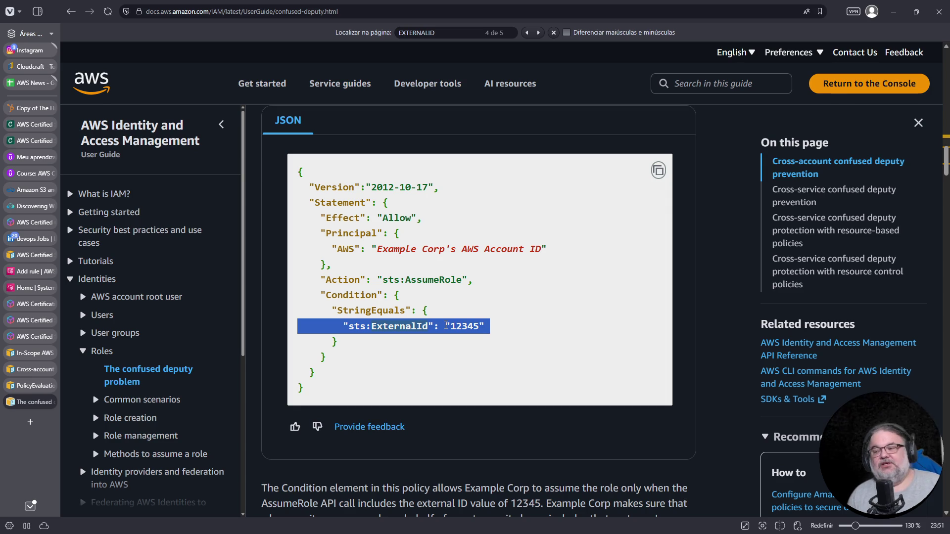
{"action": "left_click", "coordinate": [485, 322]}
{"action": "scroll", "coordinate": [485, 321], "scroll_direction": "down", "scroll_amount": 3}
{"action": "double_click", "coordinate": [469, 177]}
{"action": "scroll", "coordinate": [387, 401], "scroll_direction": "down", "scroll_amount": 5}
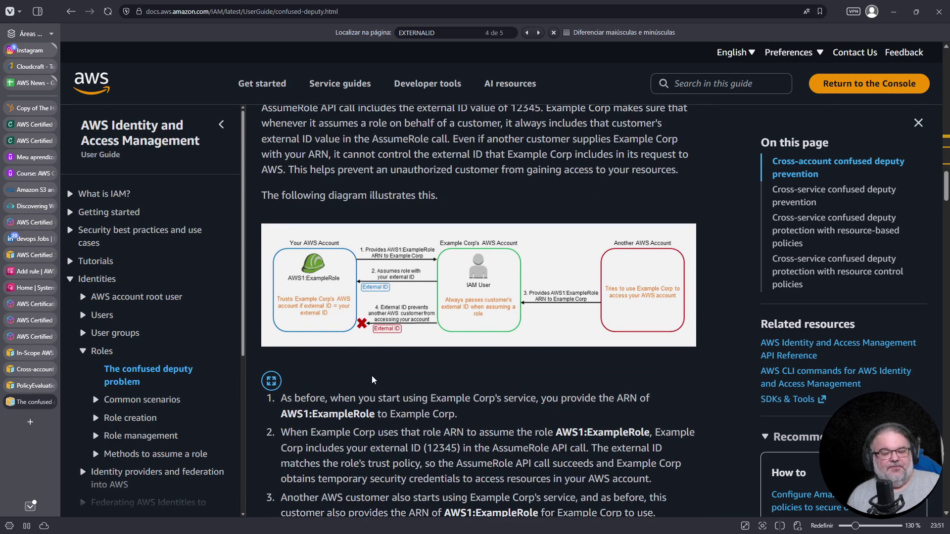
{"action": "scroll", "coordinate": [377, 378], "scroll_direction": "up", "scroll_amount": 6}
{"action": "left_click", "coordinate": [470, 231]}
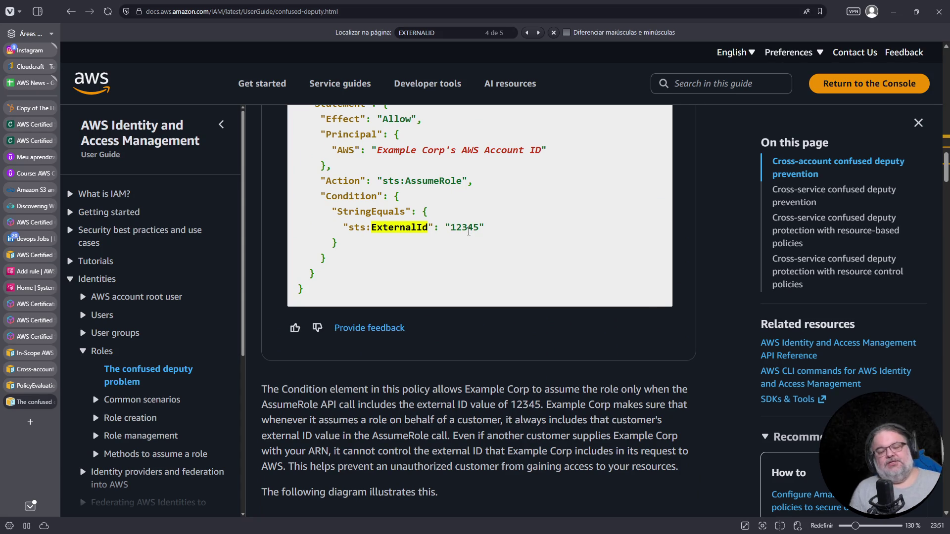
{"action": "double_click", "coordinate": [456, 225]}
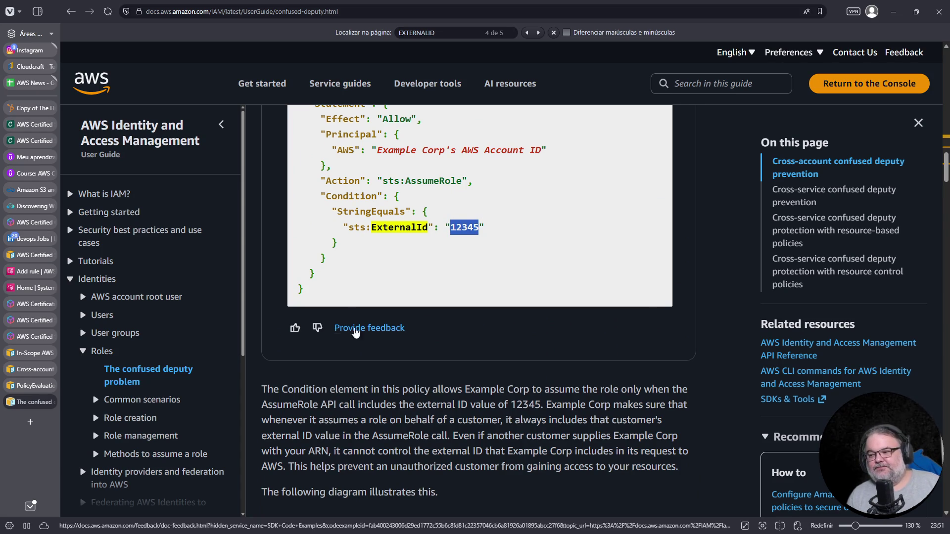
{"action": "scroll", "coordinate": [373, 390], "scroll_direction": "down", "scroll_amount": 1}
{"action": "scroll", "coordinate": [361, 398], "scroll_direction": "up", "scroll_amount": 4}
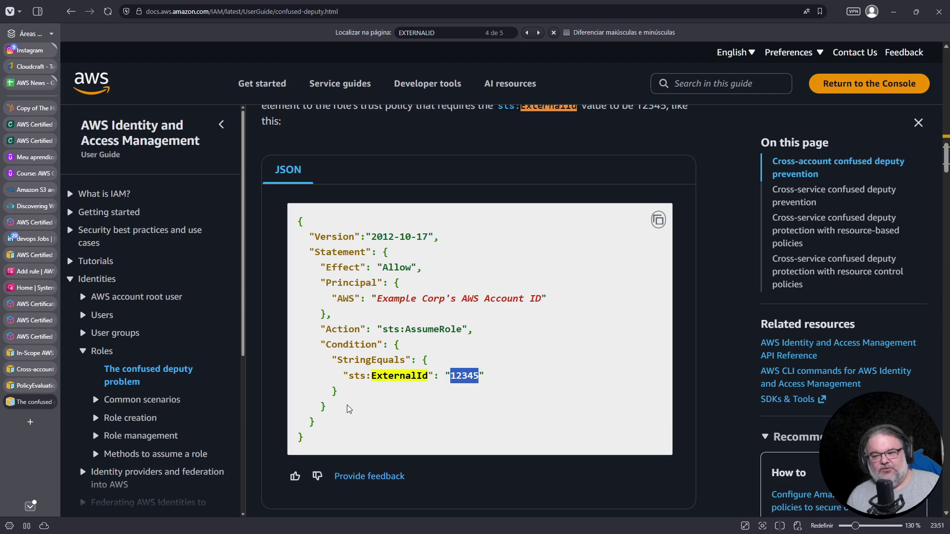
{"action": "left_click", "coordinate": [165, 400]}
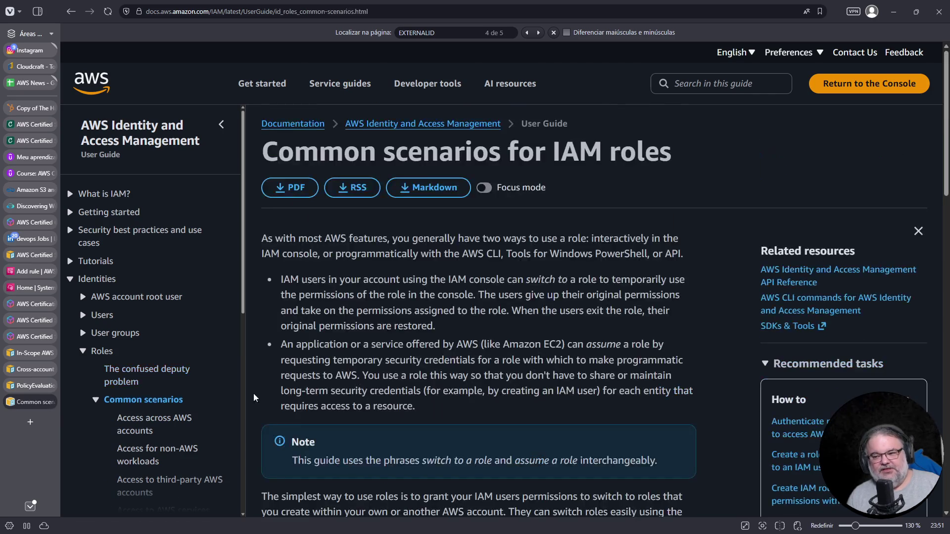
{"action": "scroll", "coordinate": [176, 391], "scroll_direction": "down", "scroll_amount": 2}
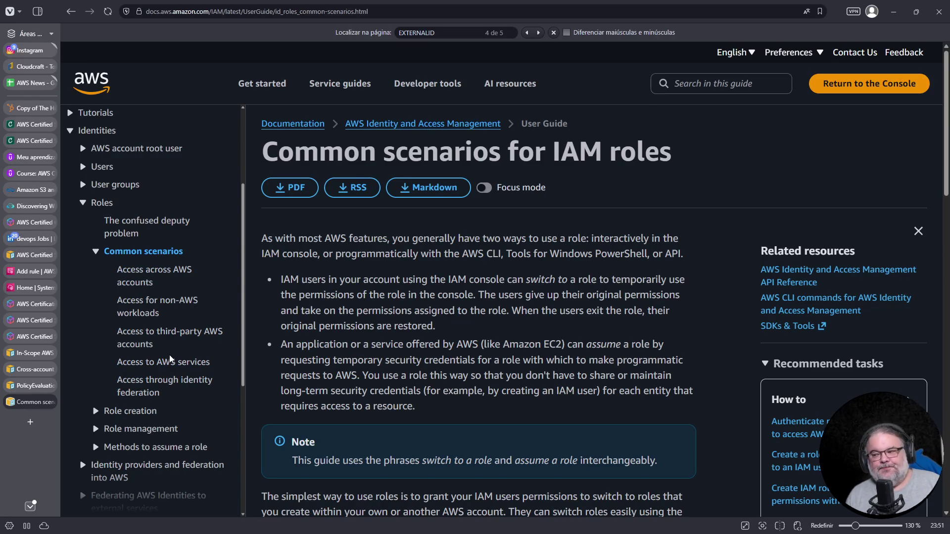
{"action": "scroll", "coordinate": [333, 320], "scroll_direction": "down", "scroll_amount": 10}
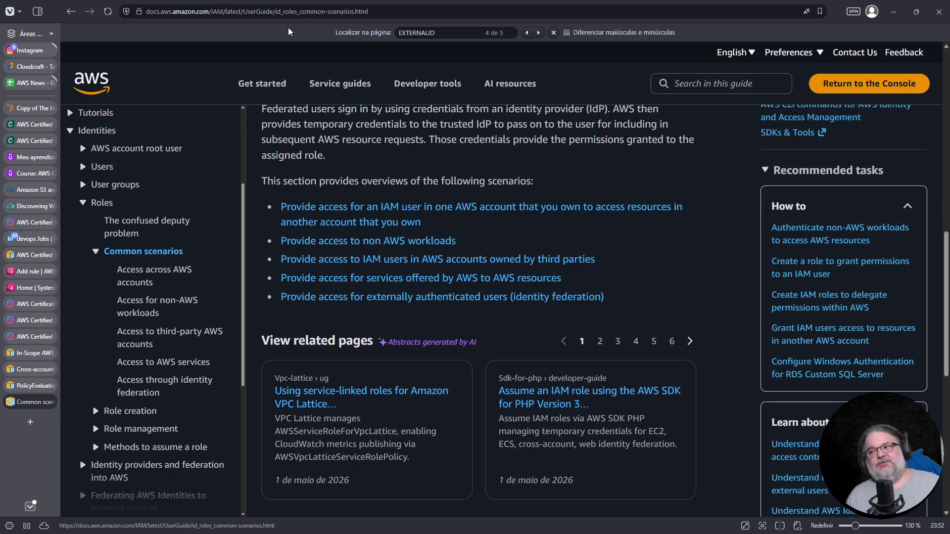
{"action": "left_click", "coordinate": [296, 12]}
Step: Google 'CLOUDWATCH LOGS MULTIACCOUNT' and go to the CloudWatch log centralization announcement
{"action": "type", "text": "G CLOUDWATCH LOGS MUL"}
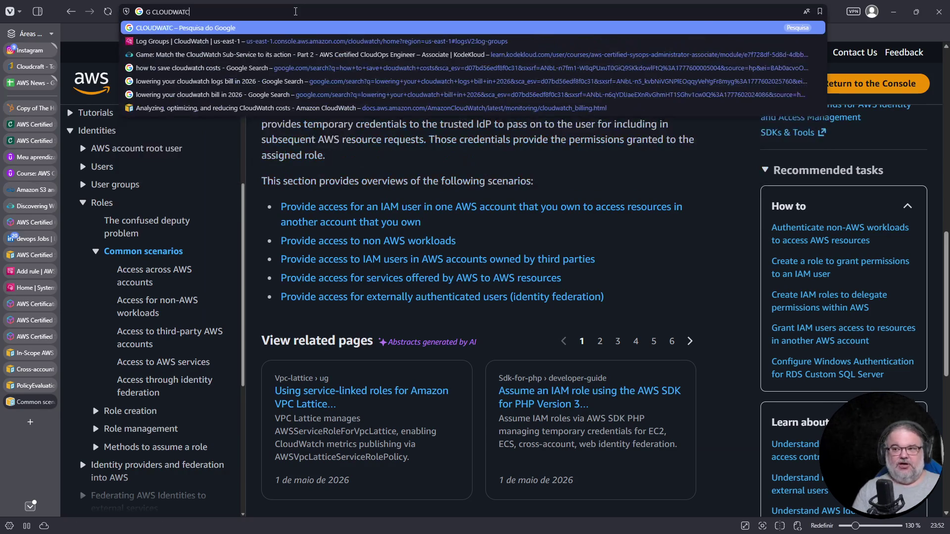
{"action": "type", "text": "TIACC"}
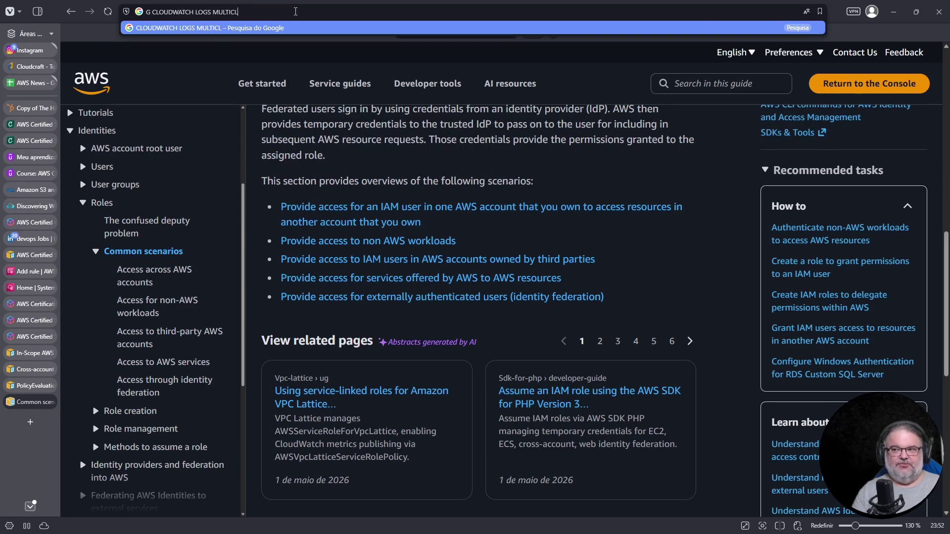
{"action": "type", "text": "OUNT"}
{"action": "key", "text": "Return"}
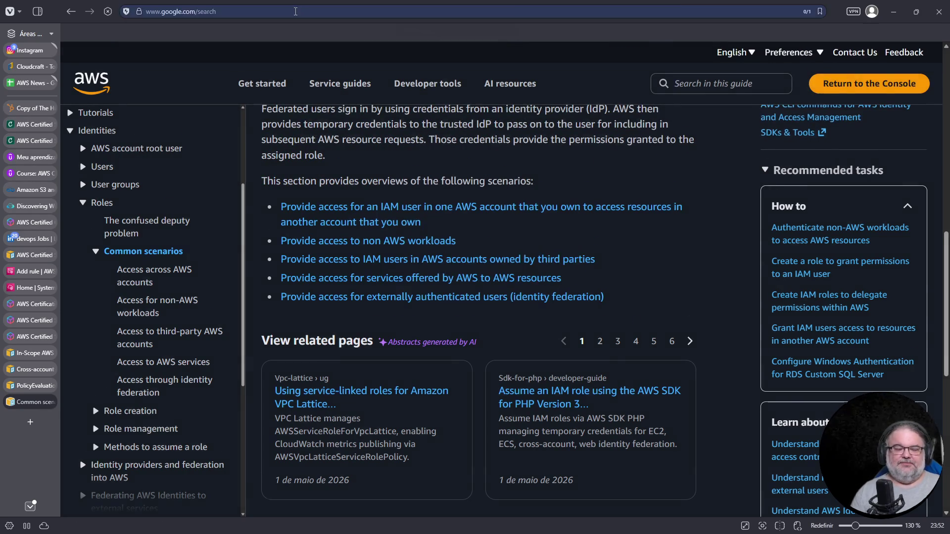
{"action": "left_click", "coordinate": [388, 174]}
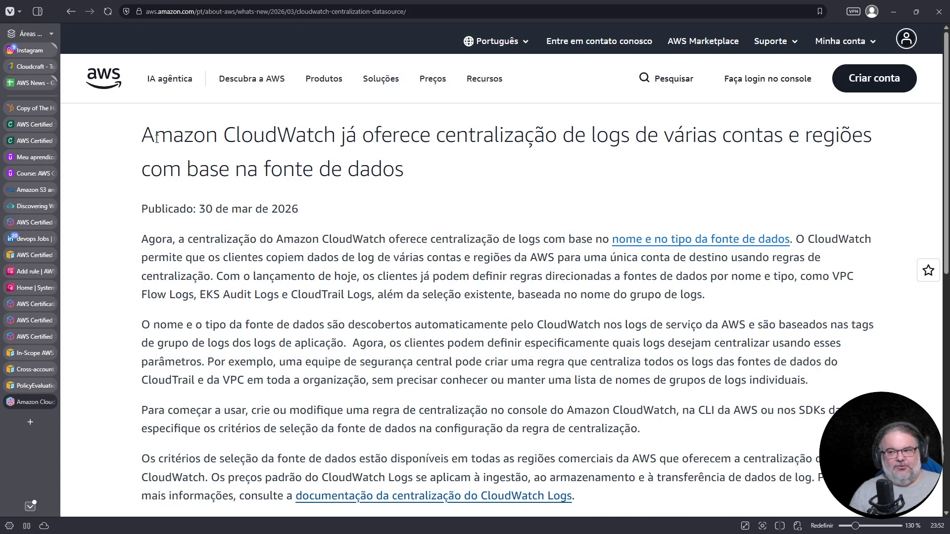
Step: Highlight the announcement title and date, then enter a search for 'AWS CONFIG DELEGATED ACCOUNT'
{"action": "left_click_drag", "start_coordinate": [155, 135], "coordinate": [346, 199]}
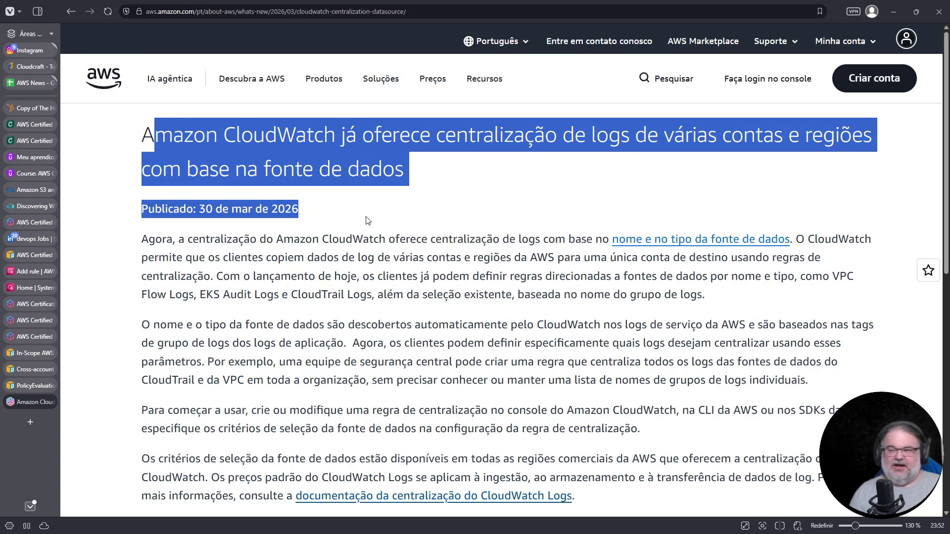
{"action": "left_click", "coordinate": [207, 208]}
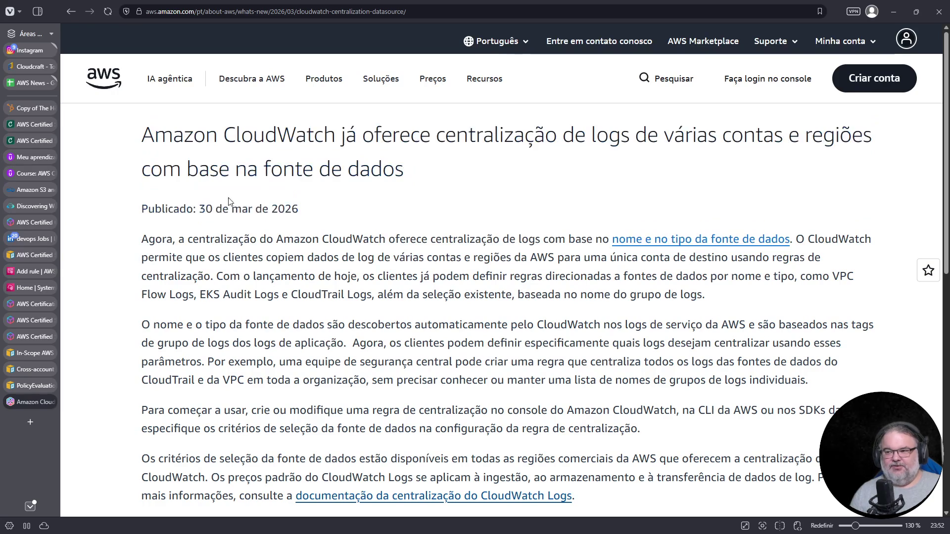
{"action": "mouse_move", "coordinate": [142, 139]}
{"action": "left_mouse_down"}
{"action": "mouse_move", "coordinate": [395, 170]}
{"action": "mouse_move", "coordinate": [421, 186]}
{"action": "left_mouse_up"}
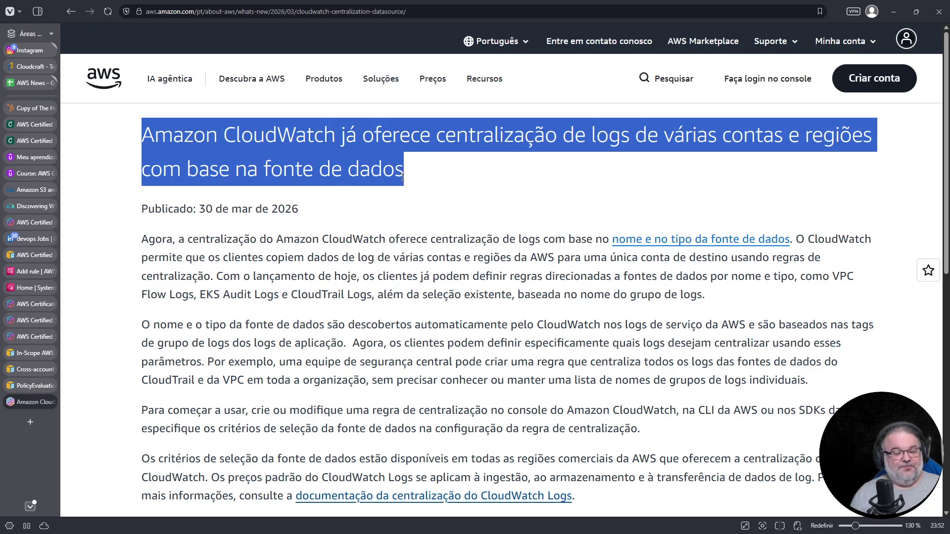
{"action": "left_click", "coordinate": [387, 11]}
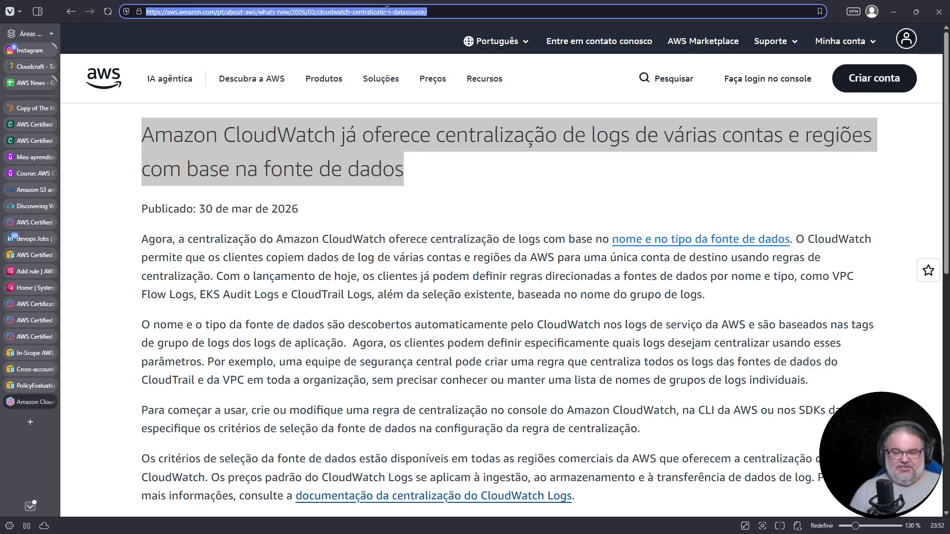
{"action": "type", "text": "G AWS CONFIG DELE"}
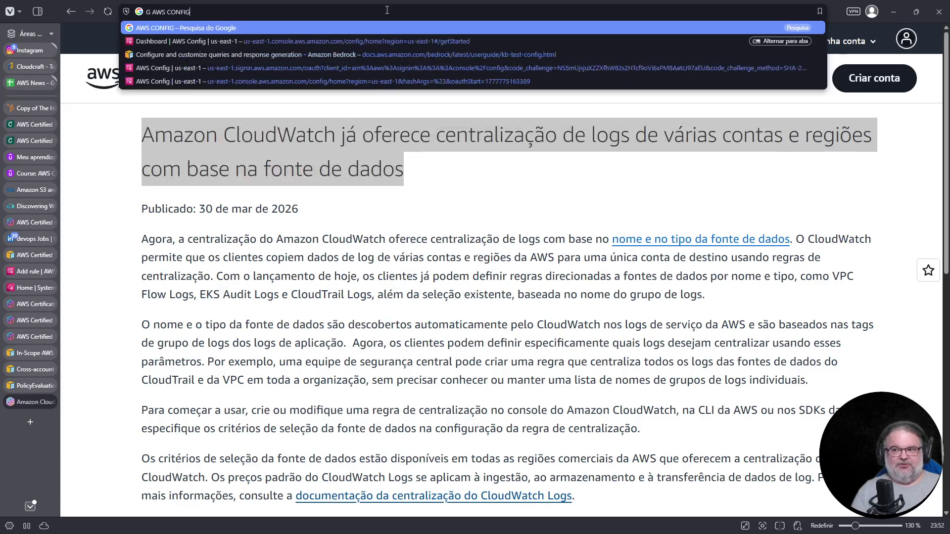
{"action": "type", "text": "GATED ACCOU"}
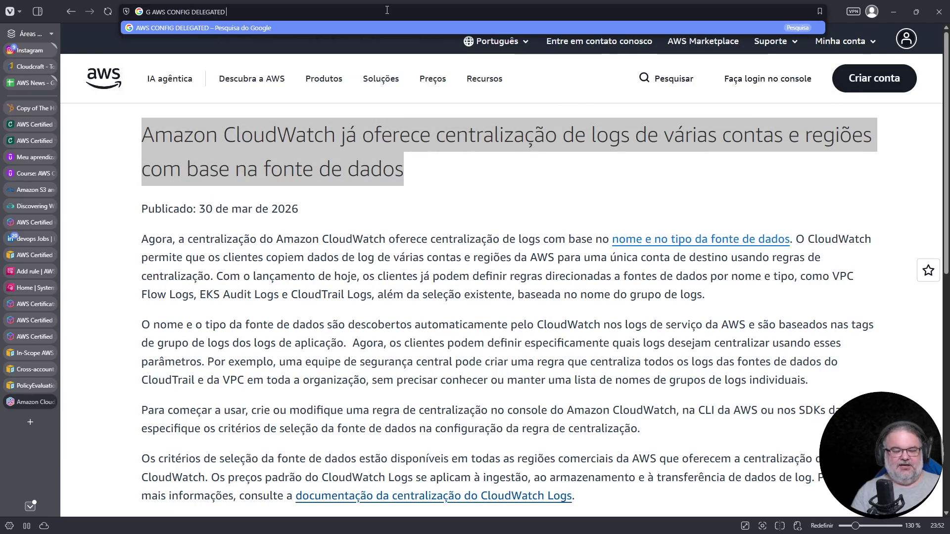
{"action": "type", "text": "NT"}
Step: Search AWS Config delegated account, then Security Hub delegated admin, and go to its docs page
{"action": "key", "text": "Return"}
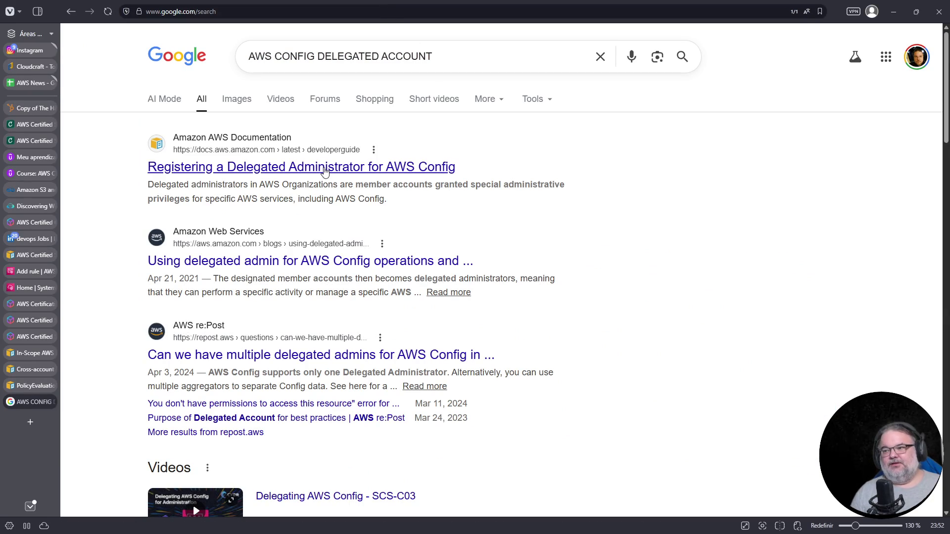
{"action": "left_click_drag", "start_coordinate": [275, 57], "coordinate": [583, 67]}
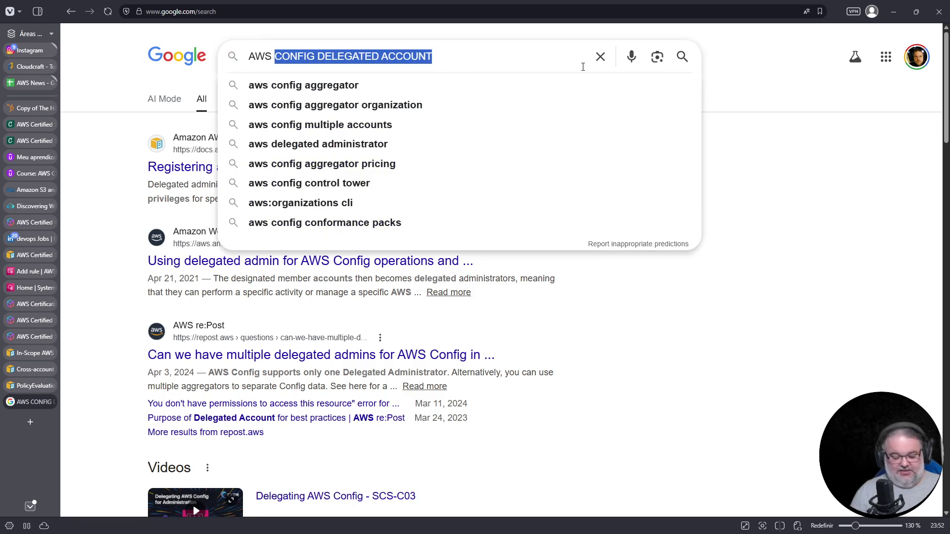
{"action": "type", "text": "SECUR"}
{"action": "type", "text": "TY HUB DELEGATED"}
{"action": "key", "text": "Down"}
{"action": "key", "text": "Return"}
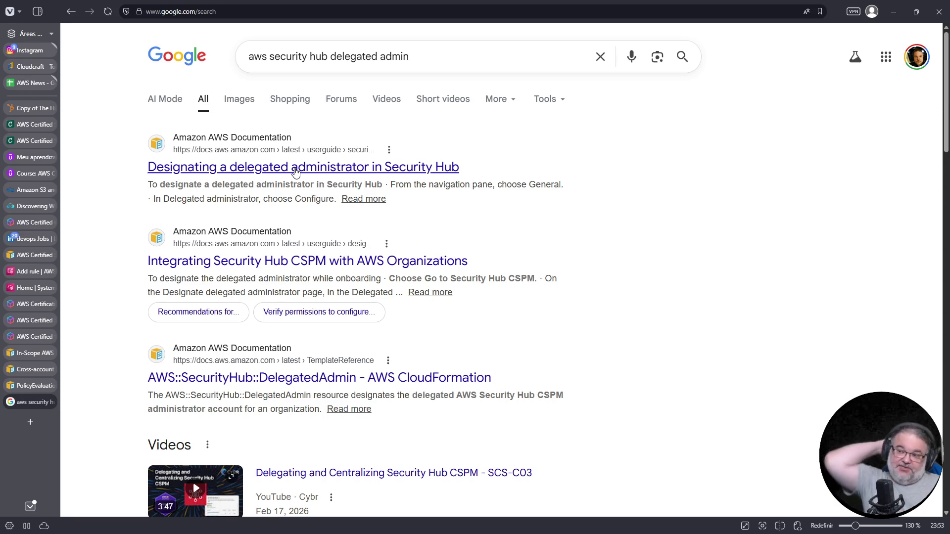
{"action": "left_click", "coordinate": [296, 170]}
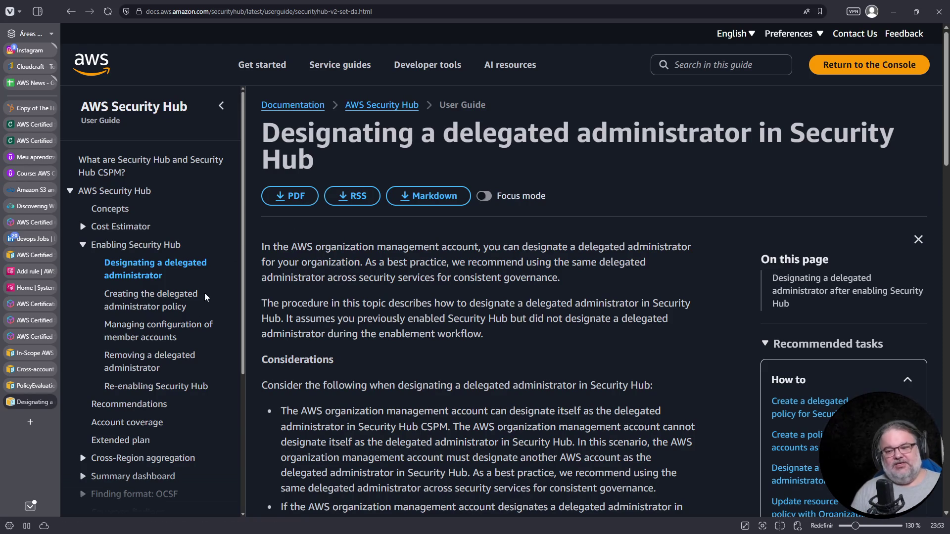
Step: Start a new tab on the start page, keeping the Security Hub page in its own tab
{"action": "left_click", "coordinate": [30, 422]}
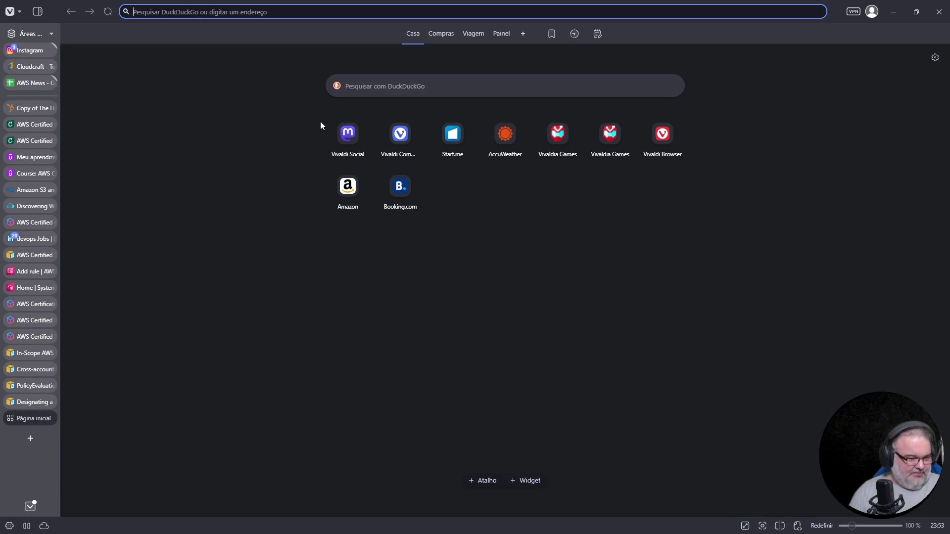
Step: Google 'AWS GuardDuty', open the 'What is Amazon GuardDuty?' docs page, and expand EKS Protection
{"action": "left_click", "coordinate": [316, 11]}
{"action": "type", "text": "G AWS GUARDDUT"}
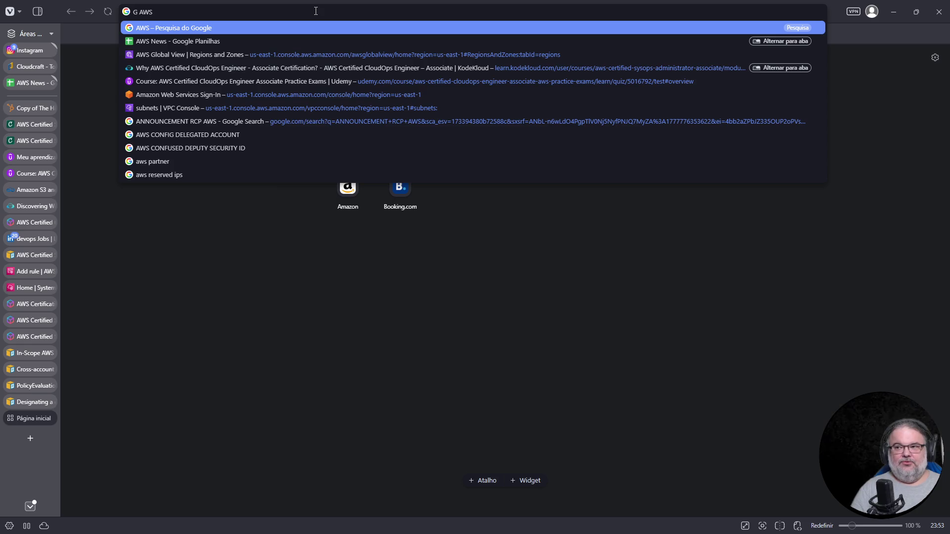
{"action": "type", "text": "Y"}
{"action": "key", "text": "Return"}
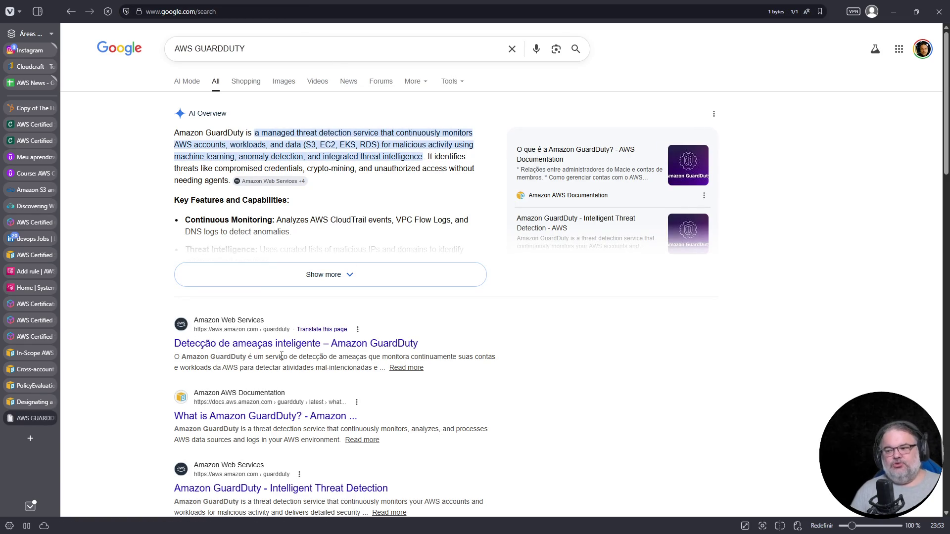
{"action": "left_click", "coordinate": [264, 420]}
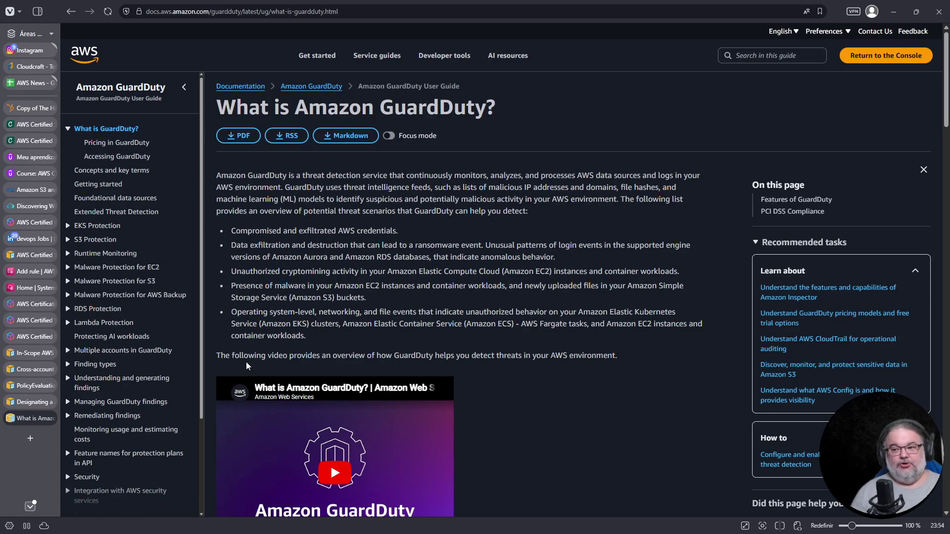
{"action": "left_click", "coordinate": [68, 226]}
Step: Browse the EKS Protection, S3 Protection and Runtime Monitoring sidebar sections, then open the Runtime Monitoring page
{"action": "left_click", "coordinate": [67, 226]}
{"action": "left_click", "coordinate": [68, 239]}
{"action": "left_click", "coordinate": [68, 239]}
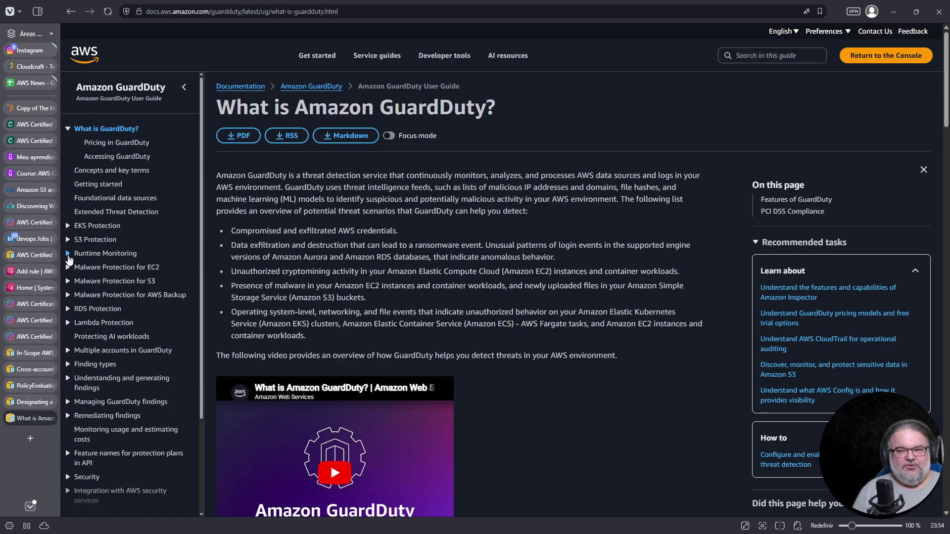
{"action": "left_click", "coordinate": [69, 254]}
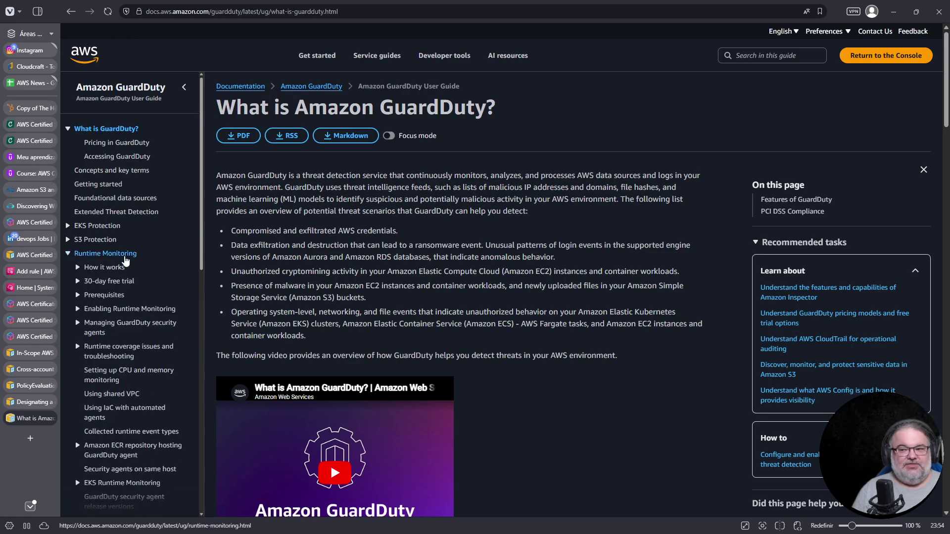
{"action": "scroll", "coordinate": [122, 261], "scroll_direction": "down", "scroll_amount": 2}
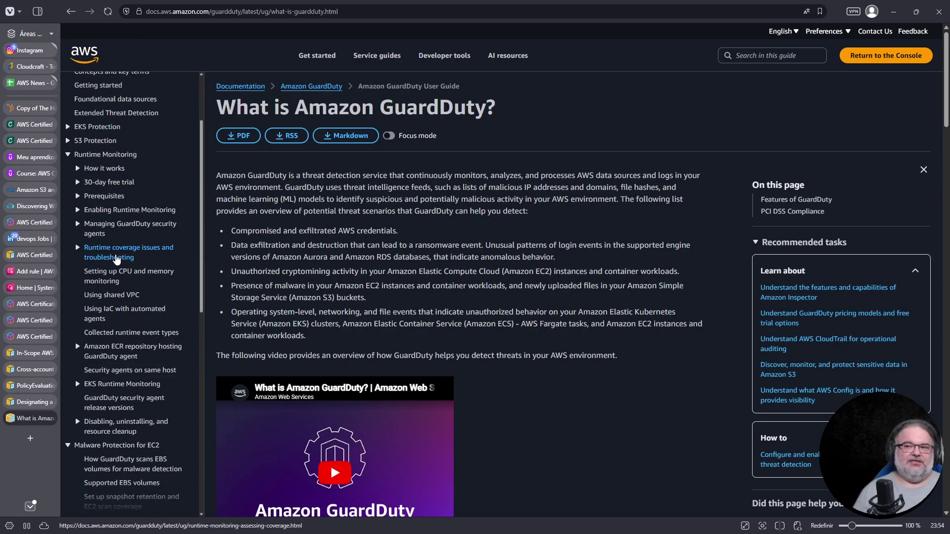
{"action": "left_click", "coordinate": [74, 154]}
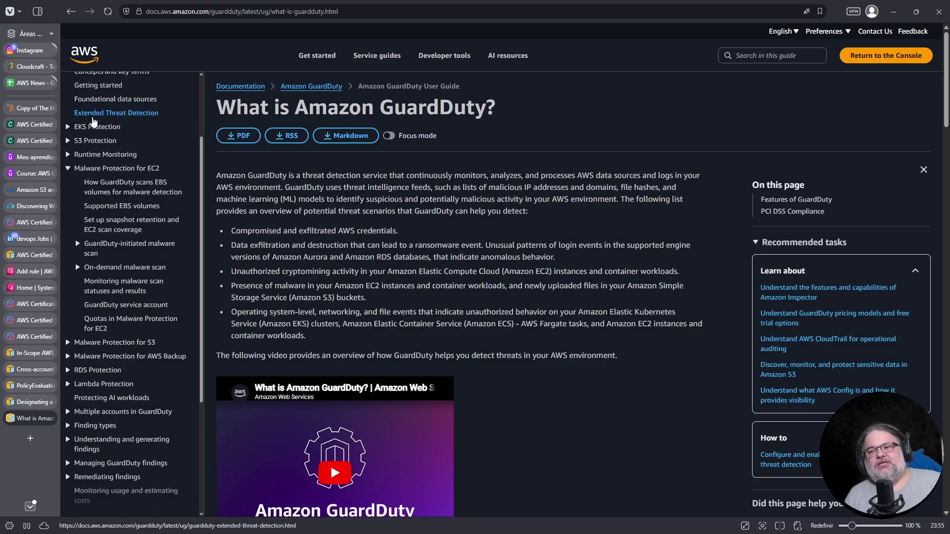
{"action": "left_click", "coordinate": [79, 155]}
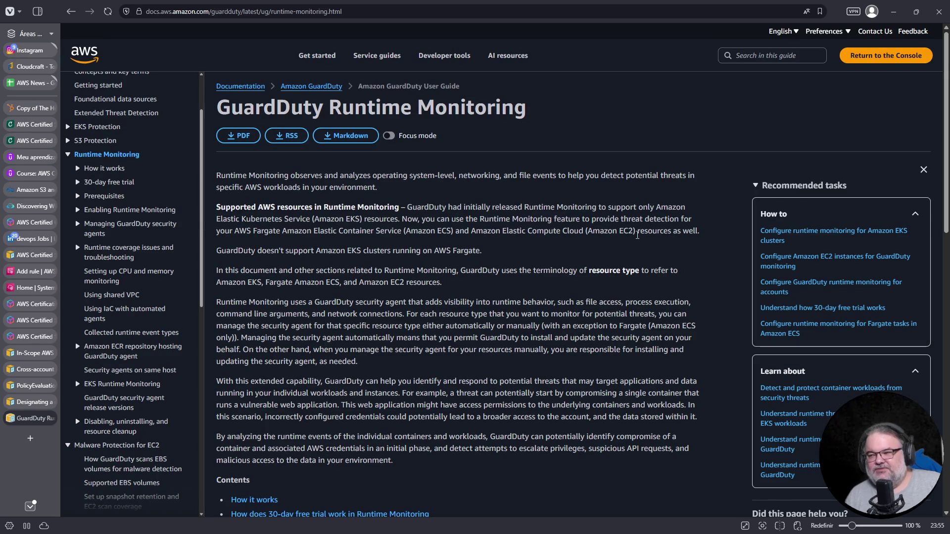
Step: Highlight the Amazon EKS, ECS, EC2 and Fargate mentions, then open Runtime Monitoring's 'How it works' page
{"action": "left_click_drag", "start_coordinate": [247, 220], "coordinate": [396, 221]}
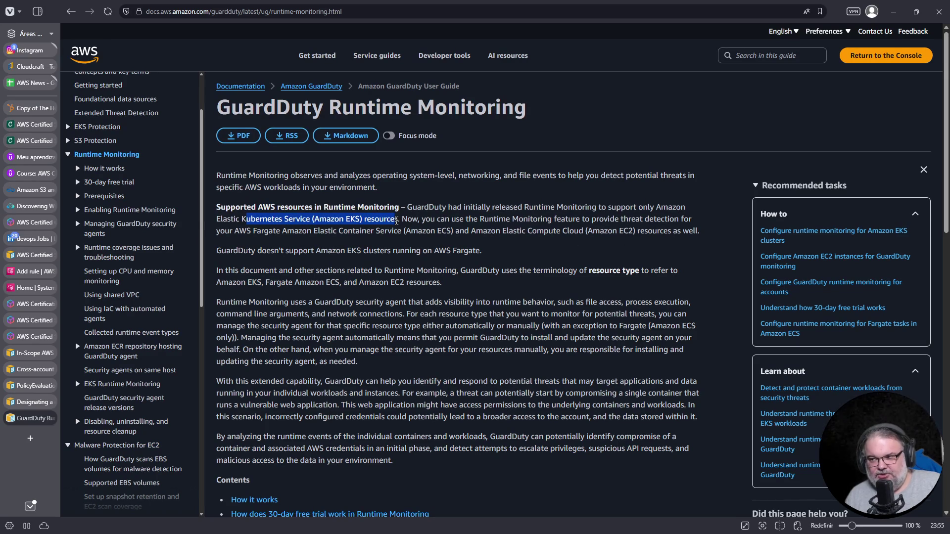
{"action": "left_click_drag", "start_coordinate": [332, 231], "coordinate": [431, 231]}
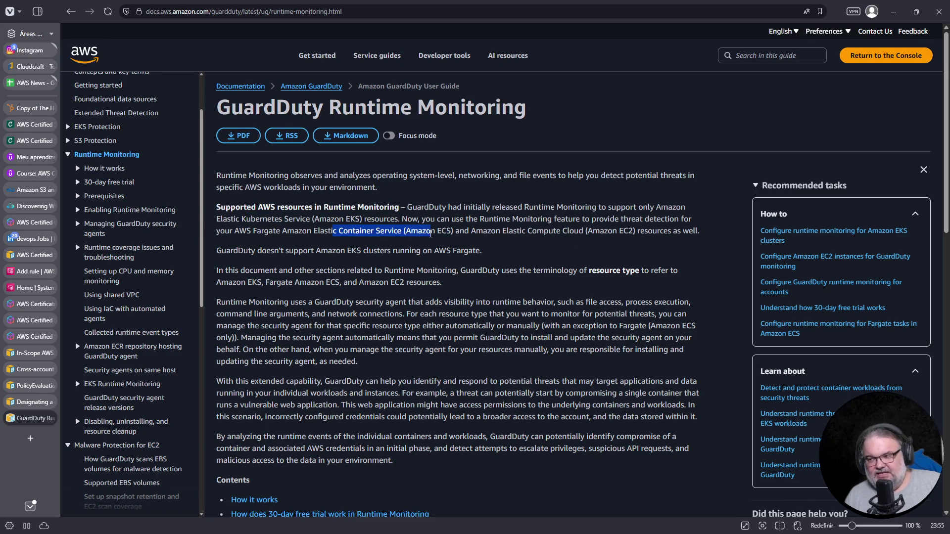
{"action": "left_click_drag", "start_coordinate": [574, 231], "coordinate": [633, 231]}
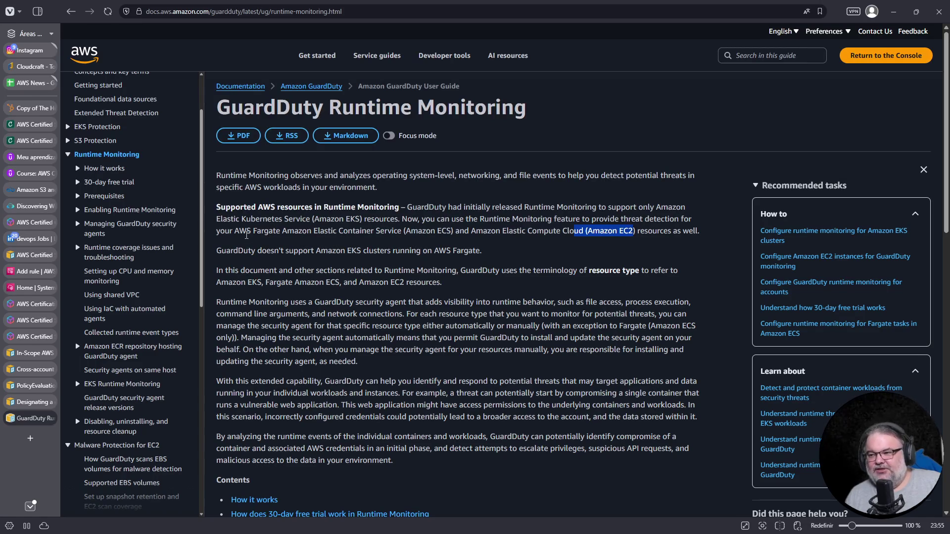
{"action": "mouse_move", "coordinate": [234, 231]}
{"action": "left_mouse_down"}
{"action": "mouse_move", "coordinate": [293, 232]}
{"action": "mouse_move", "coordinate": [280, 234]}
{"action": "left_mouse_up"}
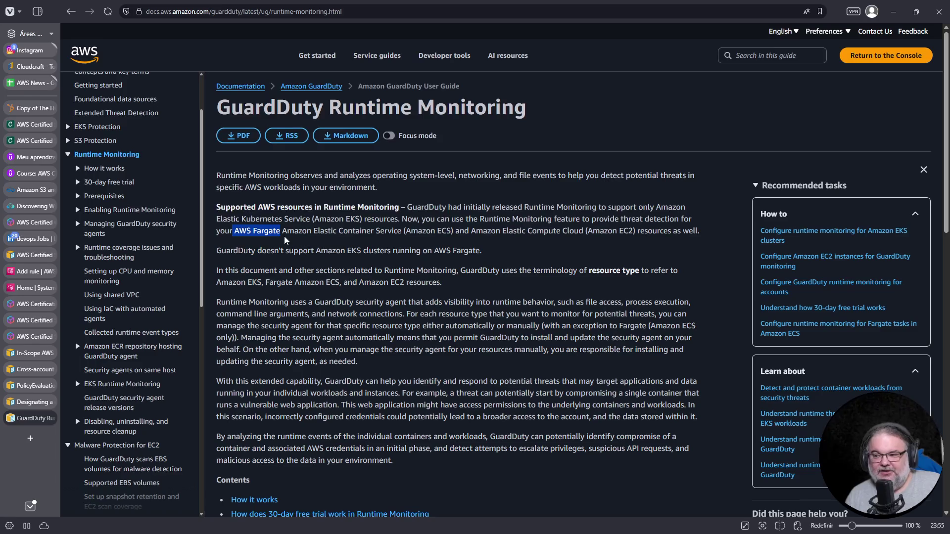
{"action": "scroll", "coordinate": [385, 236], "scroll_direction": "down", "scroll_amount": 7}
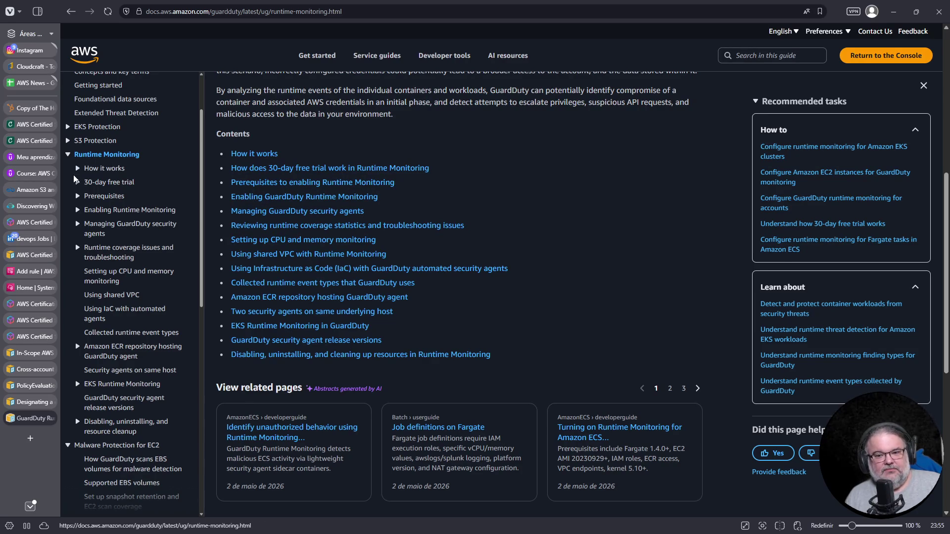
{"action": "left_click", "coordinate": [99, 169]}
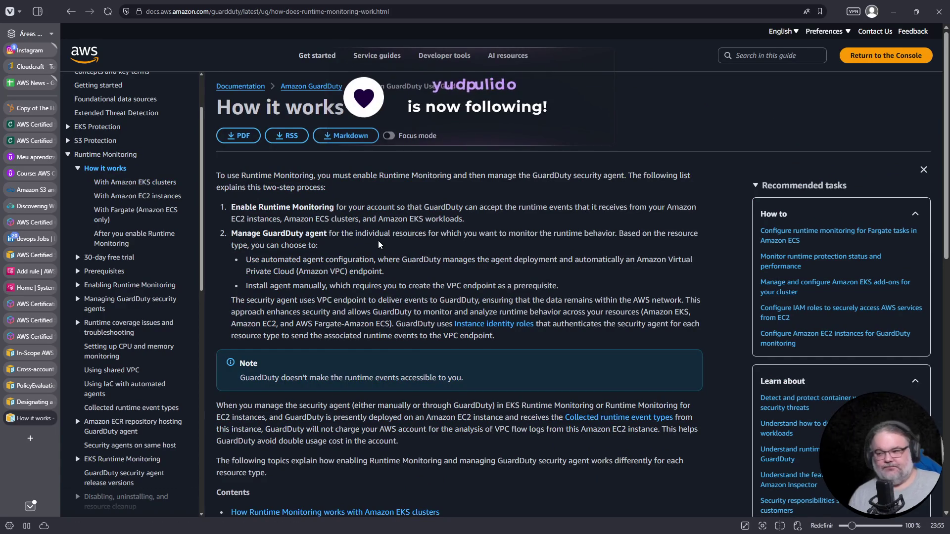
Step: Search the 'How it works' page for 'EBPF', correcting the misspelled term
{"action": "key", "text": "ctrl+f"}
{"action": "type", "text": "EBP"}
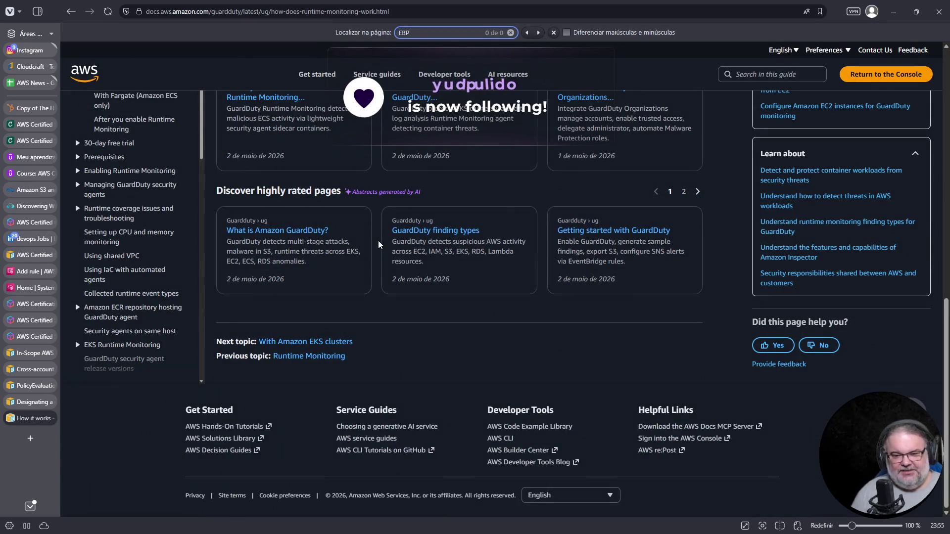
{"action": "type", "text": "PF"}
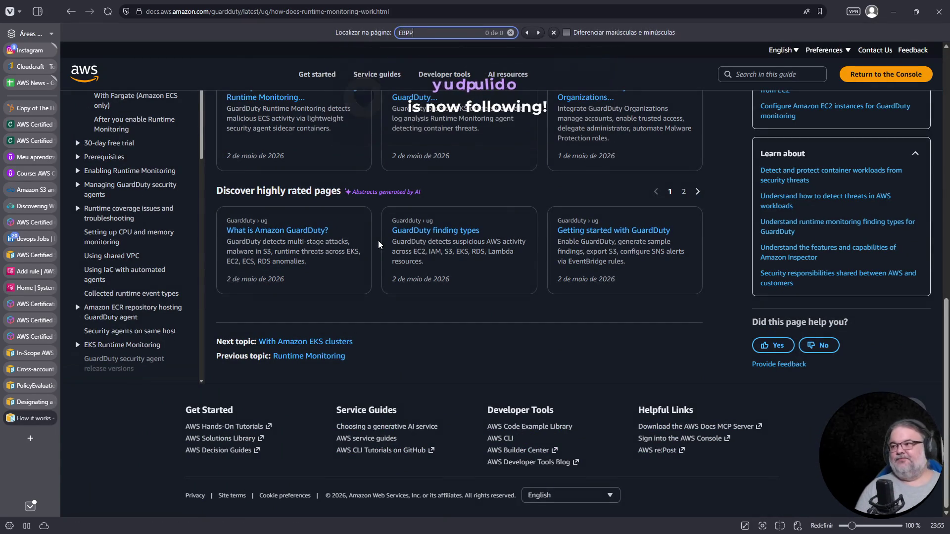
{"action": "key", "text": "ctrl+a"}
{"action": "type", "text": "EBPF"}
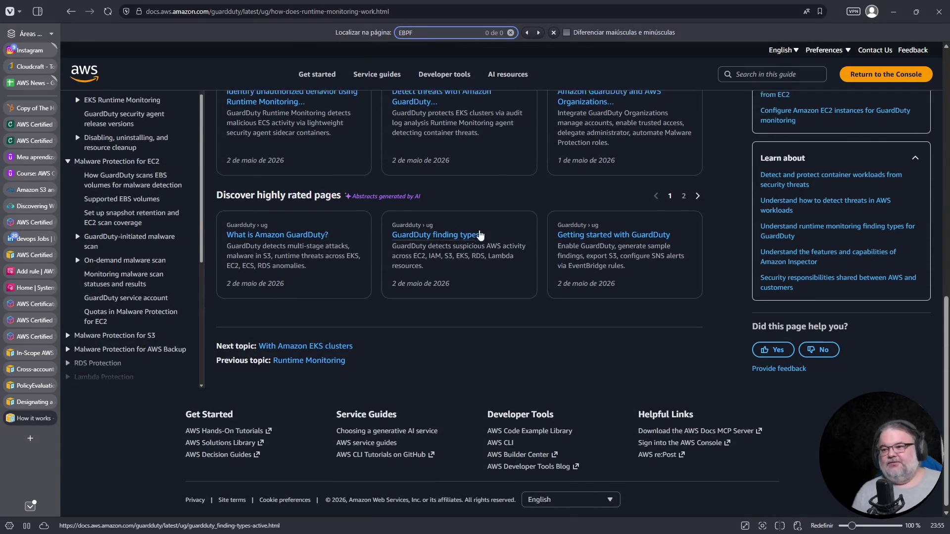
{"action": "scroll", "coordinate": [477, 223], "scroll_direction": "up", "scroll_amount": 15}
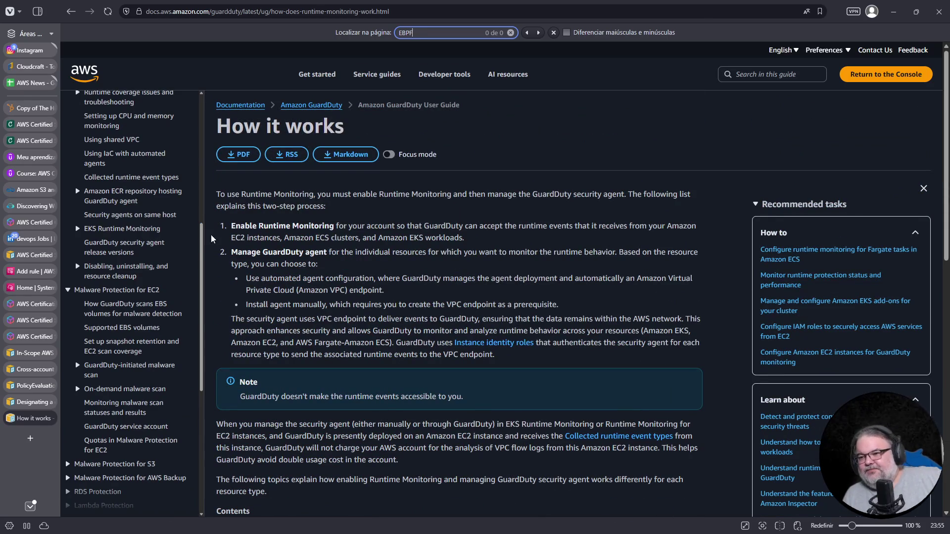
{"action": "scroll", "coordinate": [135, 227], "scroll_direction": "up", "scroll_amount": 3}
{"action": "scroll", "coordinate": [346, 272], "scroll_direction": "down", "scroll_amount": 6}
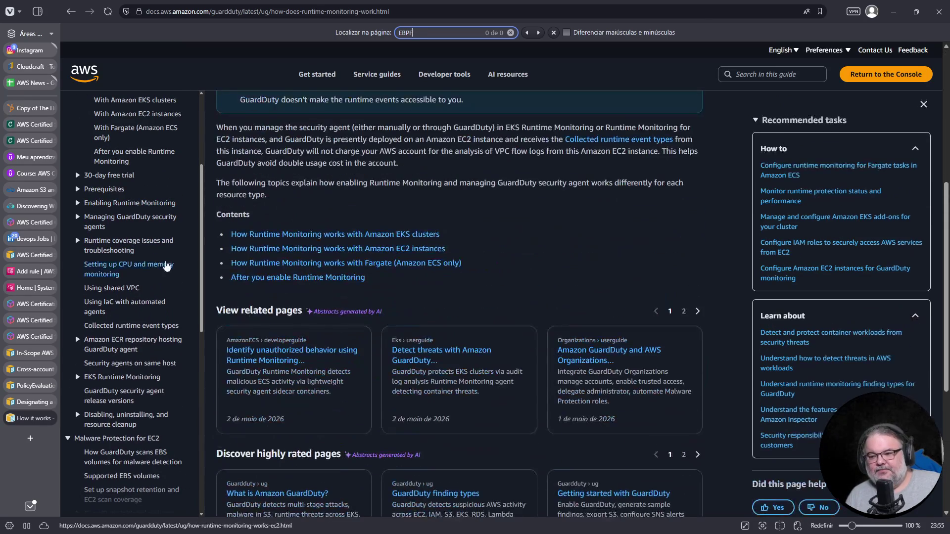
{"action": "scroll", "coordinate": [167, 265], "scroll_direction": "up", "scroll_amount": 3}
{"action": "scroll", "coordinate": [166, 265], "scroll_direction": "down", "scroll_amount": 1}
Step: Open the 'With Amazon EKS clusters' page and search it for 'EBPF' again
{"action": "left_click", "coordinate": [133, 223]}
{"action": "scroll", "coordinate": [430, 232], "scroll_direction": "down", "scroll_amount": 3}
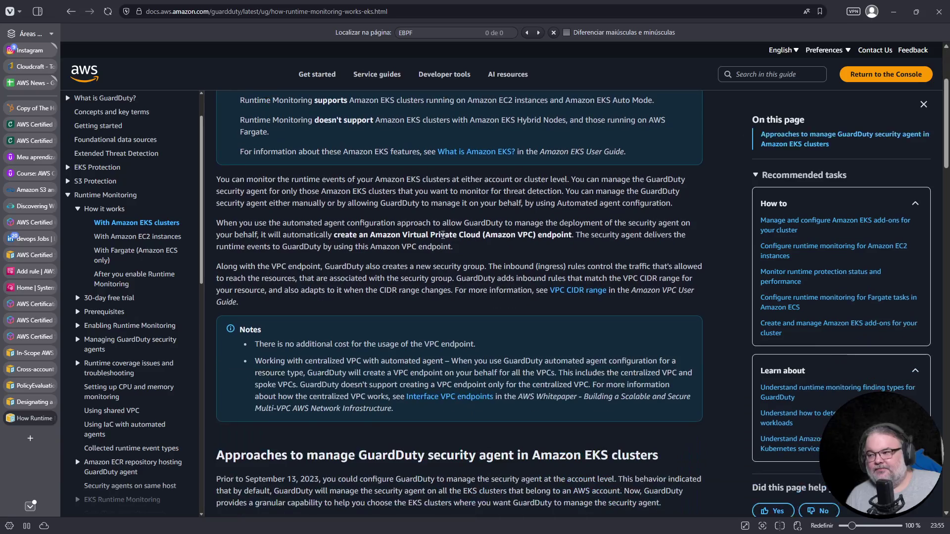
{"action": "key", "text": "ctrl+f"}
{"action": "type", "text": "EBOP"}
{"action": "scroll", "coordinate": [430, 231], "scroll_direction": "down", "scroll_amount": 10}
{"action": "key", "text": "BackSpace"}
{"action": "key", "text": "BackSpace"}
{"action": "key", "text": "BackSpace"}
{"action": "type", "text": "BPF"}
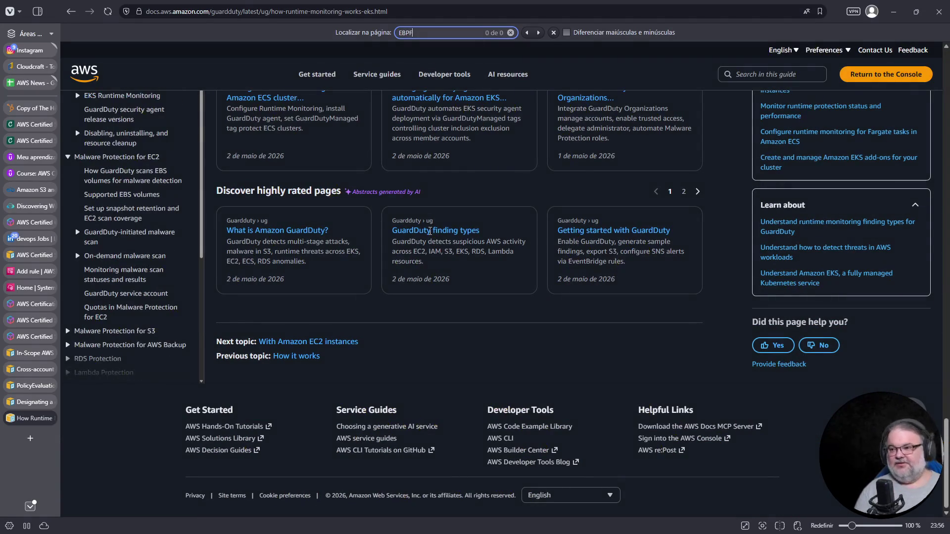
{"action": "scroll", "coordinate": [144, 163], "scroll_direction": "up", "scroll_amount": 2}
{"action": "scroll", "coordinate": [144, 161], "scroll_direction": "up", "scroll_amount": 5}
Step: Open the 'With Amazon EC2 instances' page and scan it for EBPF mentions
{"action": "left_click", "coordinate": [143, 156]}
{"action": "scroll", "coordinate": [371, 274], "scroll_direction": "down", "scroll_amount": 3}
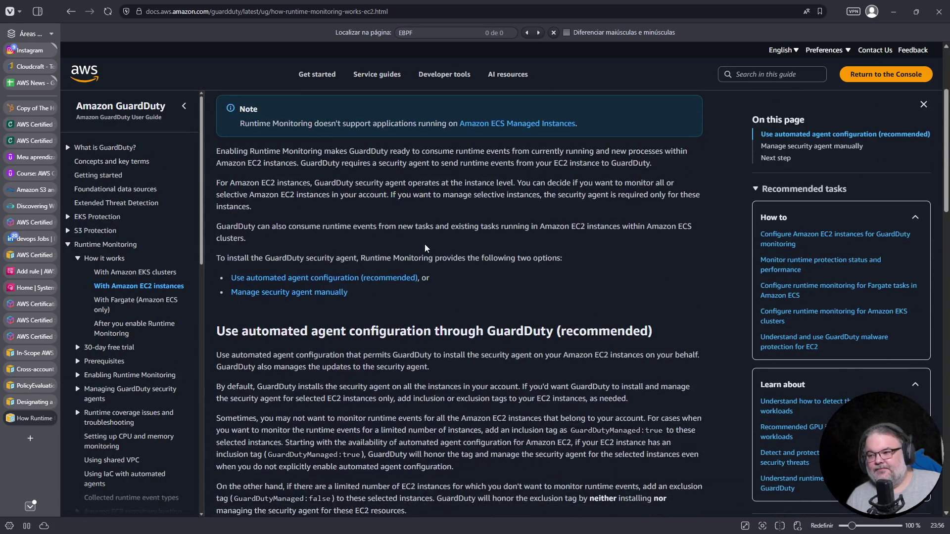
{"action": "scroll", "coordinate": [427, 248], "scroll_direction": "down", "scroll_amount": 5}
{"action": "key", "text": "ctrl+f"}
{"action": "scroll", "coordinate": [423, 244], "scroll_direction": "down", "scroll_amount": 15}
{"action": "key", "text": "Escape"}
{"action": "scroll", "coordinate": [422, 243], "scroll_direction": "up", "scroll_amount": 15}
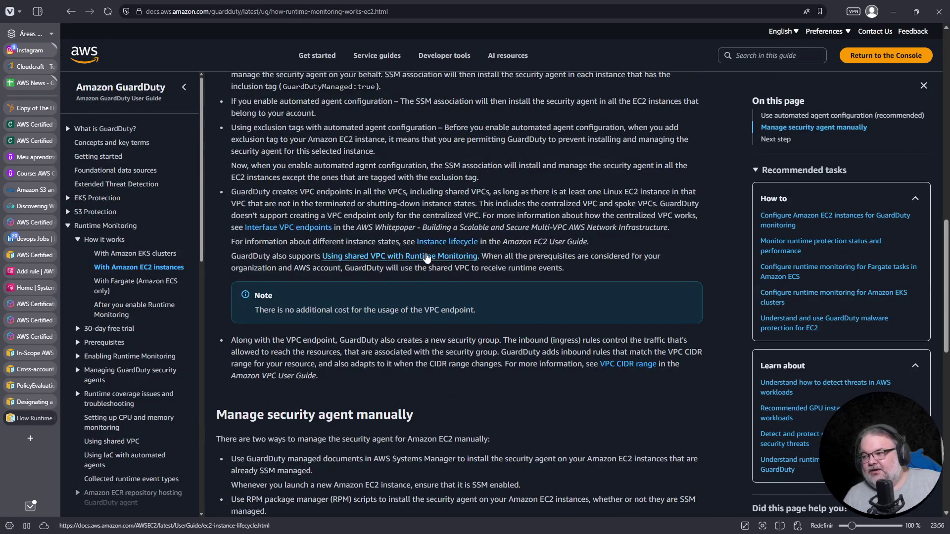
{"action": "scroll", "coordinate": [460, 280], "scroll_direction": "up", "scroll_amount": 5}
{"action": "scroll", "coordinate": [333, 246], "scroll_direction": "up", "scroll_amount": 7}
{"action": "scroll", "coordinate": [372, 293], "scroll_direction": "down", "scroll_amount": 3}
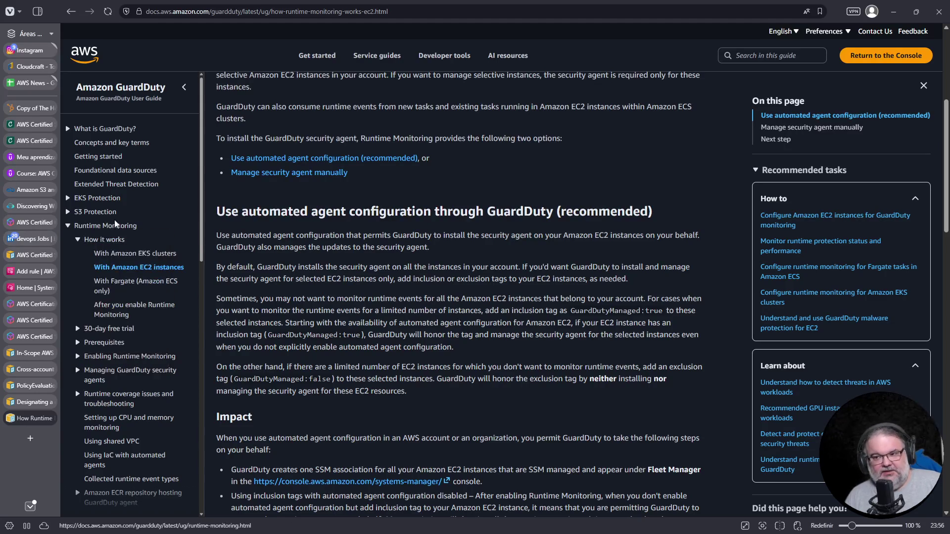
Step: Collapse the How it works and Runtime Monitoring sidebar sections and open Malware Protection for EC2
{"action": "left_click", "coordinate": [80, 240]}
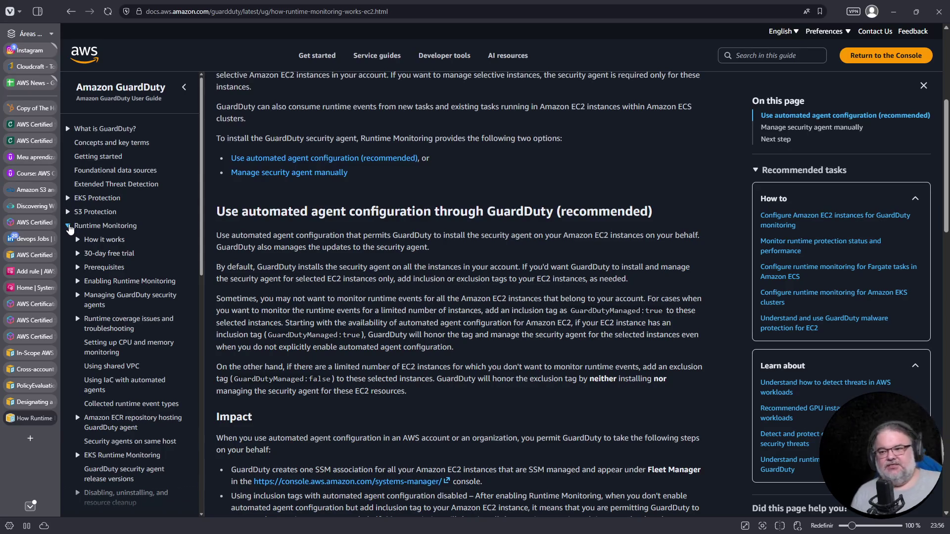
{"action": "left_click", "coordinate": [70, 227]}
{"action": "left_click", "coordinate": [117, 240]}
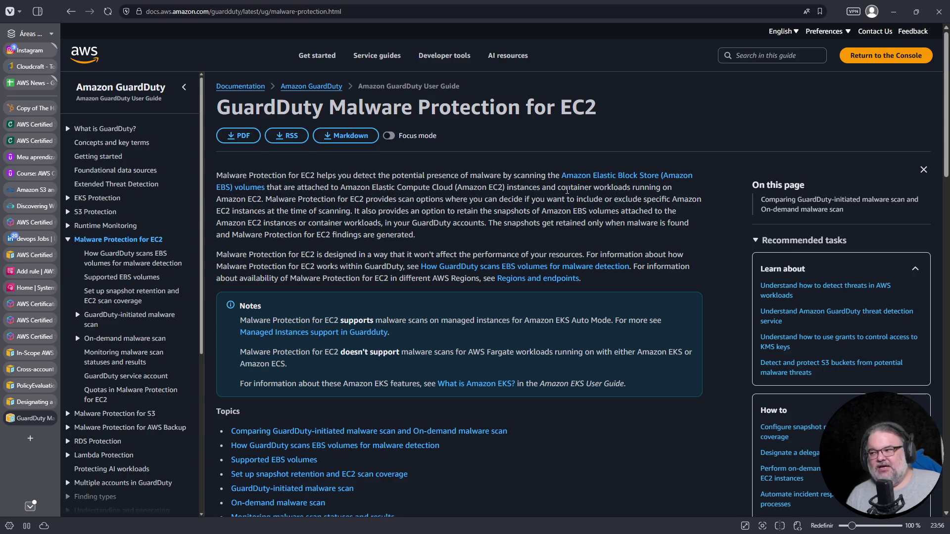
Step: Highlight the container workloads phrase, browse Malware Protection for S3, and open Malware Protection for AWS Backup
{"action": "left_click_drag", "start_coordinate": [567, 188], "coordinate": [622, 189]}
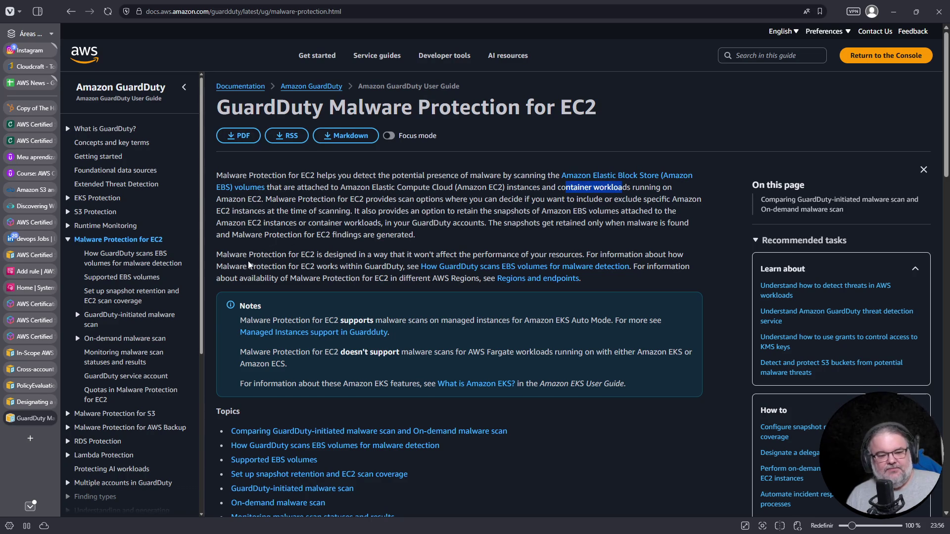
{"action": "left_click", "coordinate": [68, 239]}
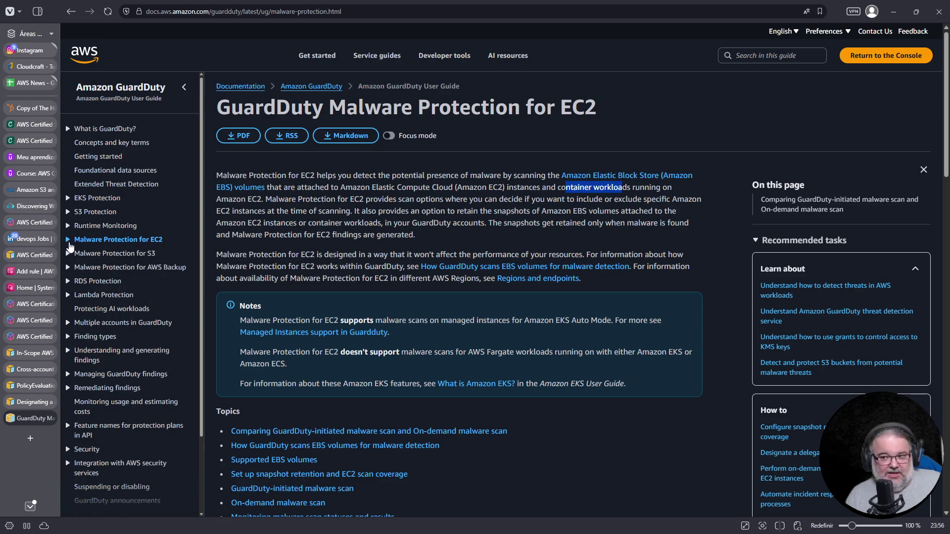
{"action": "left_click", "coordinate": [71, 255]}
{"action": "left_click_drag", "start_coordinate": [101, 253], "coordinate": [149, 253]}
{"action": "scroll", "coordinate": [149, 255], "scroll_direction": "down", "scroll_amount": 1}
{"action": "scroll", "coordinate": [149, 259], "scroll_direction": "down", "scroll_amount": 5}
{"action": "left_click", "coordinate": [68, 287]}
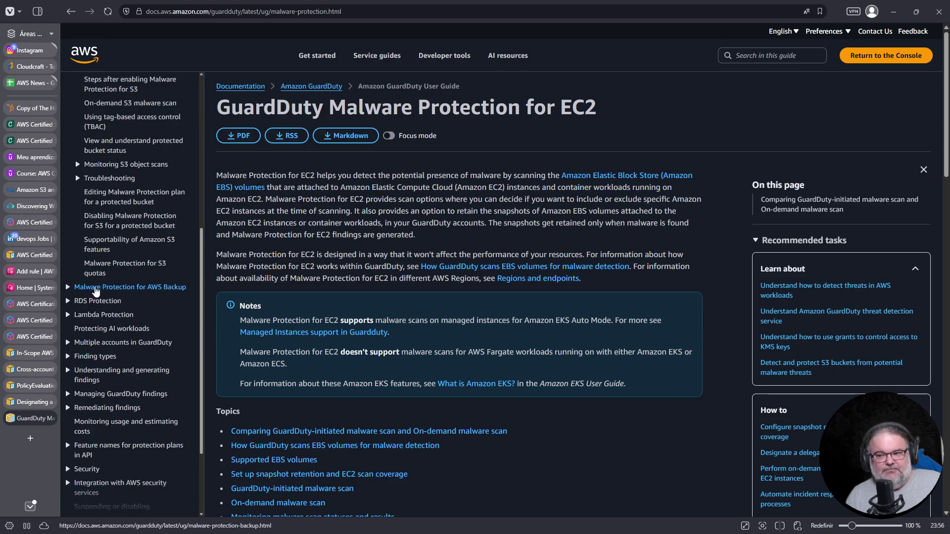
{"action": "left_click", "coordinate": [125, 287]}
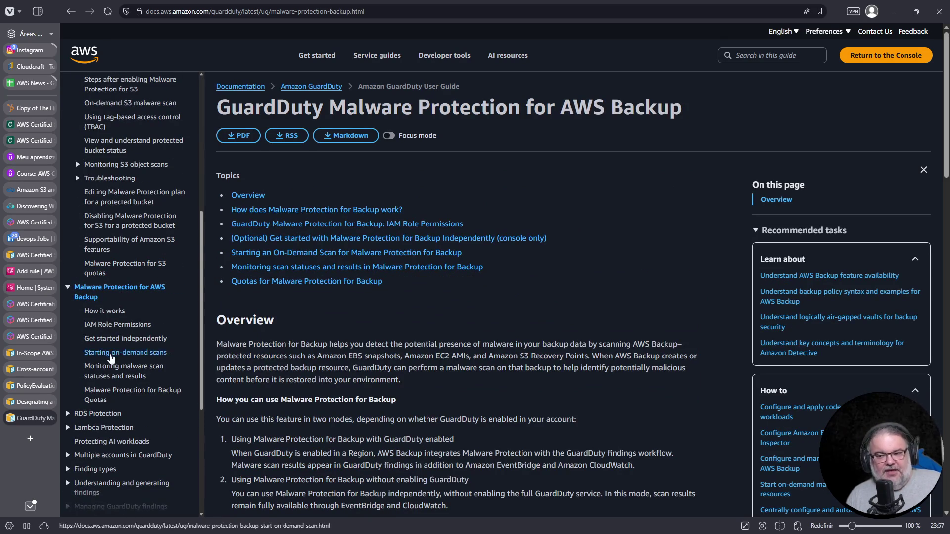
Step: Open the RDS Protection and Lambda Protection pages, then return to the Security Hub tab
{"action": "scroll", "coordinate": [111, 356], "scroll_direction": "down", "scroll_amount": 4}
{"action": "left_click", "coordinate": [102, 216]}
{"action": "scroll", "coordinate": [106, 212], "scroll_direction": "down", "scroll_amount": 2}
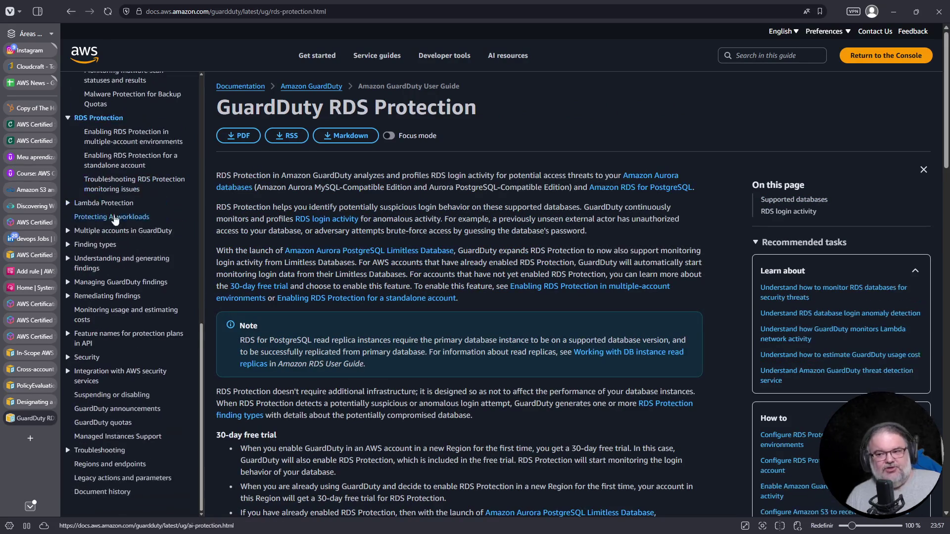
{"action": "left_click", "coordinate": [114, 204]}
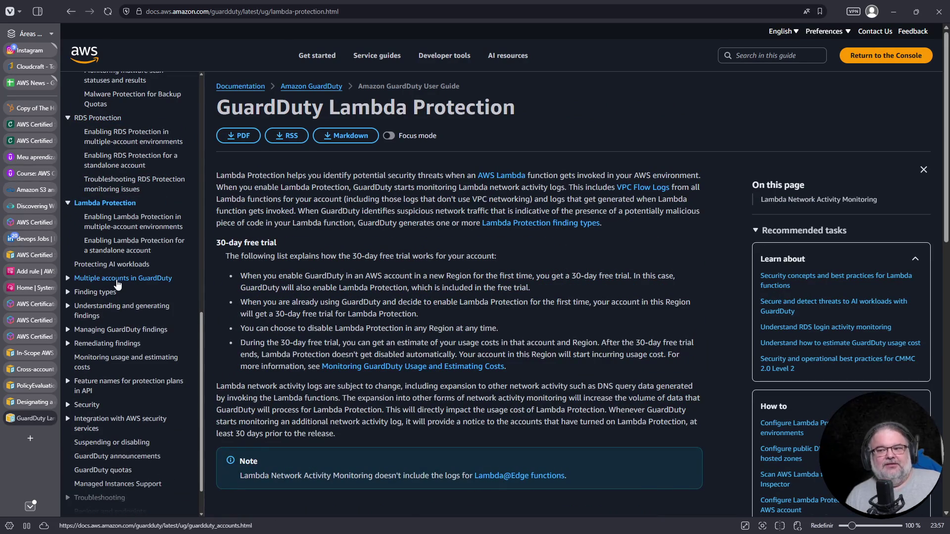
{"action": "left_click_drag", "start_coordinate": [116, 280], "coordinate": [75, 278]}
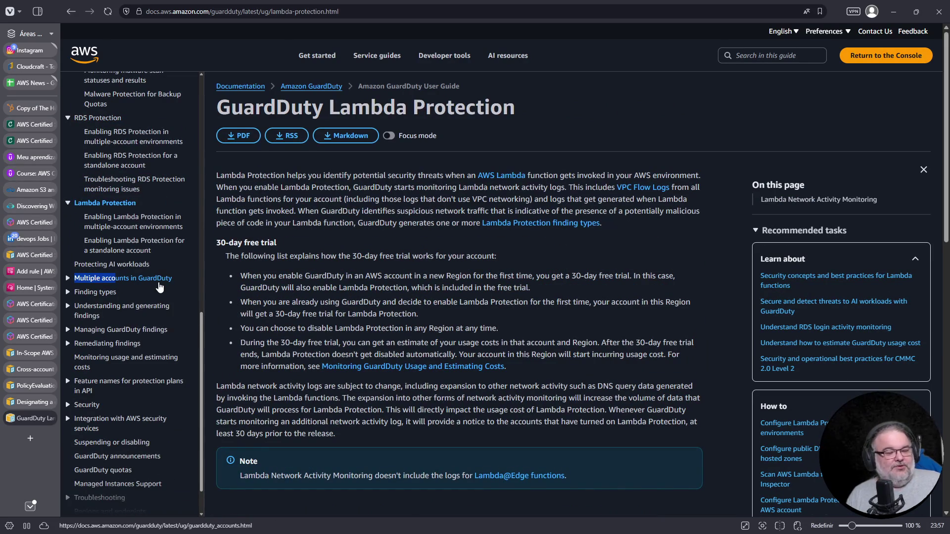
{"action": "scroll", "coordinate": [149, 282], "scroll_direction": "up", "scroll_amount": 10}
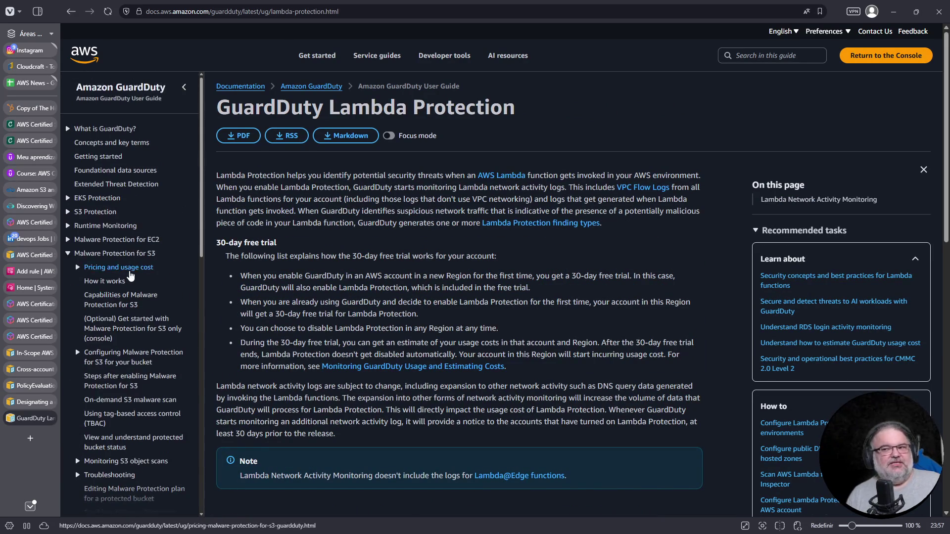
{"action": "left_click", "coordinate": [32, 403]}
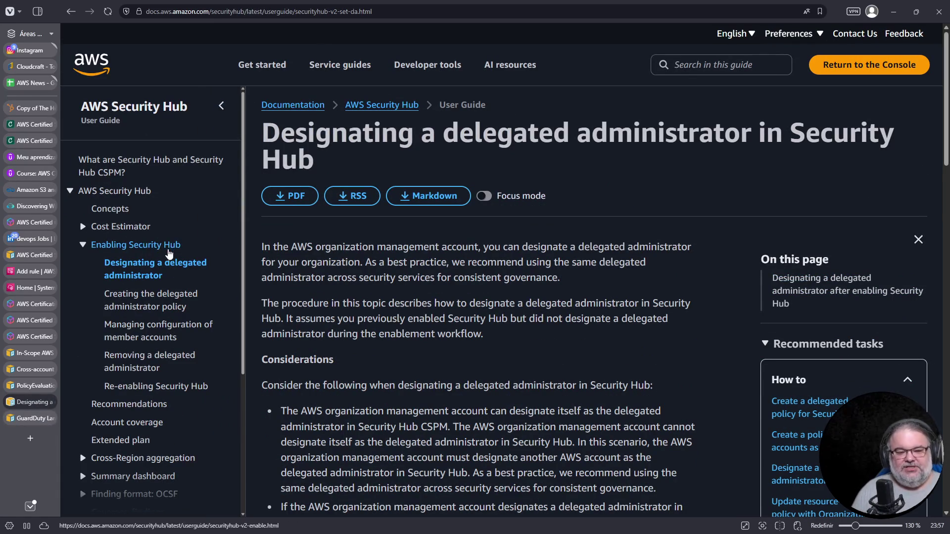
Step: Browse the Security Hub concepts and introduction pages, then read the Enabling Security Hub article
{"action": "left_click", "coordinate": [123, 211]}
{"action": "left_click", "coordinate": [119, 193]}
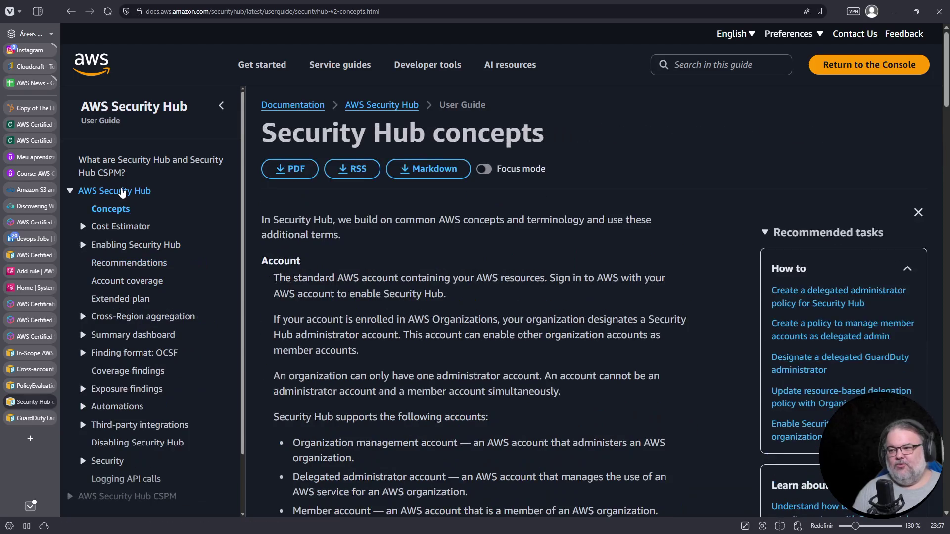
{"action": "scroll", "coordinate": [409, 307], "scroll_direction": "down", "scroll_amount": 10}
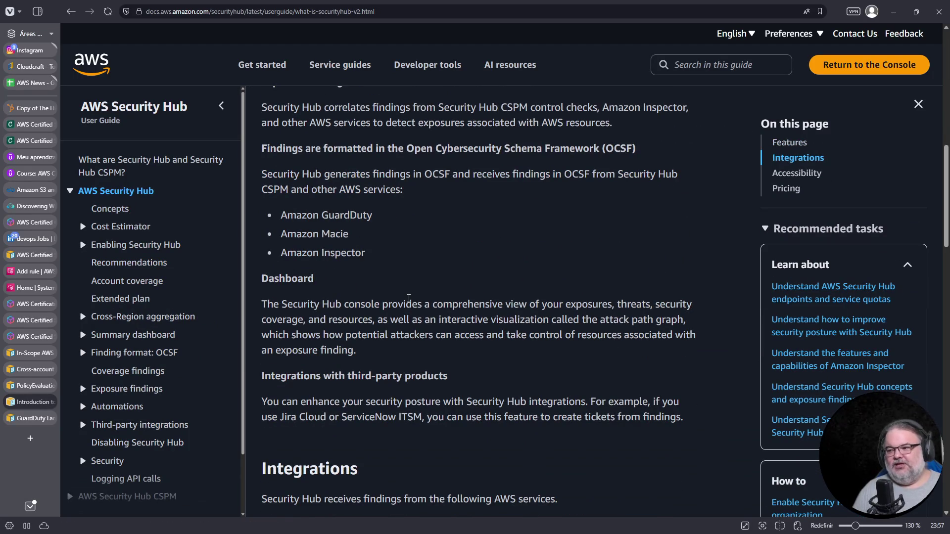
{"action": "scroll", "coordinate": [408, 297], "scroll_direction": "down", "scroll_amount": 5}
{"action": "scroll", "coordinate": [407, 298], "scroll_direction": "down", "scroll_amount": 2}
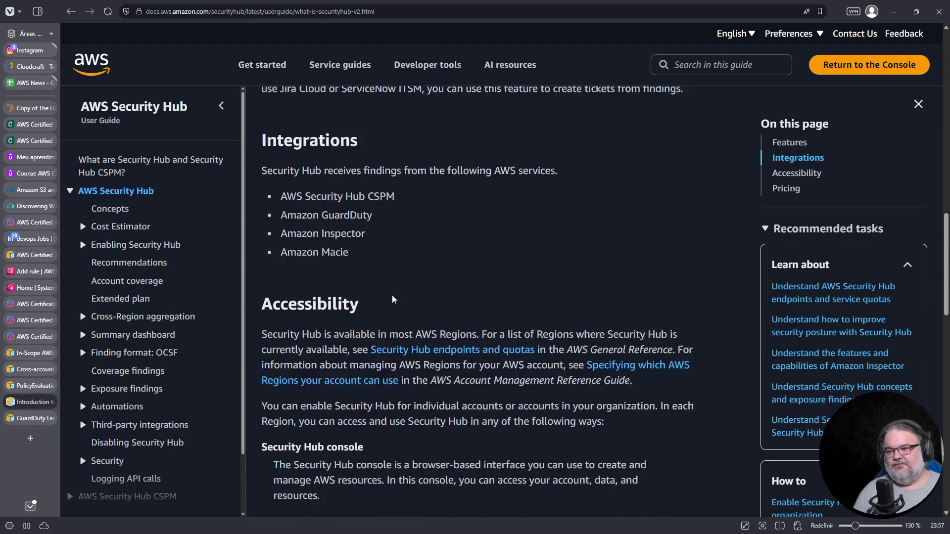
{"action": "left_click", "coordinate": [101, 245]}
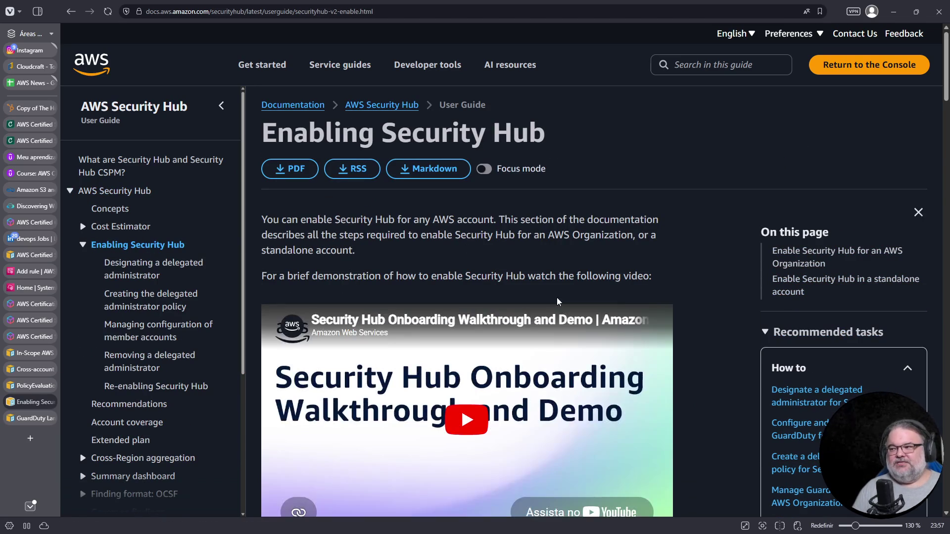
{"action": "scroll", "coordinate": [542, 292], "scroll_direction": "down", "scroll_amount": 6}
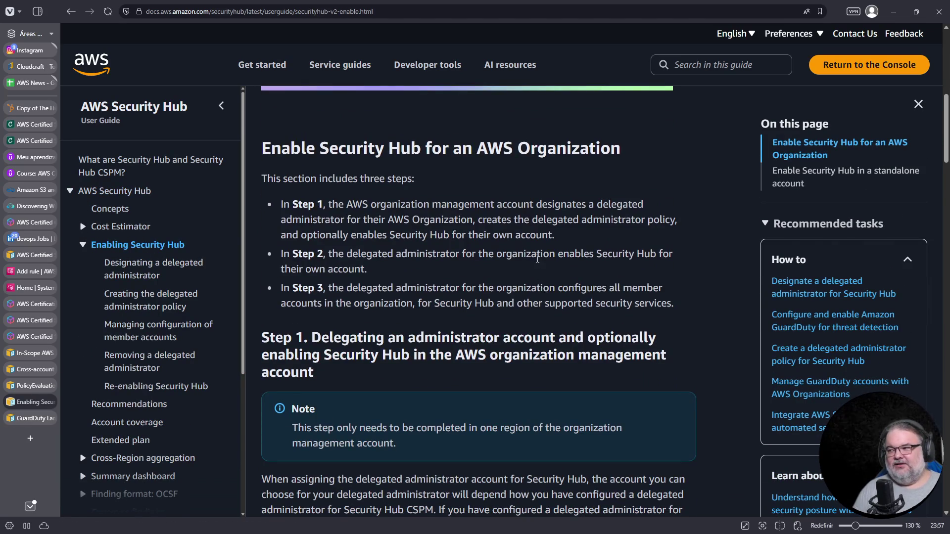
{"action": "scroll", "coordinate": [537, 258], "scroll_direction": "down", "scroll_amount": 1}
{"action": "scroll", "coordinate": [537, 258], "scroll_direction": "down", "scroll_amount": 3}
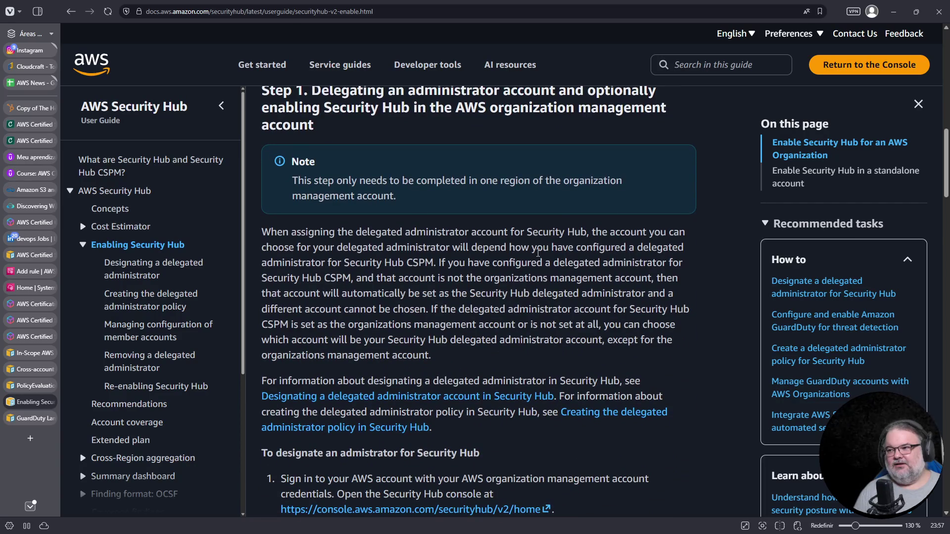
{"action": "scroll", "coordinate": [538, 253], "scroll_direction": "down", "scroll_amount": 15}
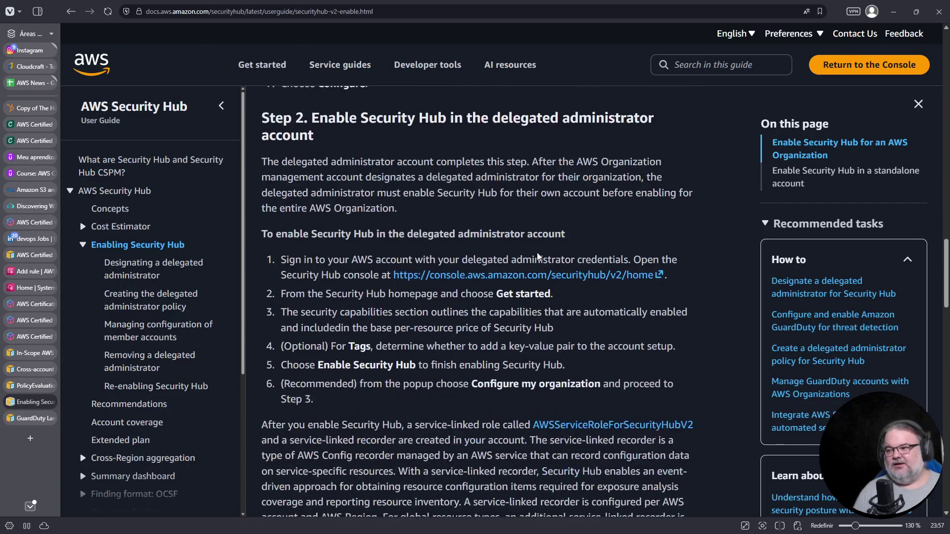
Step: Find the 'aws CONFIG' mentions on the page, then start a new blank tab
{"action": "key", "text": "ctrl+f"}
{"action": "type", "text": "CONFIG"}
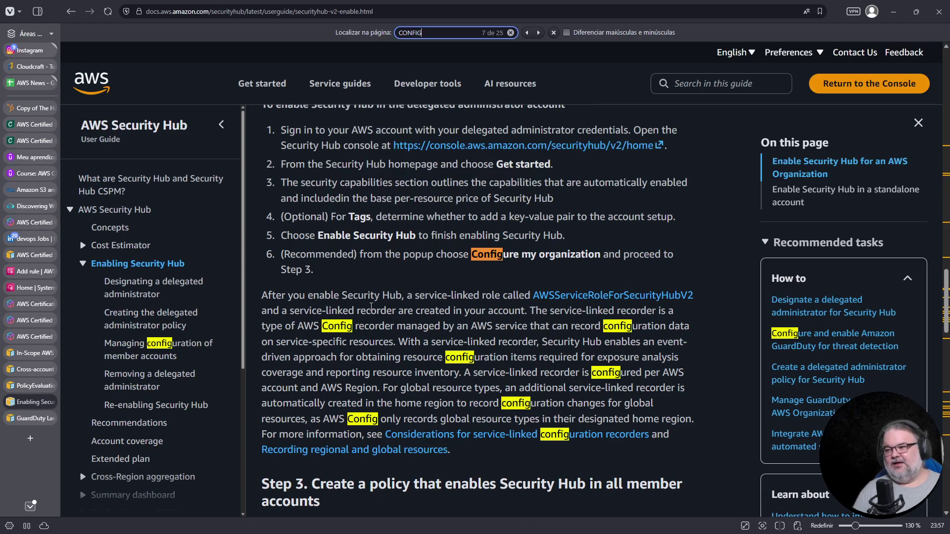
{"action": "key", "text": "Home"}
{"action": "type", "text": "aws"}
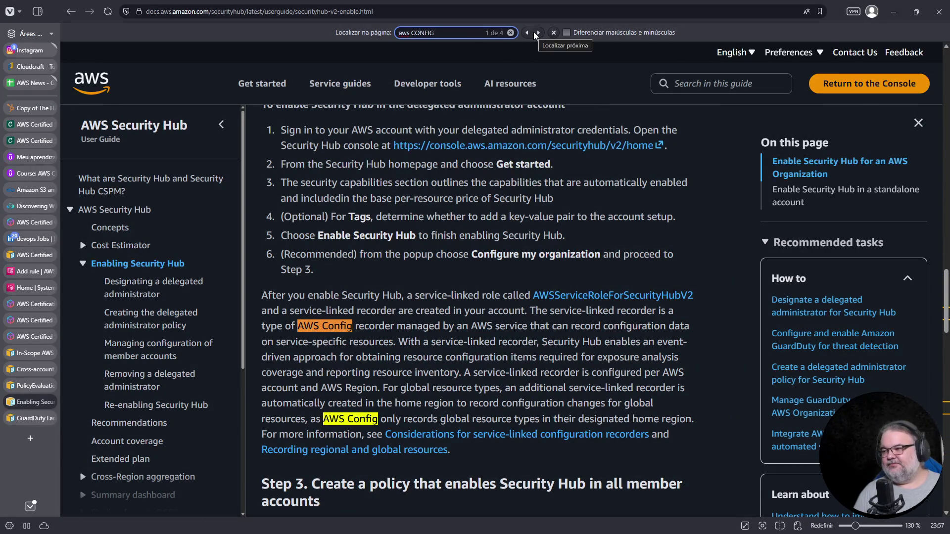
{"action": "scroll", "coordinate": [478, 339], "scroll_direction": "down", "scroll_amount": 3}
{"action": "scroll", "coordinate": [478, 340], "scroll_direction": "down", "scroll_amount": 2}
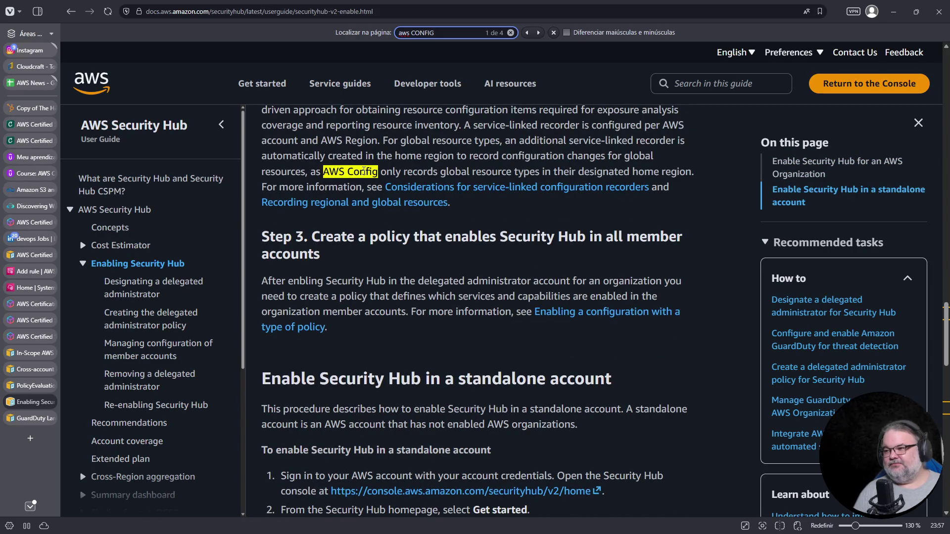
{"action": "scroll", "coordinate": [452, 176], "scroll_direction": "up", "scroll_amount": 3}
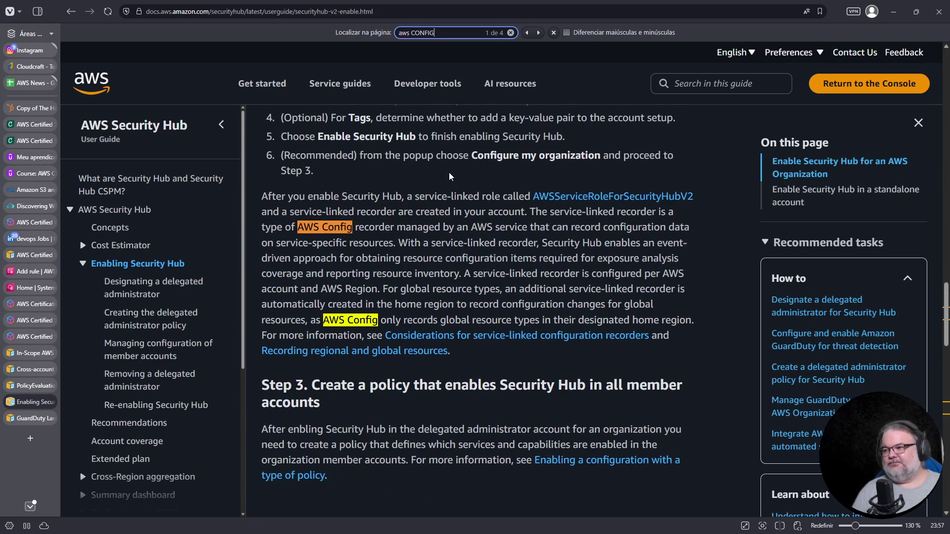
{"action": "scroll", "coordinate": [451, 177], "scroll_direction": "up", "scroll_amount": 10}
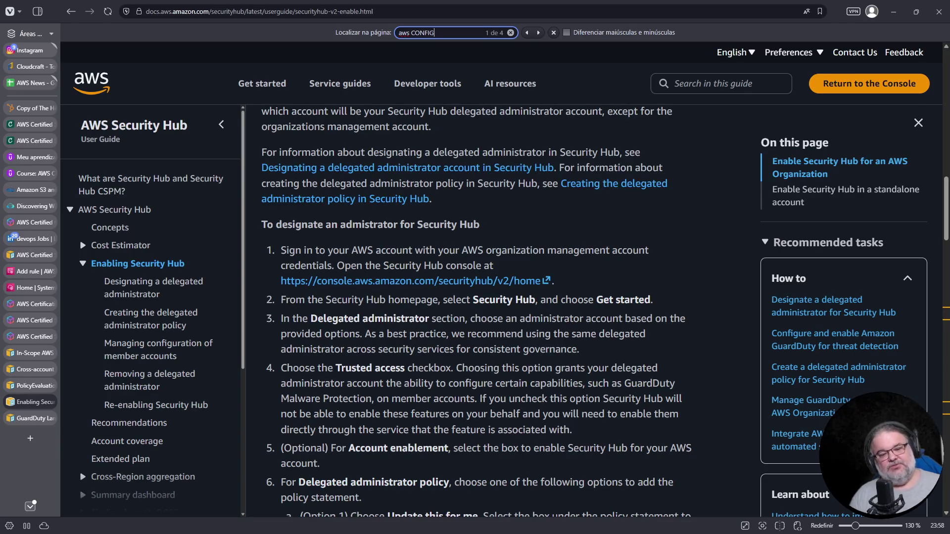
{"action": "left_click", "coordinate": [30, 438]}
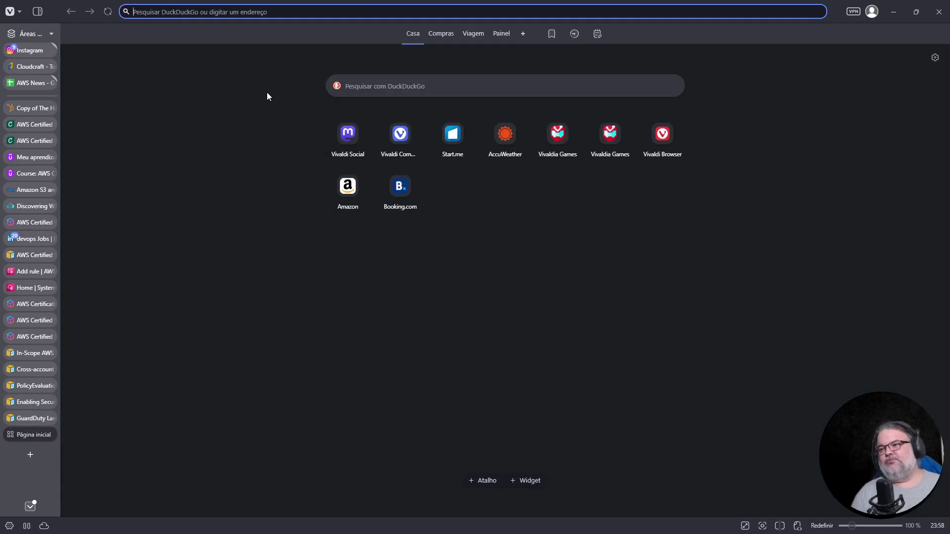
Step: Search for 'AWS Community Builders', open the directory, and filter Location to Brazil
{"action": "left_click", "coordinate": [279, 11]}
{"action": "type", "text": "AWS COMMUN"}
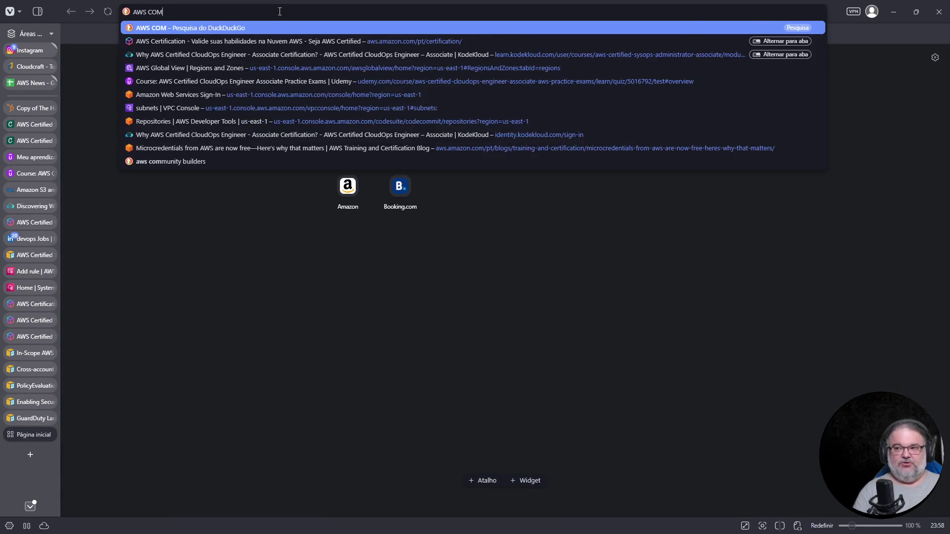
{"action": "type", "text": "ITY BUILDERS"}
{"action": "key", "text": "Return"}
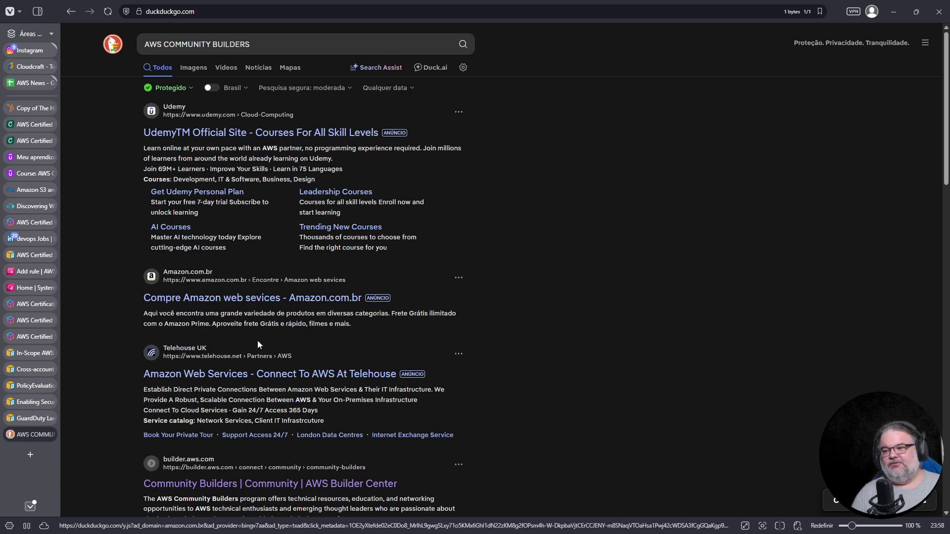
{"action": "left_click", "coordinate": [251, 489]}
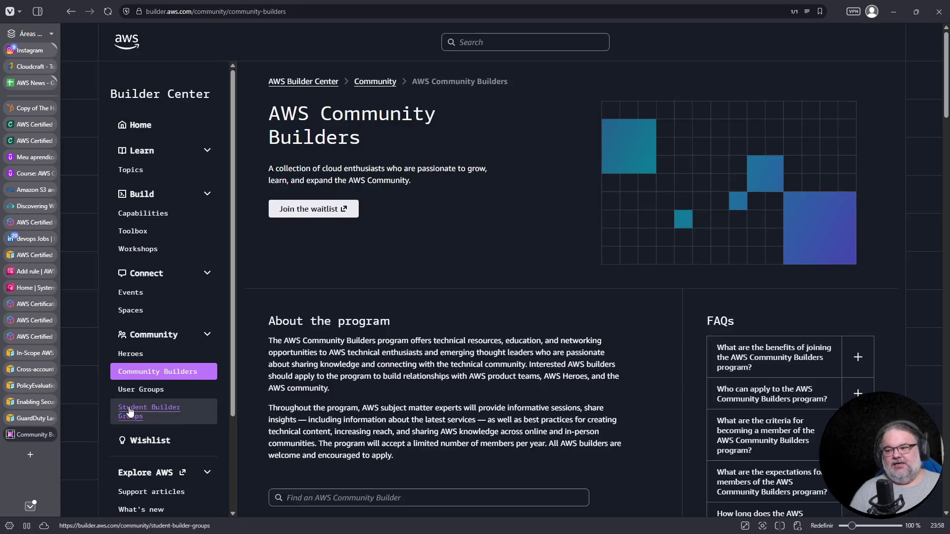
{"action": "scroll", "coordinate": [397, 393], "scroll_direction": "down", "scroll_amount": 3}
{"action": "left_click", "coordinate": [396, 393]}
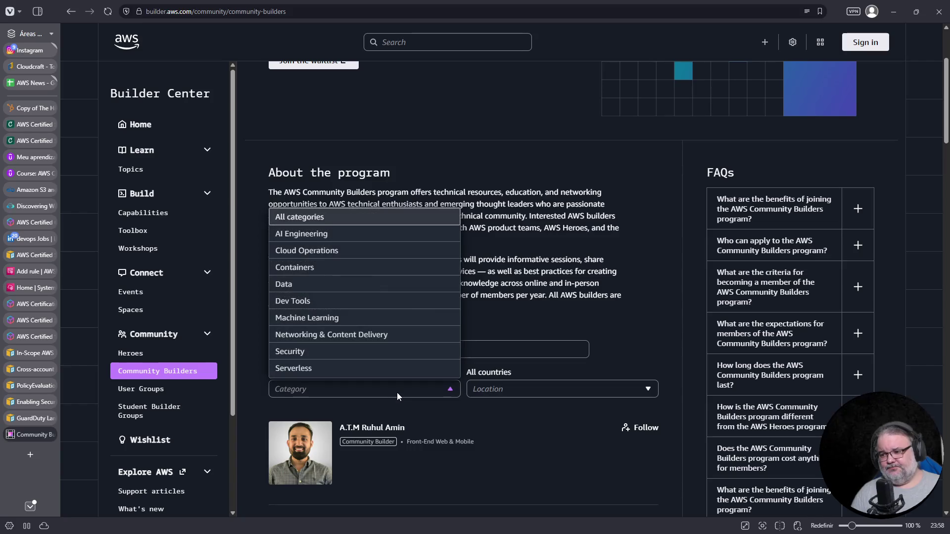
{"action": "left_click", "coordinate": [524, 388]}
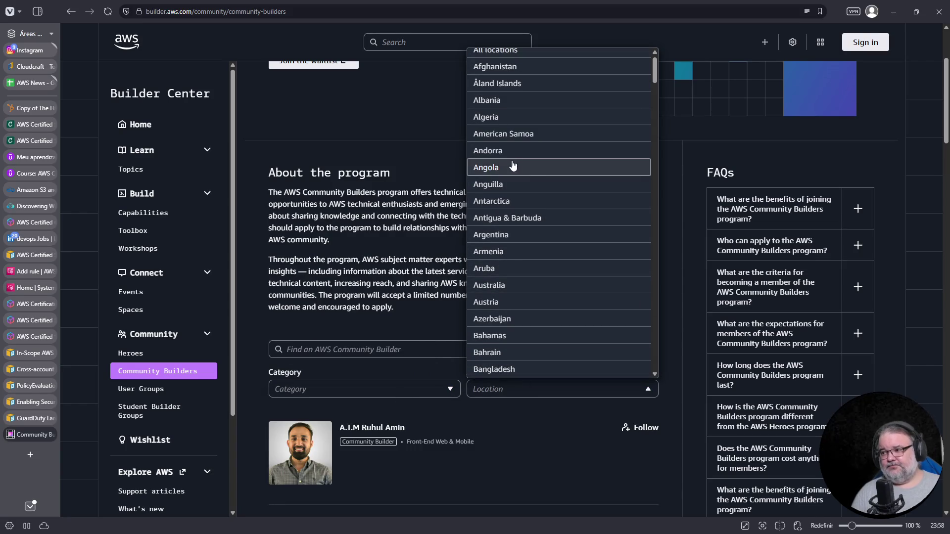
{"action": "scroll", "coordinate": [494, 198], "scroll_direction": "down", "scroll_amount": 5}
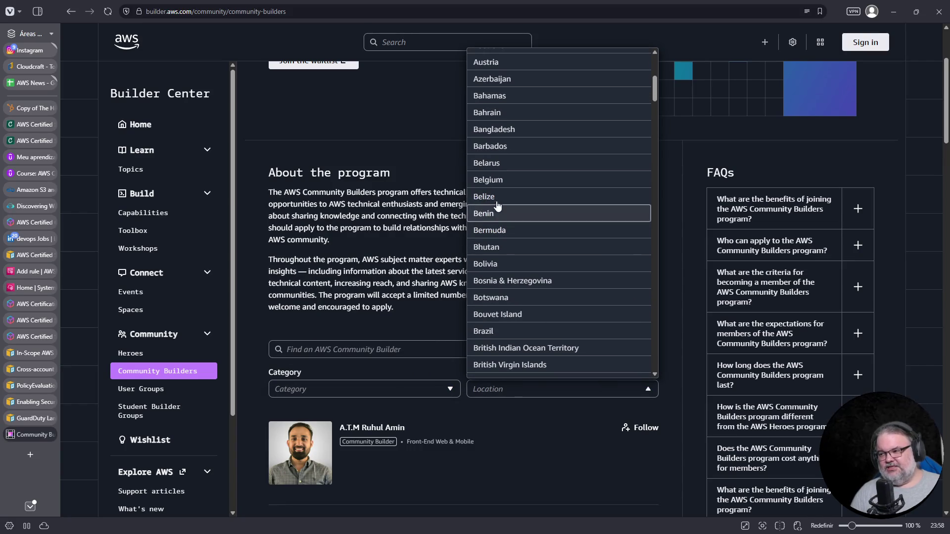
{"action": "left_click", "coordinate": [491, 331]}
Step: Load more Brazil community builders three times until none remain
{"action": "scroll", "coordinate": [638, 340], "scroll_direction": "down", "scroll_amount": 6}
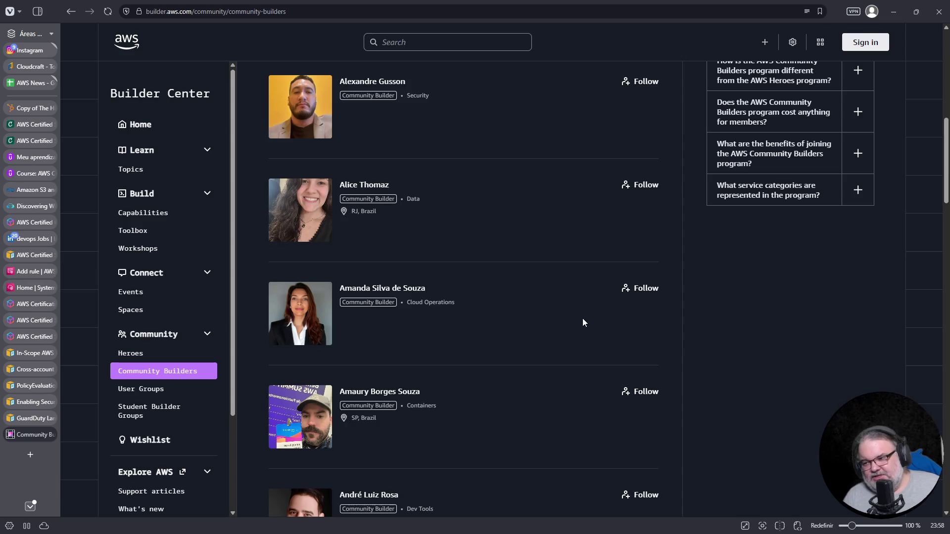
{"action": "scroll", "coordinate": [589, 316], "scroll_direction": "down", "scroll_amount": 20}
{"action": "scroll", "coordinate": [592, 319], "scroll_direction": "down", "scroll_amount": 5}
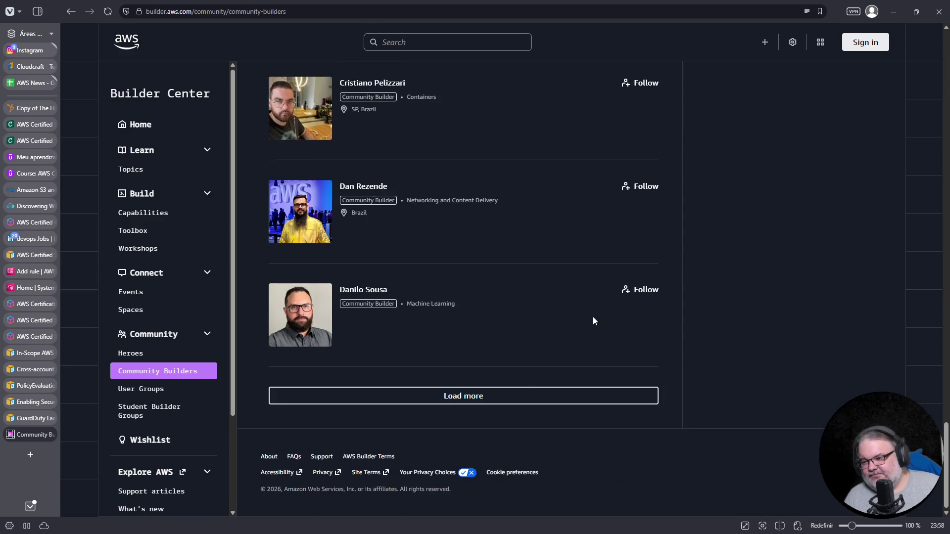
{"action": "left_click", "coordinate": [503, 394]}
{"action": "scroll", "coordinate": [593, 326], "scroll_direction": "down", "scroll_amount": 7}
{"action": "scroll", "coordinate": [604, 316], "scroll_direction": "down", "scroll_amount": 20}
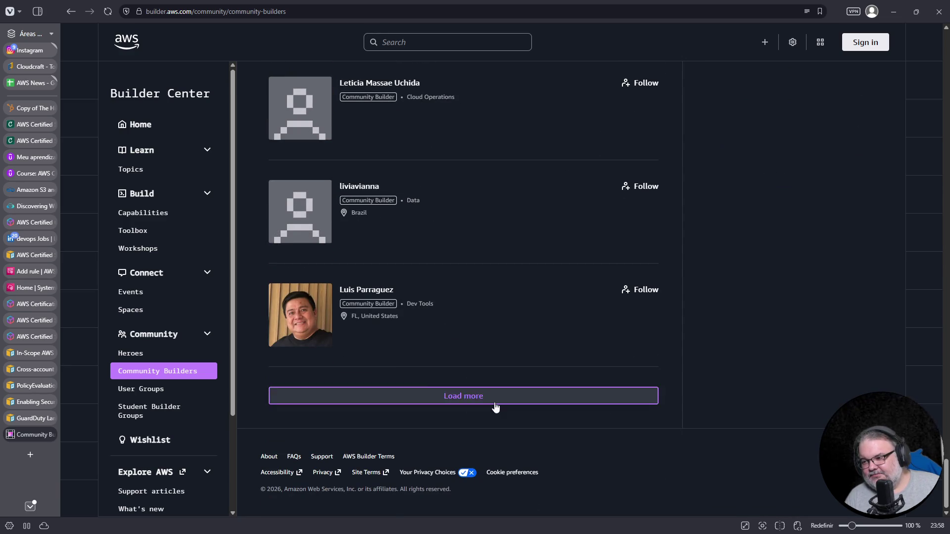
{"action": "left_click", "coordinate": [495, 398]}
{"action": "scroll", "coordinate": [562, 343], "scroll_direction": "down", "scroll_amount": 20}
{"action": "scroll", "coordinate": [558, 344], "scroll_direction": "down", "scroll_amount": 10}
{"action": "left_click", "coordinate": [473, 395]}
{"action": "scroll", "coordinate": [527, 319], "scroll_direction": "down", "scroll_amount": 15}
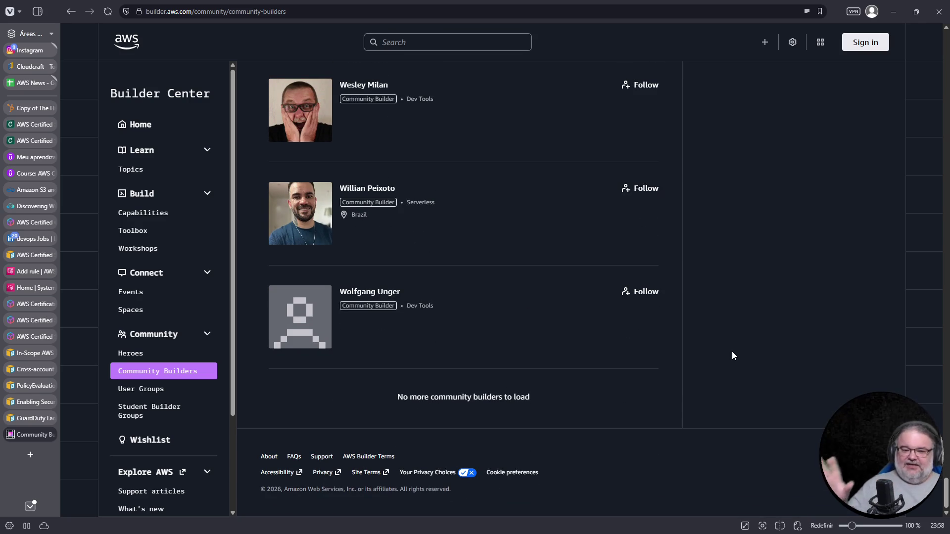
Step: Scroll back up through the full list of Brazil community builders
{"action": "scroll", "coordinate": [732, 351], "scroll_direction": "up", "scroll_amount": 20}
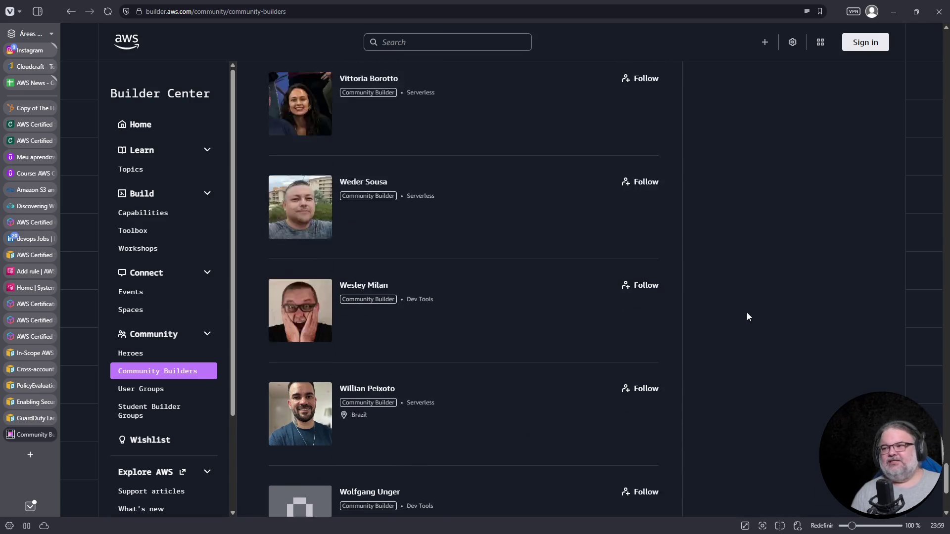
{"action": "scroll", "coordinate": [728, 292], "scroll_direction": "up", "scroll_amount": 20}
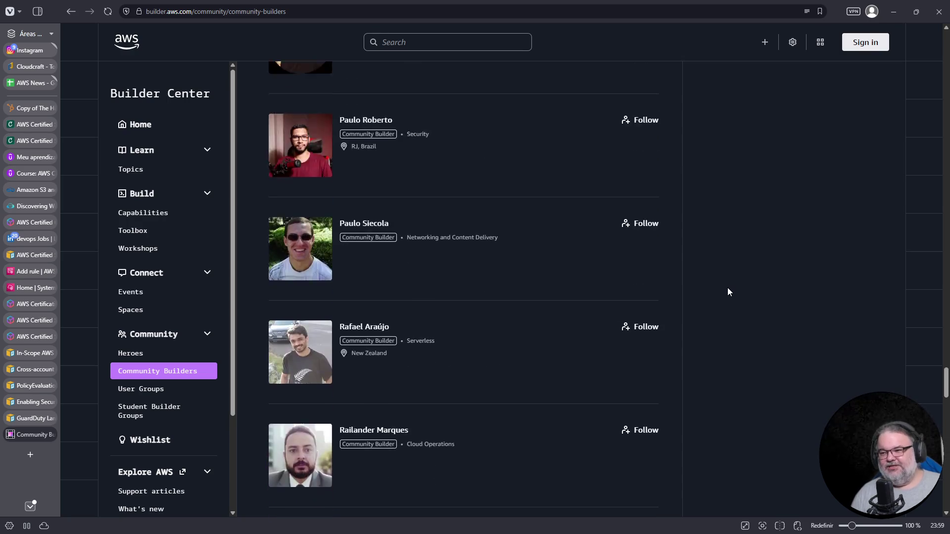
{"action": "scroll", "coordinate": [727, 292], "scroll_direction": "up", "scroll_amount": 3}
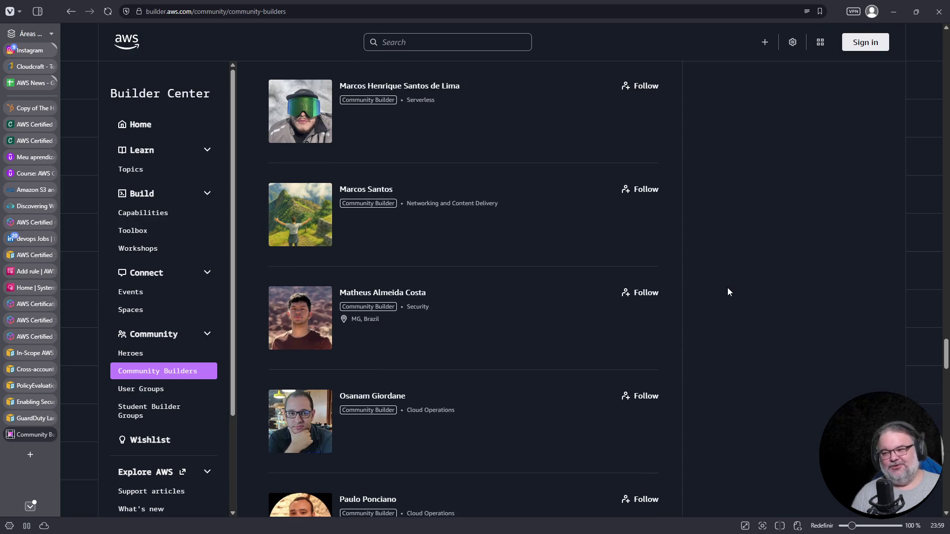
{"action": "scroll", "coordinate": [727, 292], "scroll_direction": "up", "scroll_amount": 5}
{"action": "scroll", "coordinate": [727, 291], "scroll_direction": "up", "scroll_amount": 8}
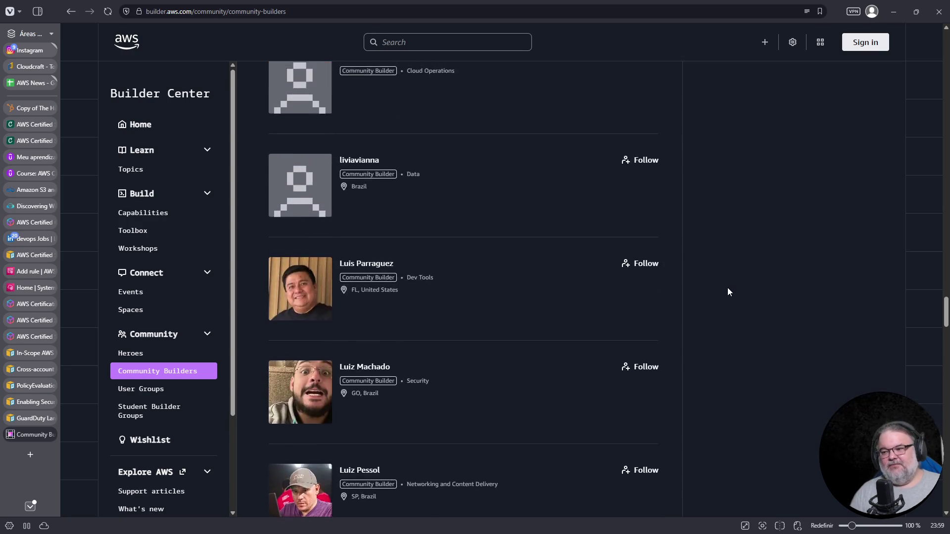
{"action": "scroll", "coordinate": [700, 309], "scroll_direction": "down", "scroll_amount": 7}
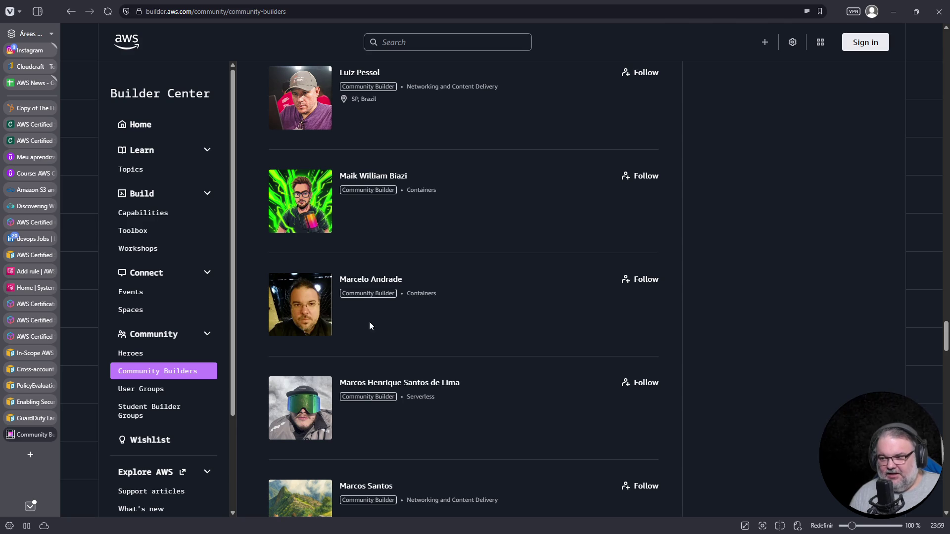
{"action": "scroll", "coordinate": [684, 285], "scroll_direction": "up", "scroll_amount": 10}
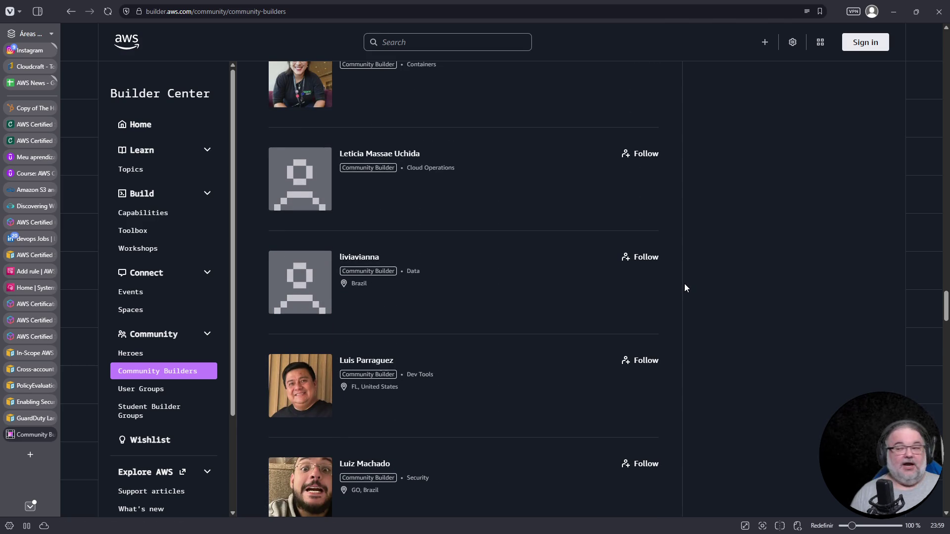
{"action": "scroll", "coordinate": [684, 287], "scroll_direction": "up", "scroll_amount": 9}
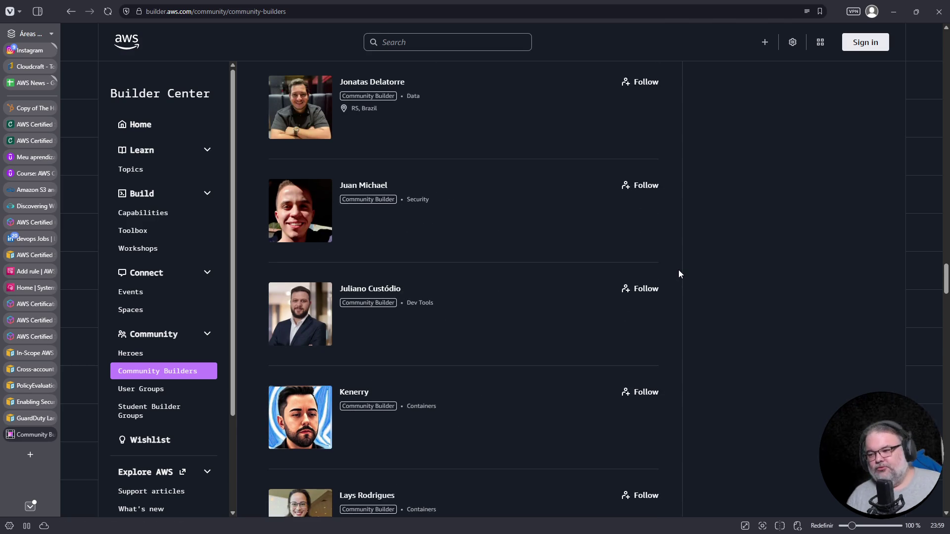
{"action": "scroll", "coordinate": [678, 269], "scroll_direction": "up", "scroll_amount": 5}
{"action": "scroll", "coordinate": [678, 270], "scroll_direction": "up", "scroll_amount": 5}
{"action": "scroll", "coordinate": [678, 269], "scroll_direction": "up", "scroll_amount": 1}
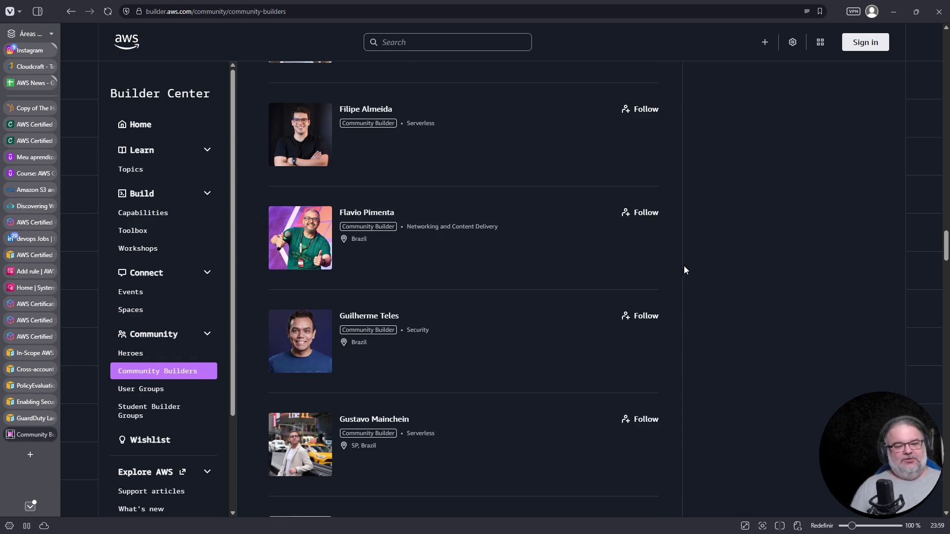
Step: Search 'DEV.TO AWS COMMUNITY BUILDERS' and open the AWS Community Builders page on DEV
{"action": "left_click", "coordinate": [475, 12]}
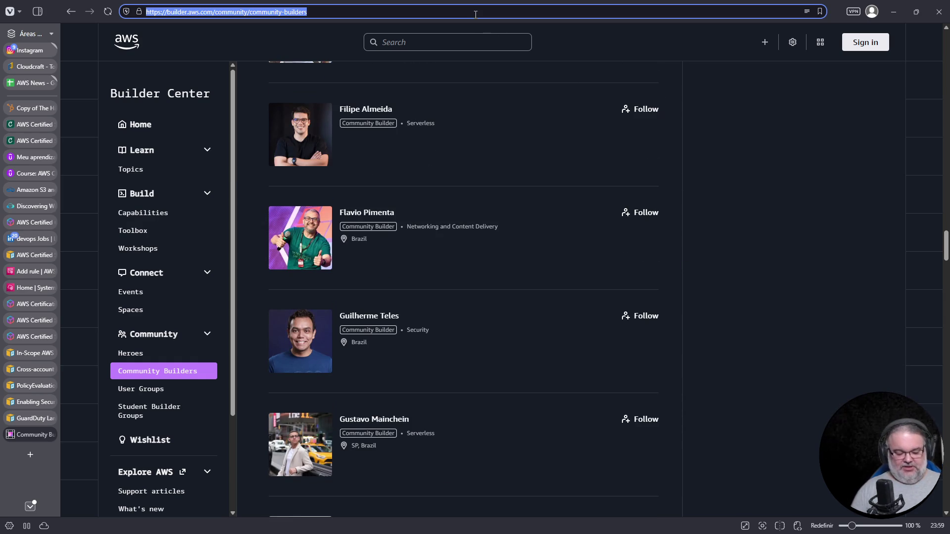
{"action": "type", "text": "DEV.TO AWS COMMUNI"}
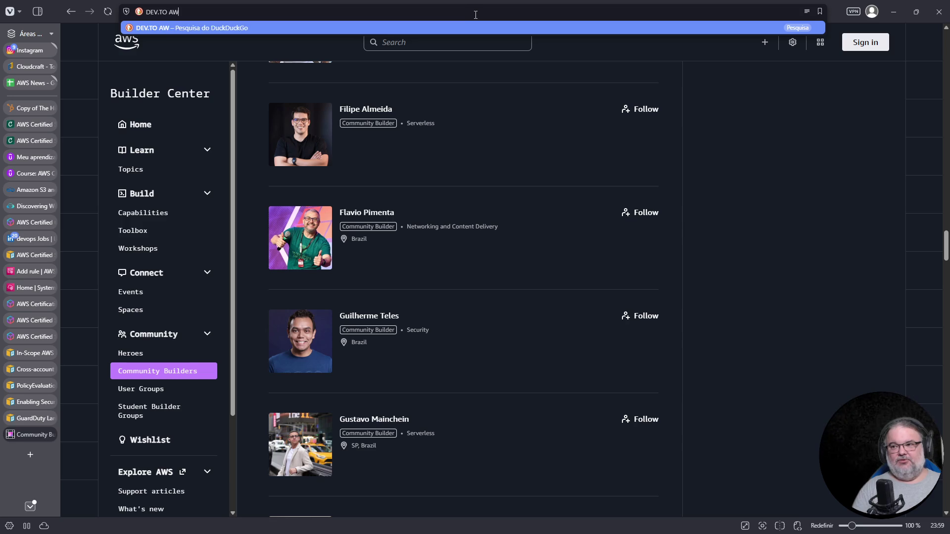
{"action": "type", "text": "TY BUILDERS"}
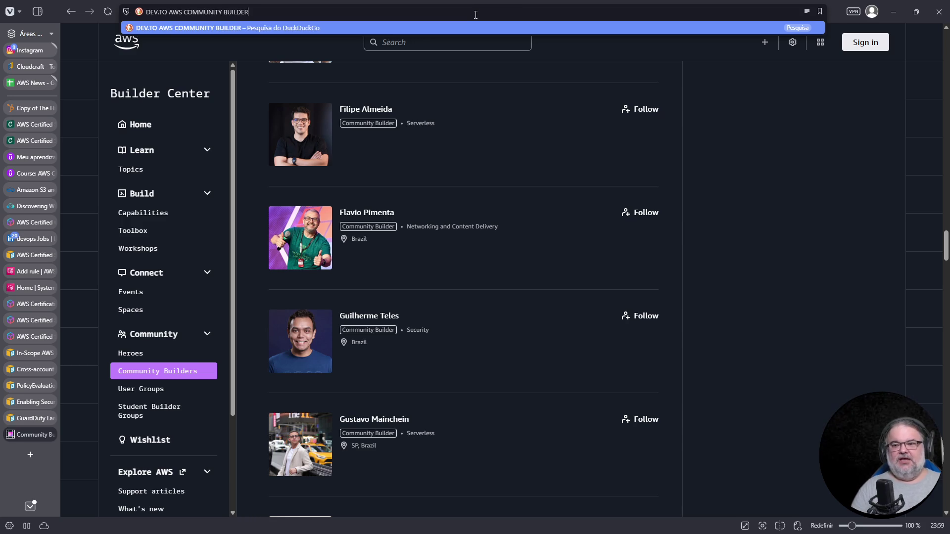
{"action": "key", "text": "Return"}
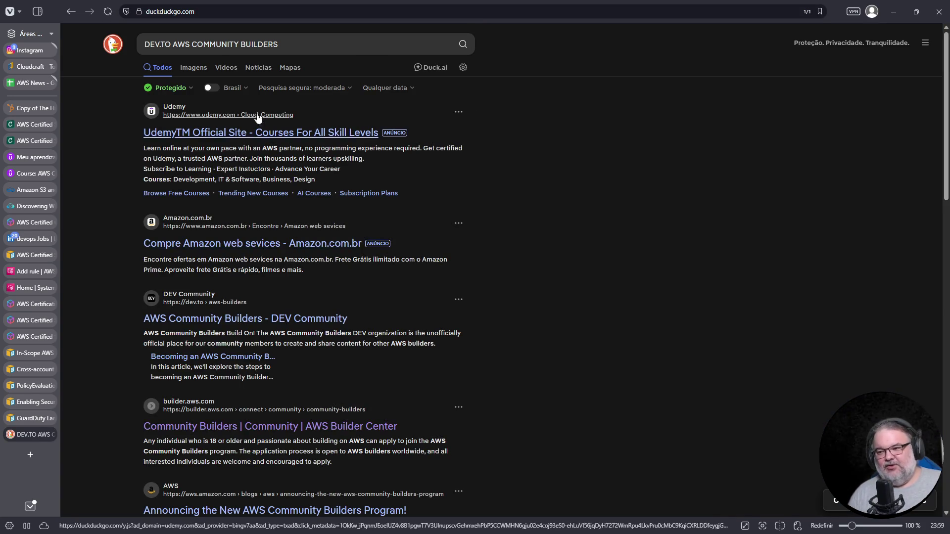
{"action": "left_click", "coordinate": [304, 319]}
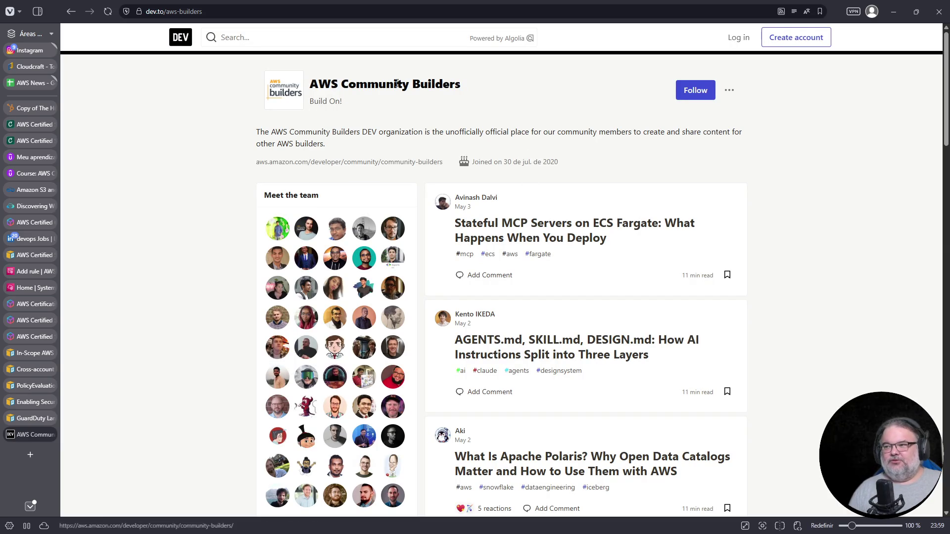
Step: Scroll through the AWS Builders organization's recent posts, such as 'Lambda Multi-tenanted Isolation'
{"action": "scroll", "coordinate": [363, 205], "scroll_direction": "down", "scroll_amount": 8}
{"action": "scroll", "coordinate": [358, 289], "scroll_direction": "up", "scroll_amount": 8}
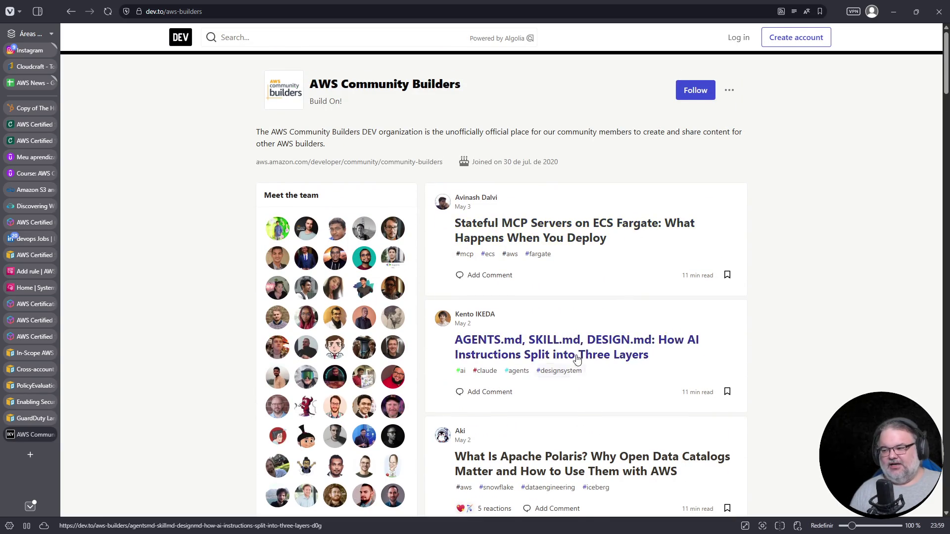
{"action": "scroll", "coordinate": [569, 366], "scroll_direction": "down", "scroll_amount": 4}
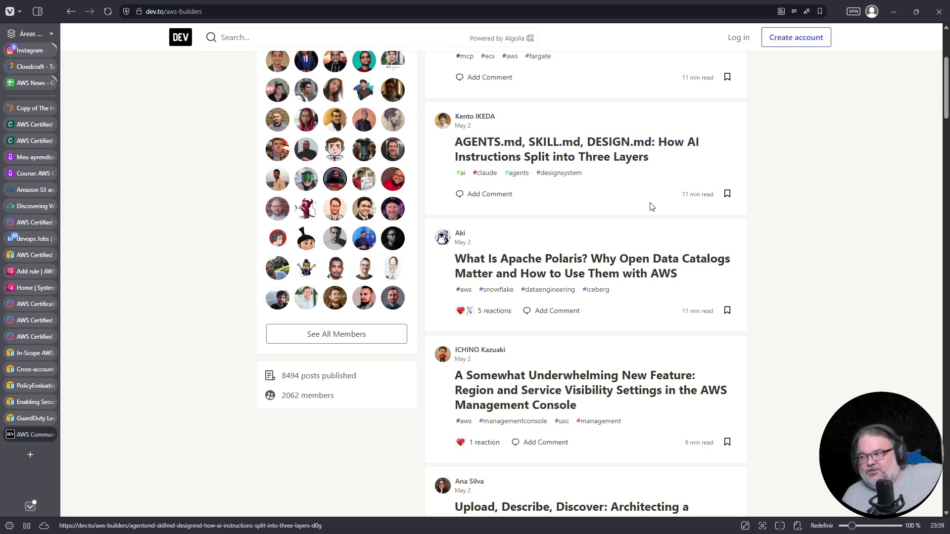
{"action": "scroll", "coordinate": [563, 319], "scroll_direction": "down", "scroll_amount": 6}
{"action": "scroll", "coordinate": [564, 322], "scroll_direction": "down", "scroll_amount": 2}
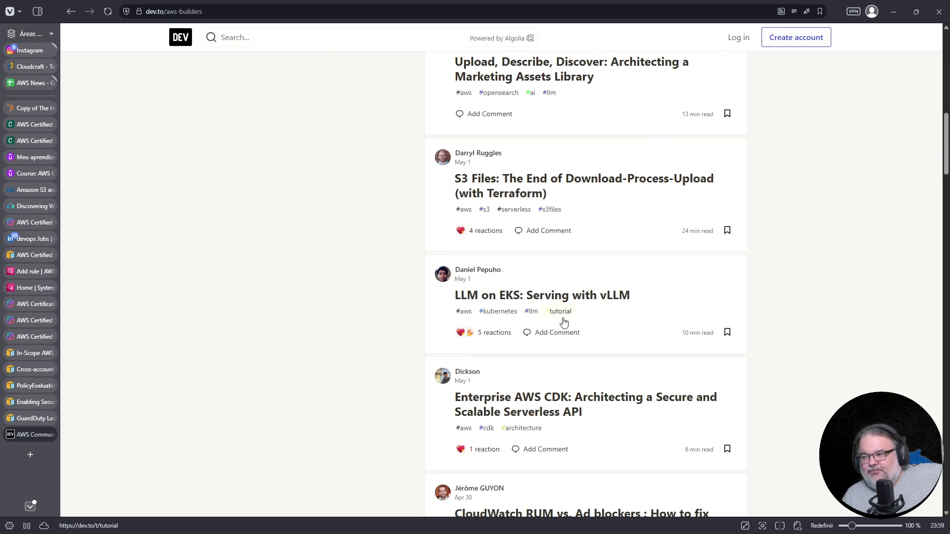
{"action": "scroll", "coordinate": [564, 322], "scroll_direction": "down", "scroll_amount": 4}
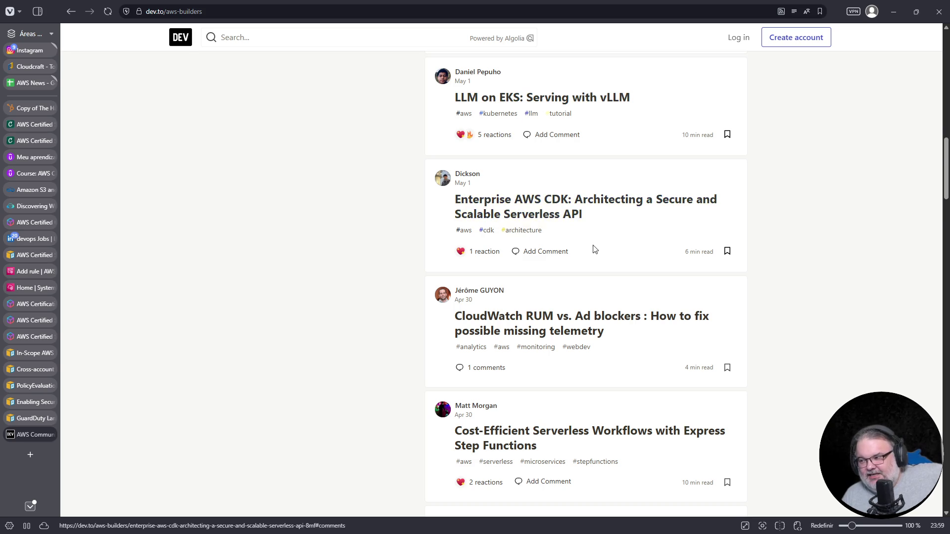
{"action": "scroll", "coordinate": [618, 243], "scroll_direction": "down", "scroll_amount": 4}
{"action": "scroll", "coordinate": [646, 235], "scroll_direction": "up", "scroll_amount": 3}
{"action": "scroll", "coordinate": [664, 256], "scroll_direction": "down", "scroll_amount": 2}
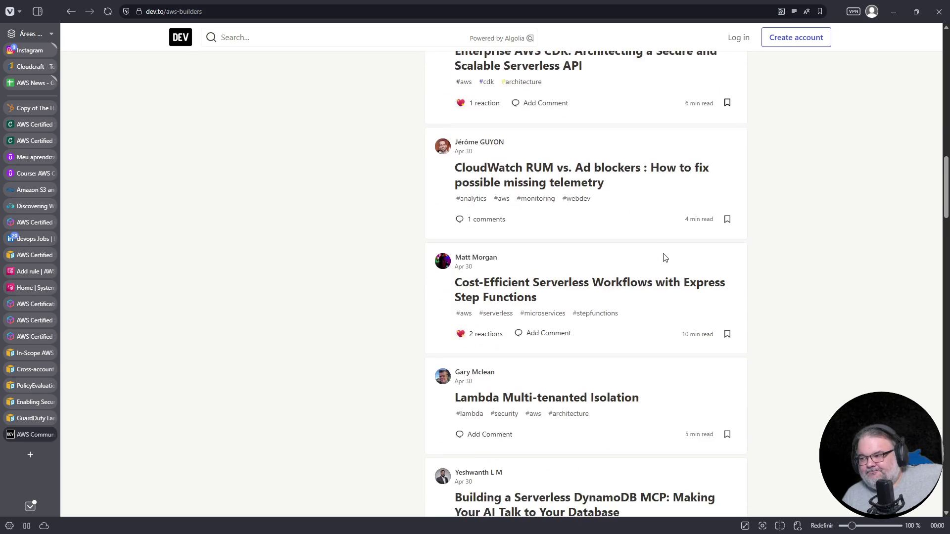
{"action": "scroll", "coordinate": [664, 256], "scroll_direction": "down", "scroll_amount": 2}
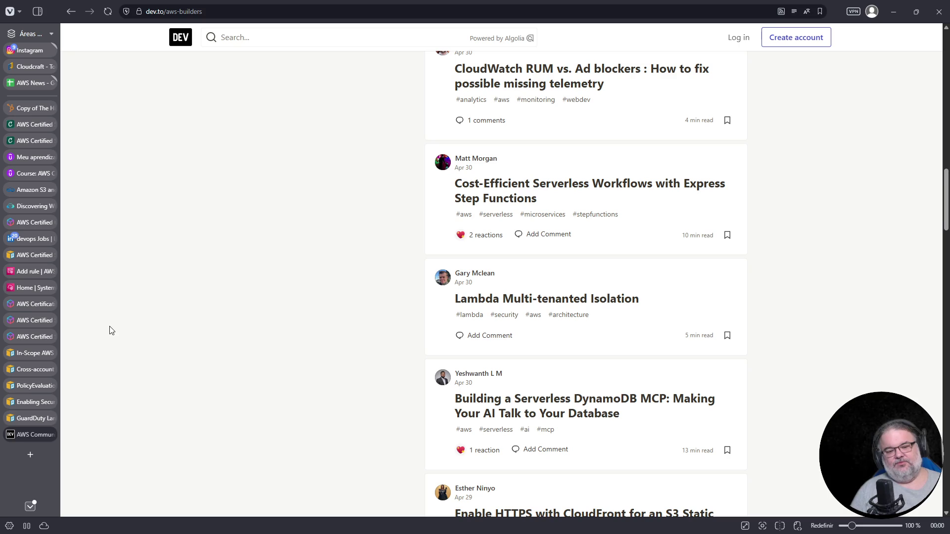
Step: In a new tab, search the web for the Udemy Developer Associate course
{"action": "left_click", "coordinate": [29, 455]}
{"action": "left_click", "coordinate": [249, 12]}
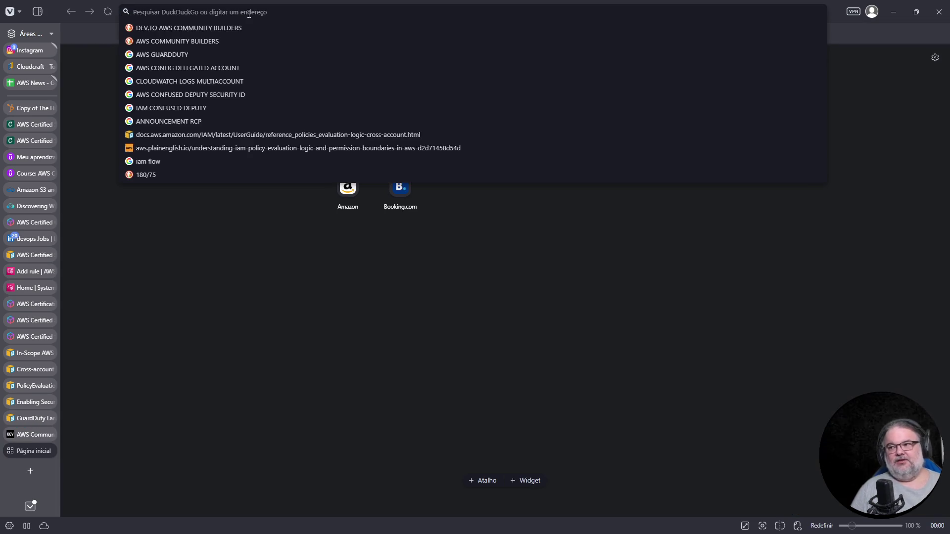
{"action": "type", "text": "UDEMY CU"}
{"action": "key", "text": "BackSpace"}
{"action": "key", "text": "BackSpace"}
{"action": "type", "text": "MAAREK"}
{"action": "type", "text": " CLOUD"}
{"action": "key", "text": "BackSpace"}
{"action": "key", "text": "BackSpace"}
{"action": "key", "text": "BackSpace"}
{"action": "type", "text": "DEVELOPER ASSOCIATE"}
{"action": "key", "text": "Return"}
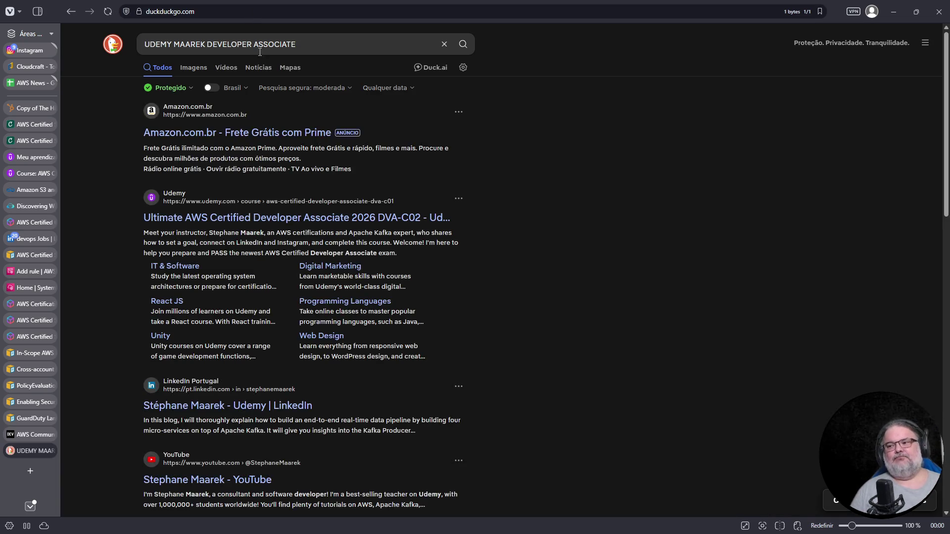
Step: Review the Ultimate AWS Certified Developer Associate 2026 course page, then enter 'S3 CHECKSUM OPTIONS' as a new query
{"action": "left_click", "coordinate": [331, 218]}
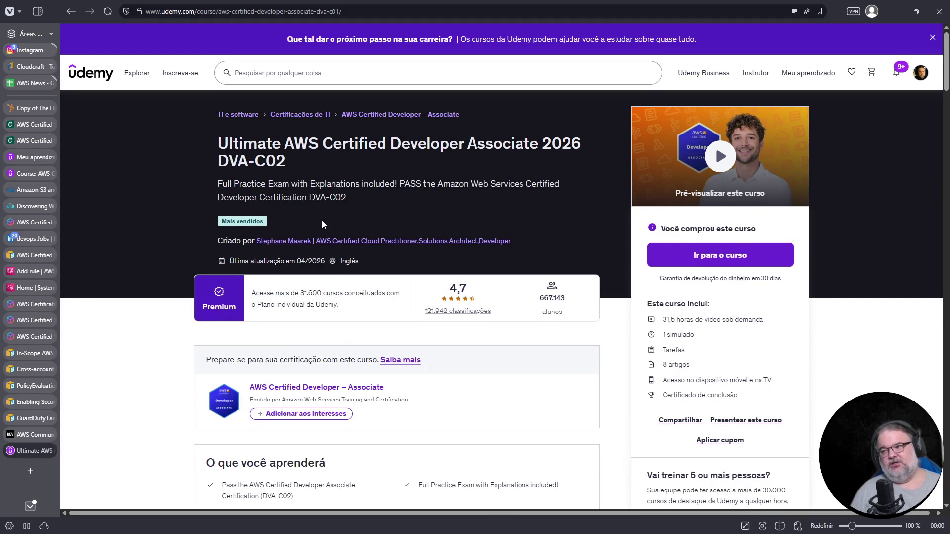
{"action": "scroll", "coordinate": [345, 226], "scroll_direction": "down", "scroll_amount": 7}
{"action": "scroll", "coordinate": [345, 226], "scroll_direction": "down", "scroll_amount": 1}
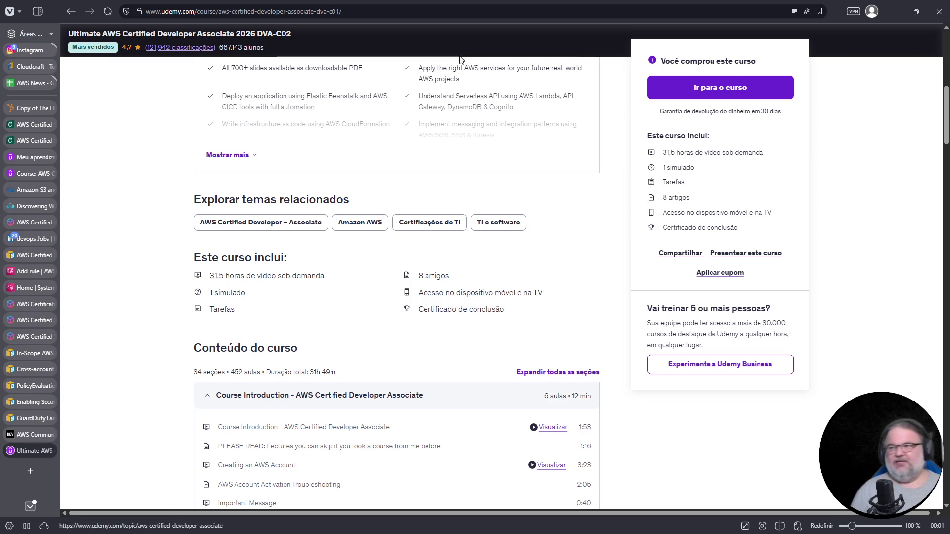
{"action": "left_click", "coordinate": [348, 12]}
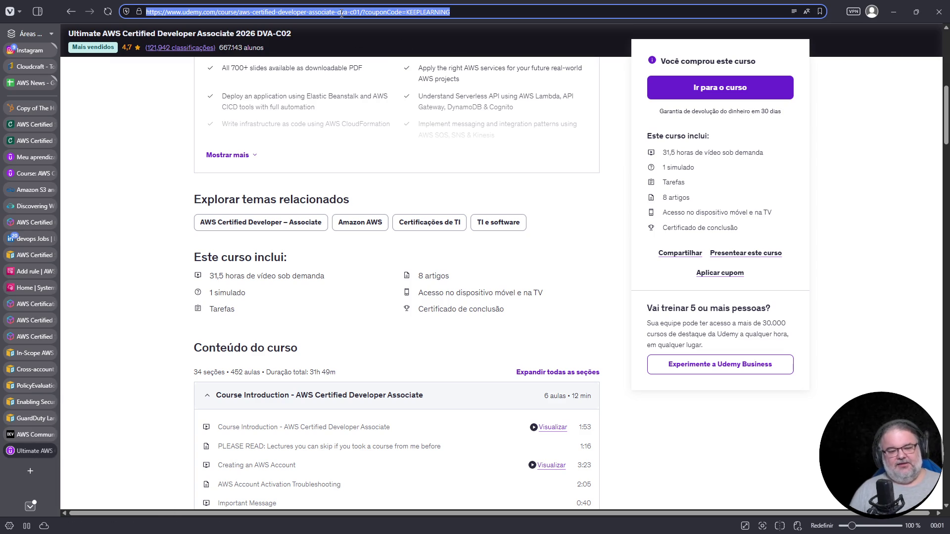
{"action": "type", "text": "S3 CHECKSUM OP"}
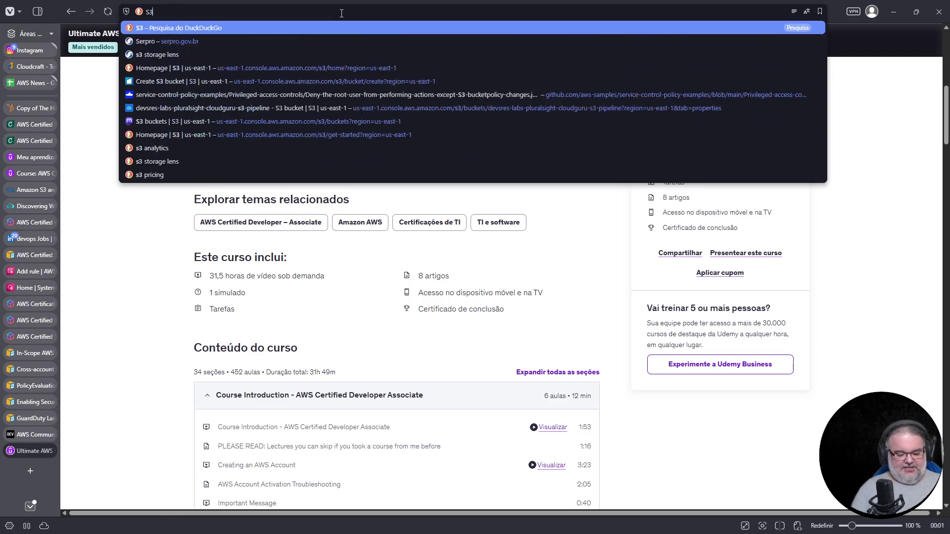
{"action": "type", "text": "TIONS"}
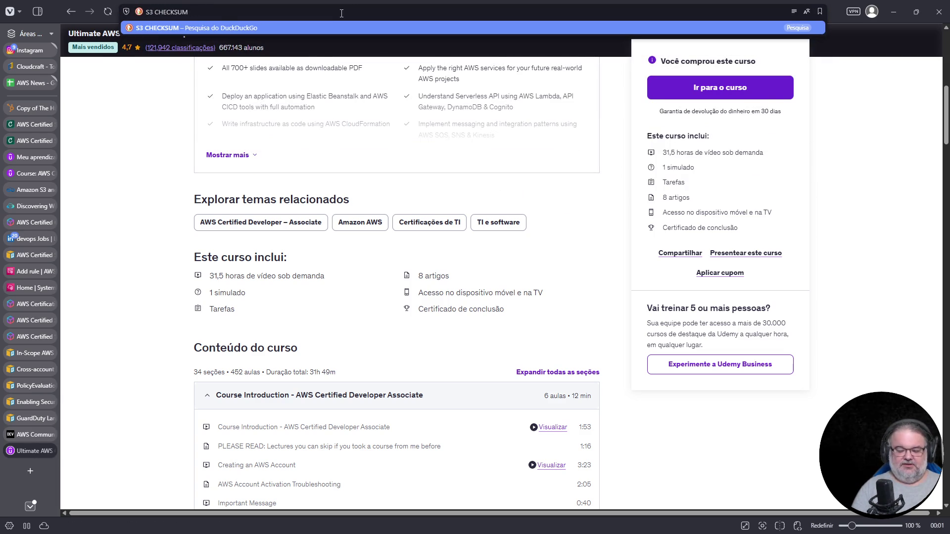
Step: Open the AWS docs page on checking S3 object integrity for uploads and read its checksum sections
{"action": "key", "text": "Return"}
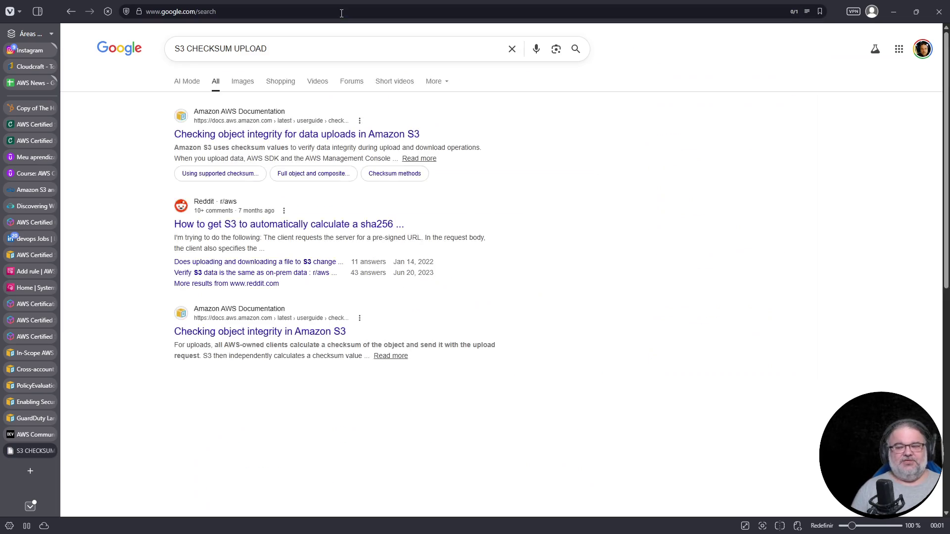
{"action": "left_click", "coordinate": [323, 138]}
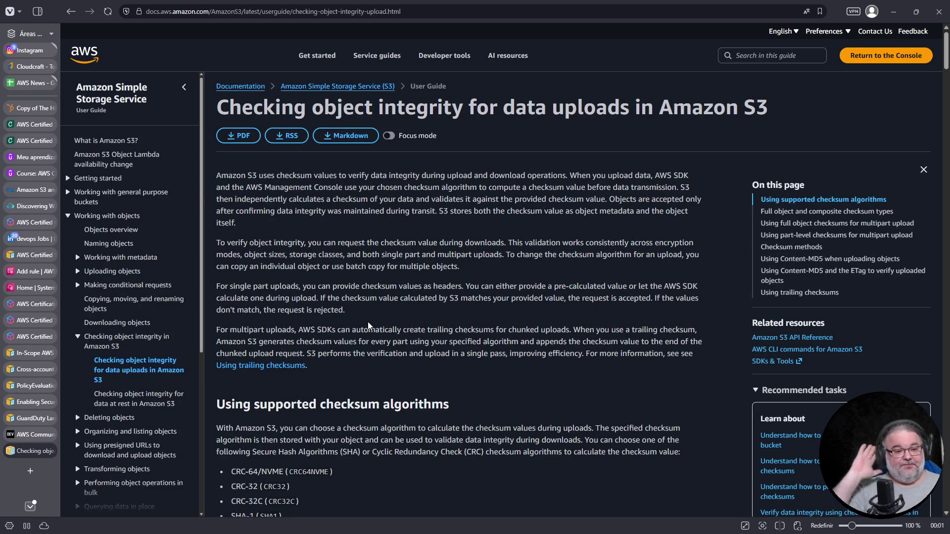
{"action": "scroll", "coordinate": [368, 325], "scroll_direction": "down", "scroll_amount": 5}
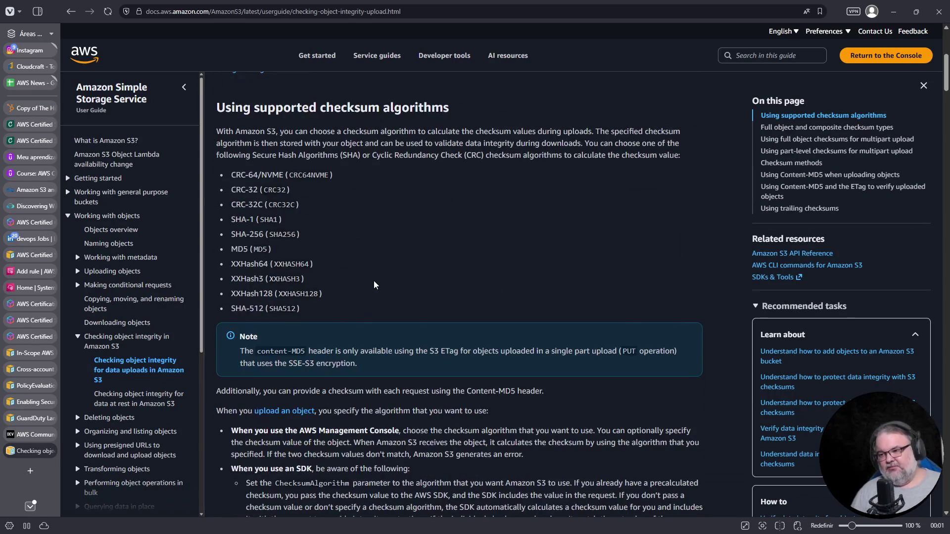
{"action": "left_click_drag", "start_coordinate": [259, 169], "coordinate": [296, 308]}
{"action": "scroll", "coordinate": [356, 276], "scroll_direction": "down", "scroll_amount": 3}
{"action": "scroll", "coordinate": [355, 276], "scroll_direction": "down", "scroll_amount": 2}
{"action": "scroll", "coordinate": [490, 262], "scroll_direction": "down", "scroll_amount": 6}
{"action": "scroll", "coordinate": [485, 216], "scroll_direction": "down", "scroll_amount": 10}
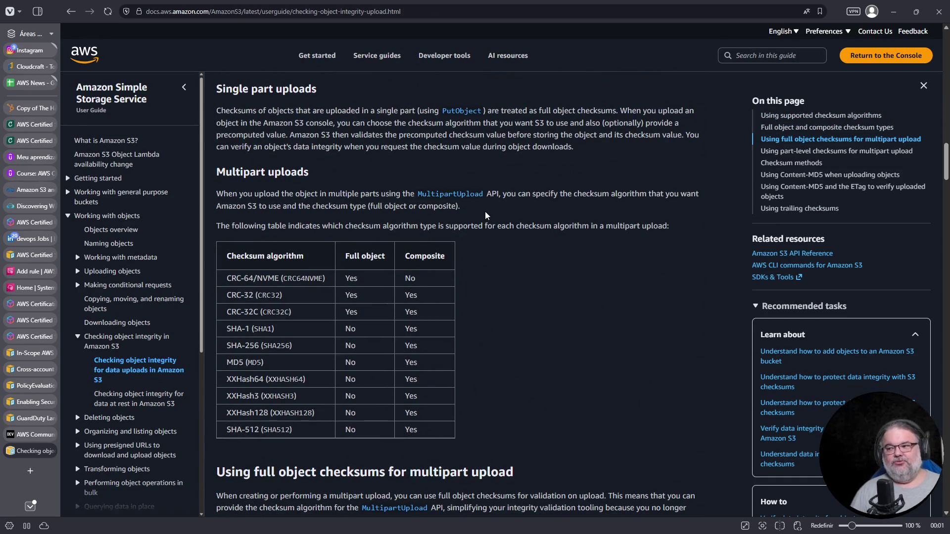
{"action": "scroll", "coordinate": [484, 215], "scroll_direction": "down", "scroll_amount": 6}
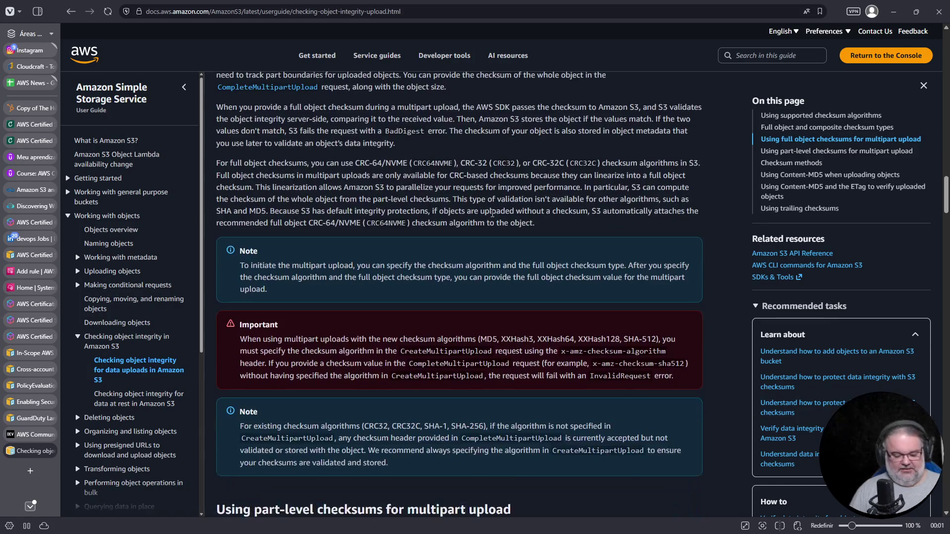
Step: Find 'ETAG' on the page, reviewing its 20 matches
{"action": "key", "text": "ctrl+f"}
{"action": "type", "text": "ETAG"}
{"action": "scroll", "coordinate": [492, 213], "scroll_direction": "down", "scroll_amount": 3}
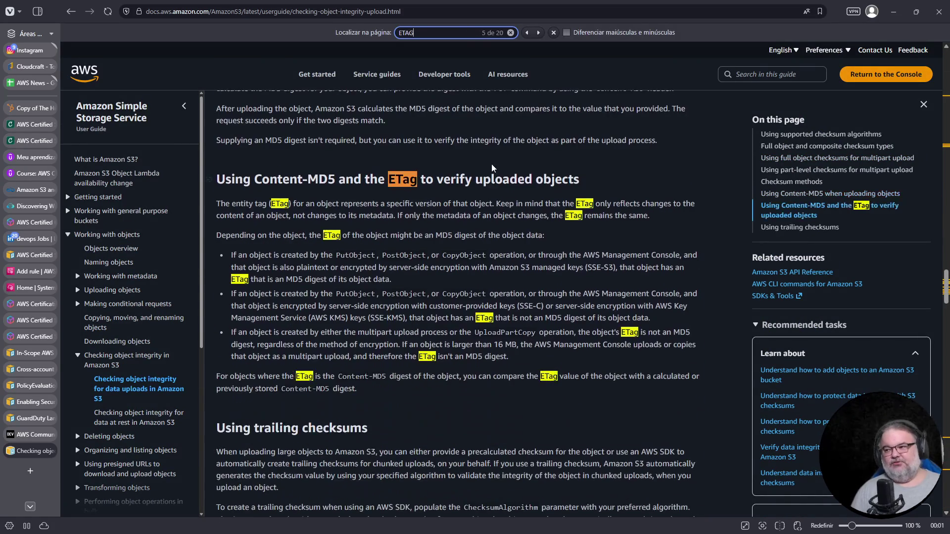
{"action": "mouse_move", "coordinate": [398, 376]}
{"action": "left_mouse_down"}
{"action": "mouse_move", "coordinate": [277, 235]}
{"action": "mouse_move", "coordinate": [402, 368]}
{"action": "left_mouse_up"}
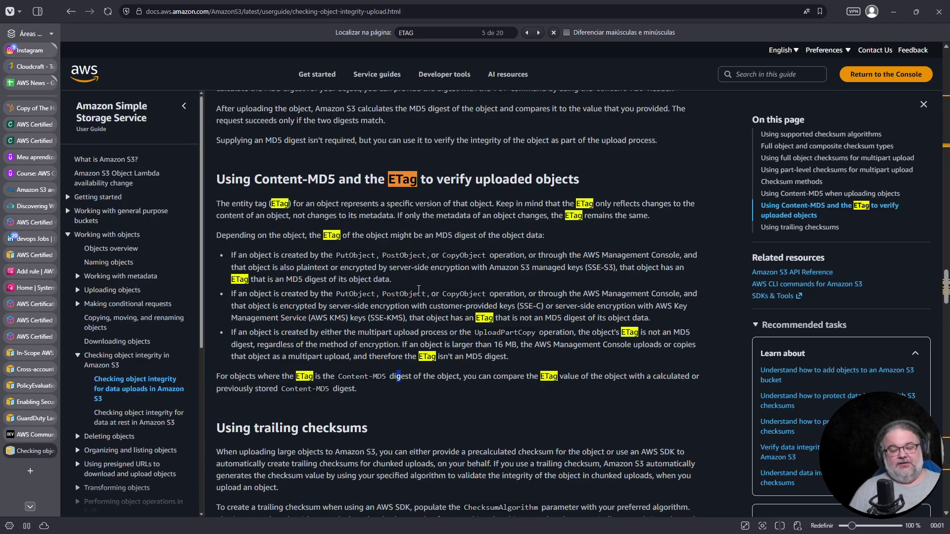
{"action": "left_click", "coordinate": [373, 11]}
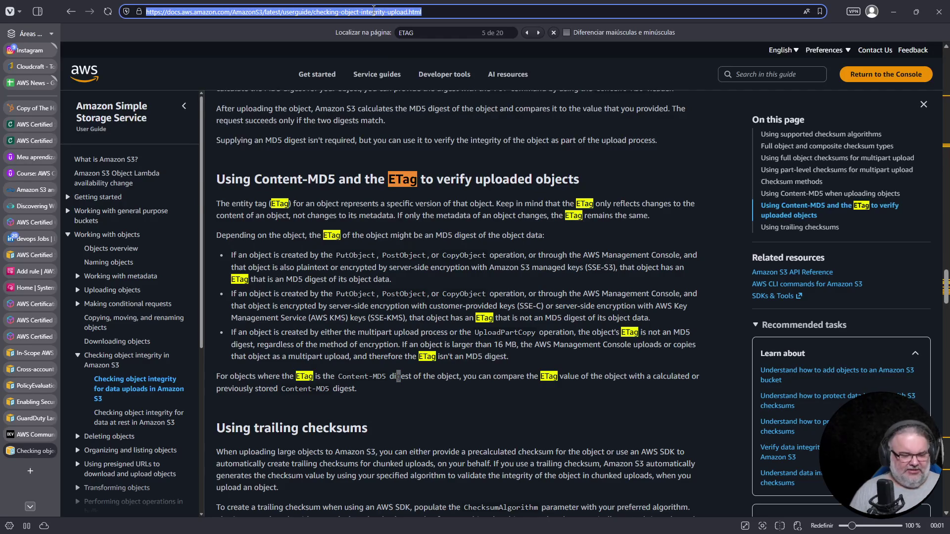
Step: Search 'aws s3 etag' and open the AWS Workshops site from the results
{"action": "type", "text": "aws s3 etag"}
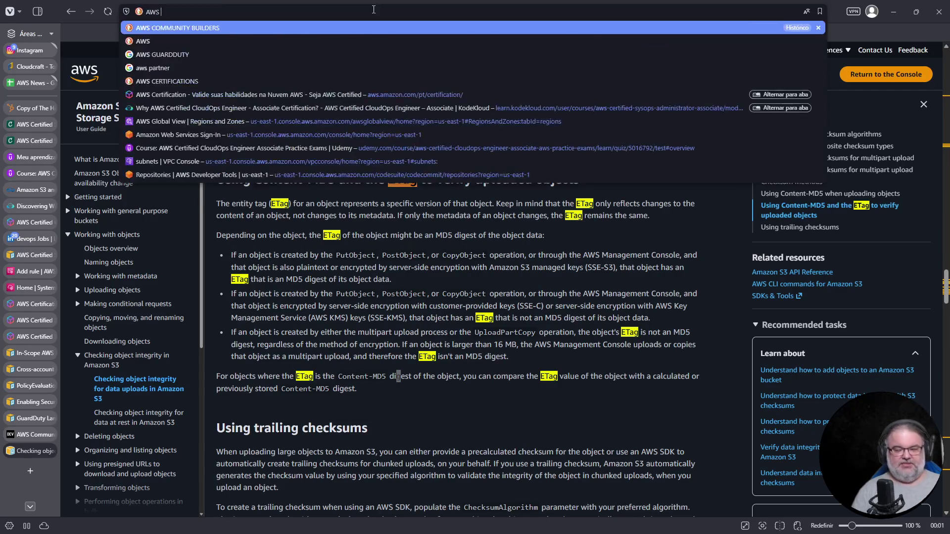
{"action": "key", "text": "Return"}
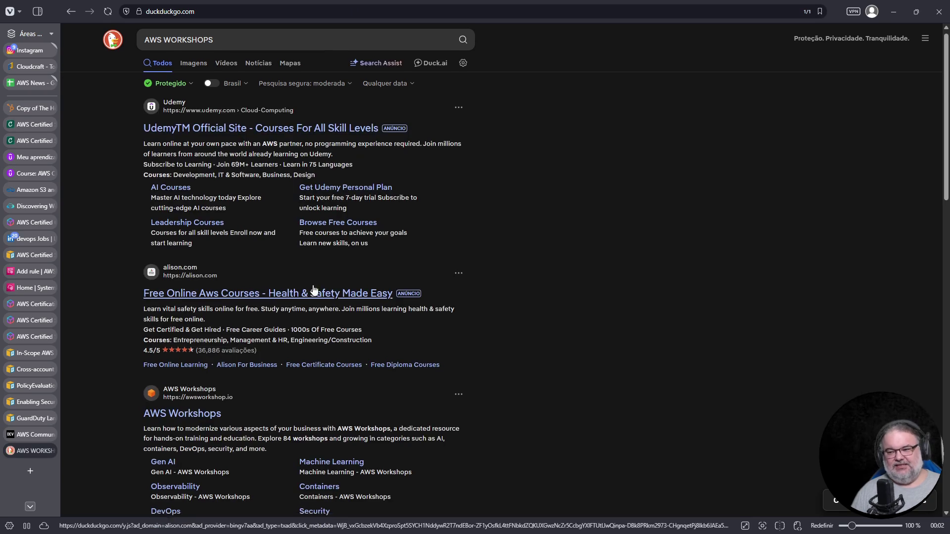
{"action": "scroll", "coordinate": [314, 291], "scroll_direction": "down", "scroll_amount": 4}
{"action": "left_click", "coordinate": [202, 222]}
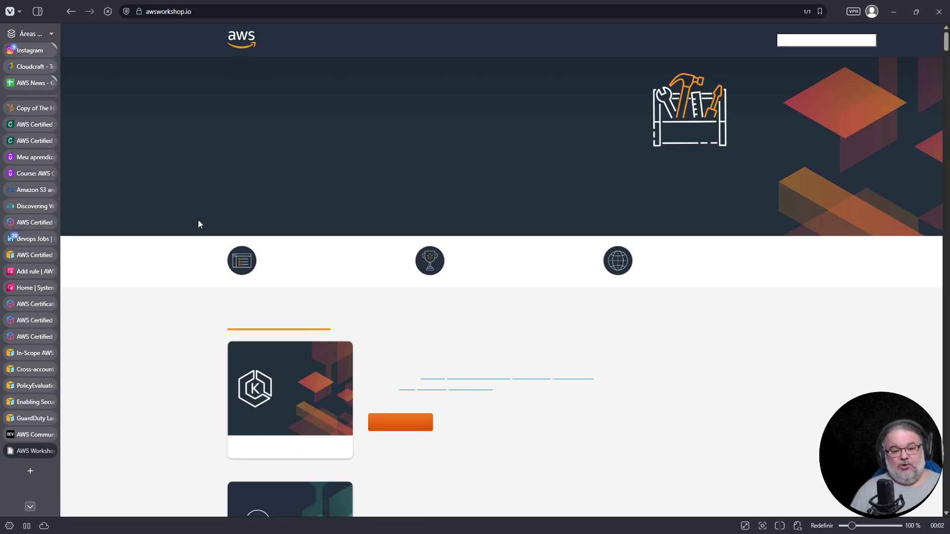
Step: Browse workshop cards like Stormforge, Solo.io Gloo and Logz.io, then return to DEV's AWS Builders feed
{"action": "scroll", "coordinate": [266, 222], "scroll_direction": "down", "scroll_amount": 3}
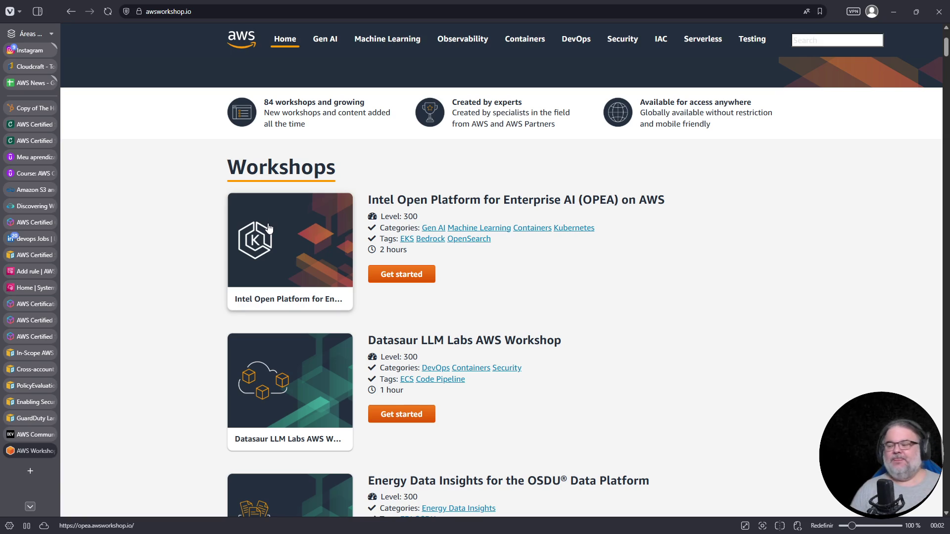
{"action": "scroll", "coordinate": [269, 227], "scroll_direction": "down", "scroll_amount": 15}
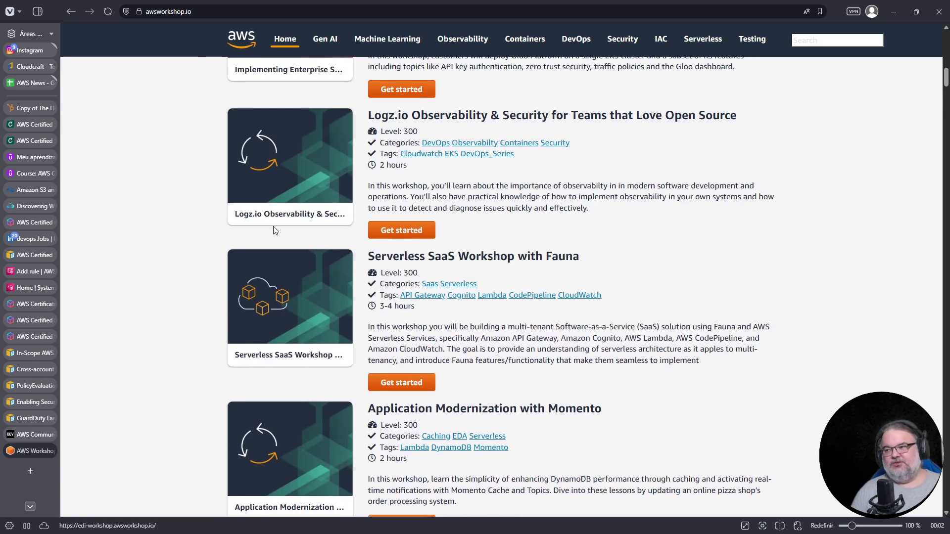
{"action": "scroll", "coordinate": [275, 230], "scroll_direction": "up", "scroll_amount": 5}
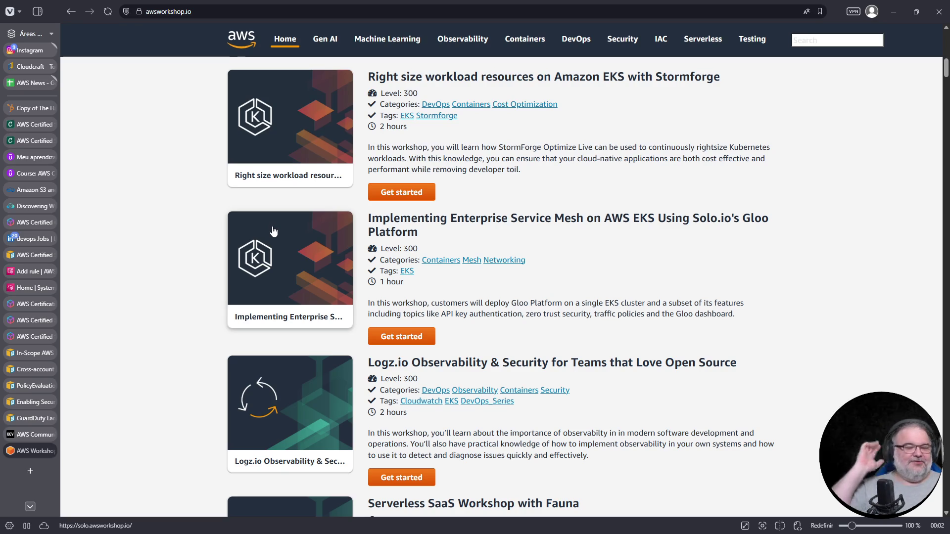
{"action": "mouse_move", "coordinate": [39, 145]}
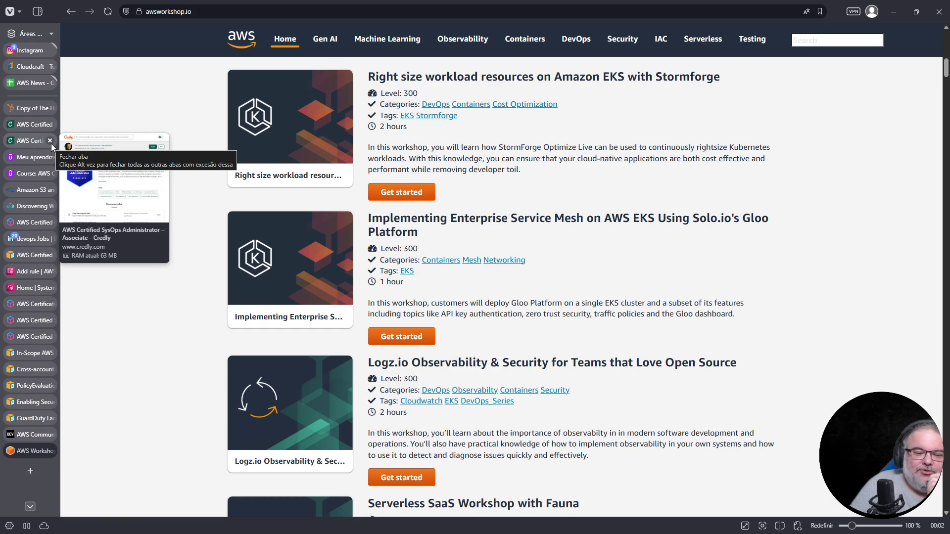
{"action": "mouse_move", "coordinate": [25, 84]}
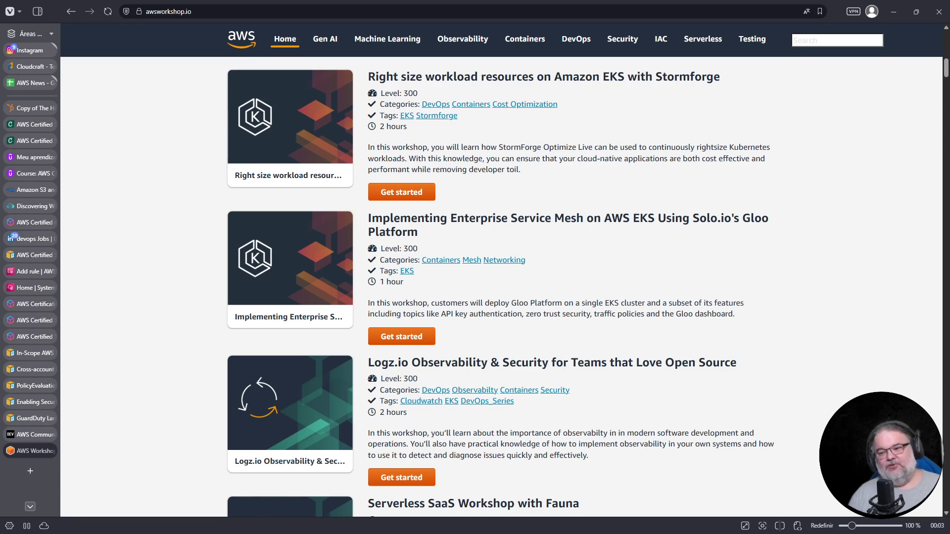
{"action": "left_click", "coordinate": [39, 439]}
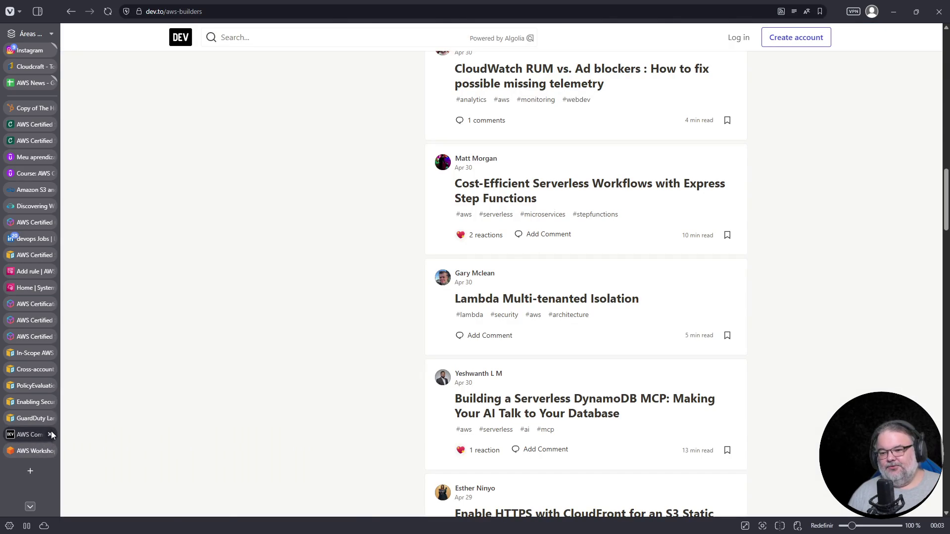
Step: Close the DEV Community tab and show AWS Config's Resource Inventory with 0 resources
{"action": "left_click", "coordinate": [50, 435]}
{"action": "left_click", "coordinate": [34, 287]}
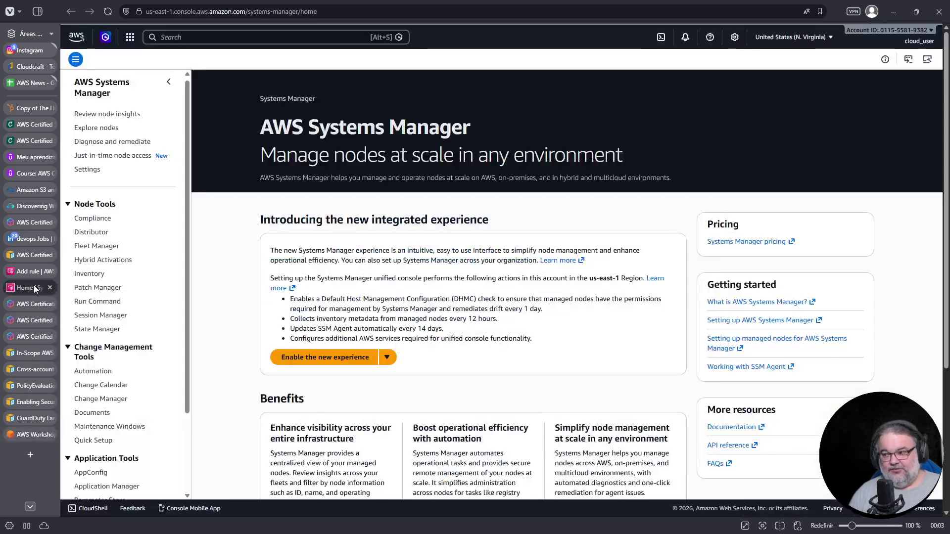
{"action": "left_click", "coordinate": [33, 272]}
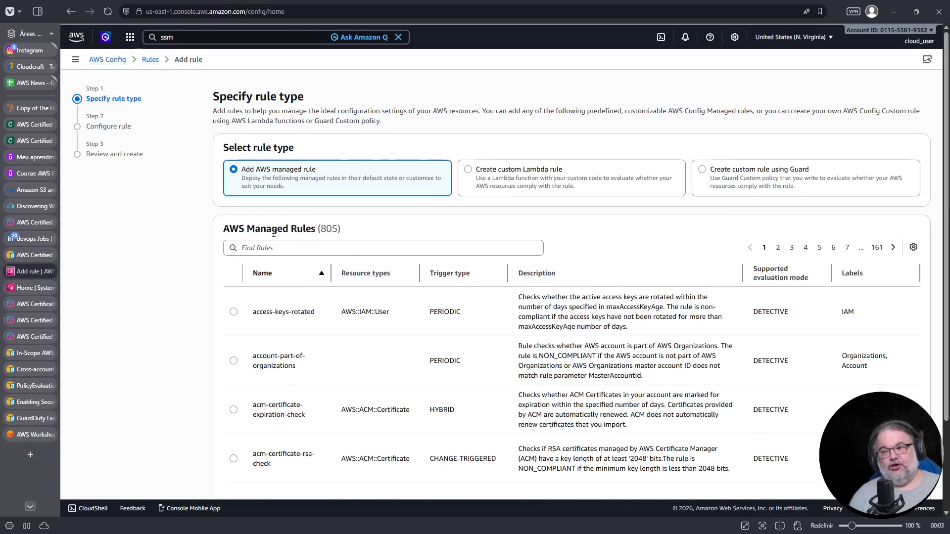
{"action": "left_click", "coordinate": [150, 60]}
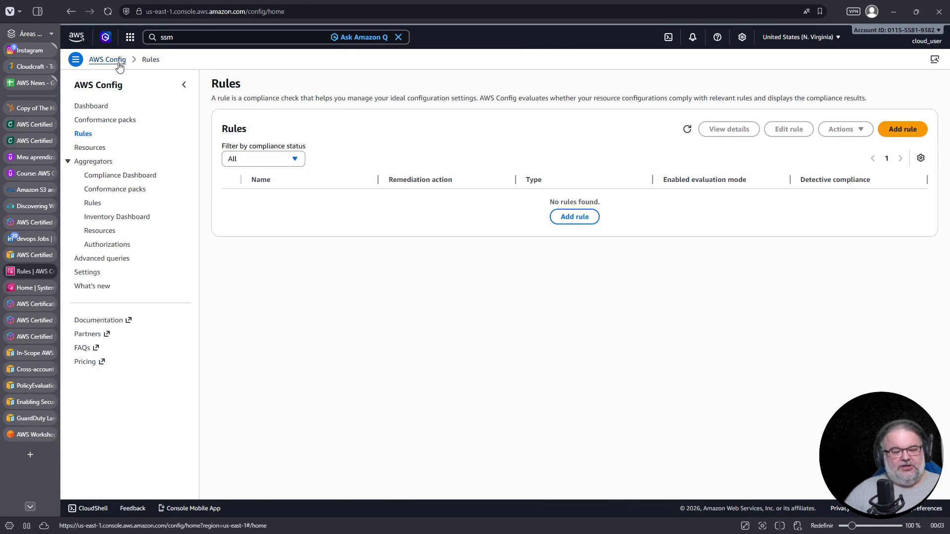
{"action": "left_click", "coordinate": [89, 148]}
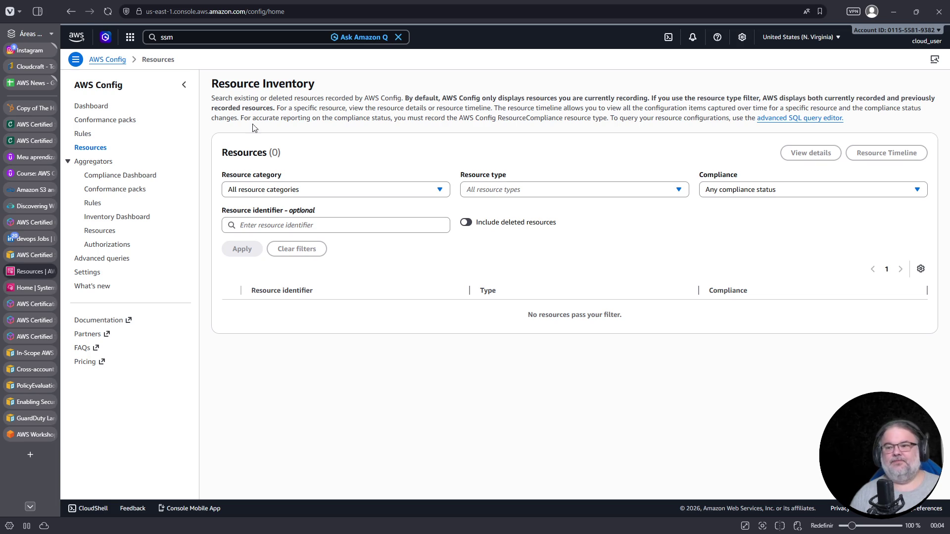
Step: Google 'AWS PAYMENTCRYPTOGRAPHY CONFIG REFUND' and open the r/aws thread on unexpected Config charges
{"action": "left_click", "coordinate": [30, 455]}
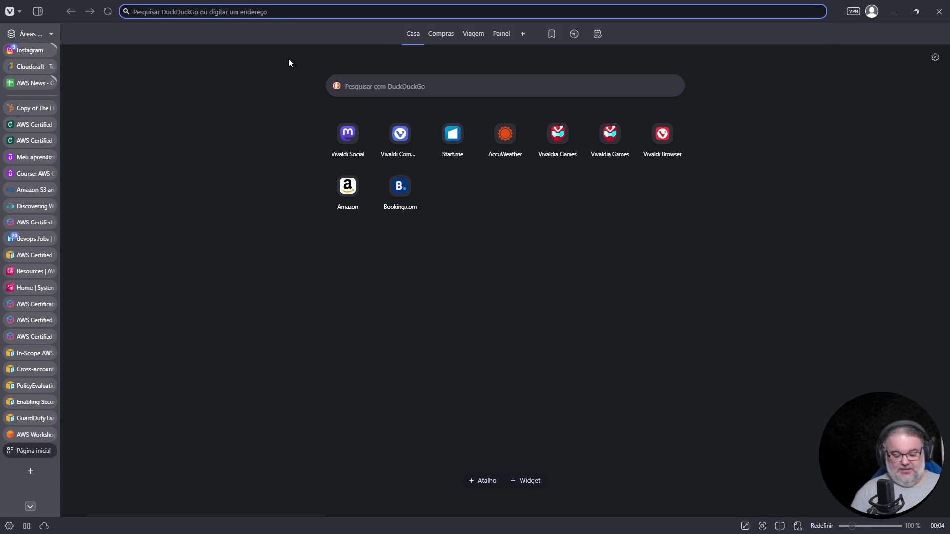
{"action": "type", "text": "G AWS"}
{"action": "type", "text": " PAYMENT"}
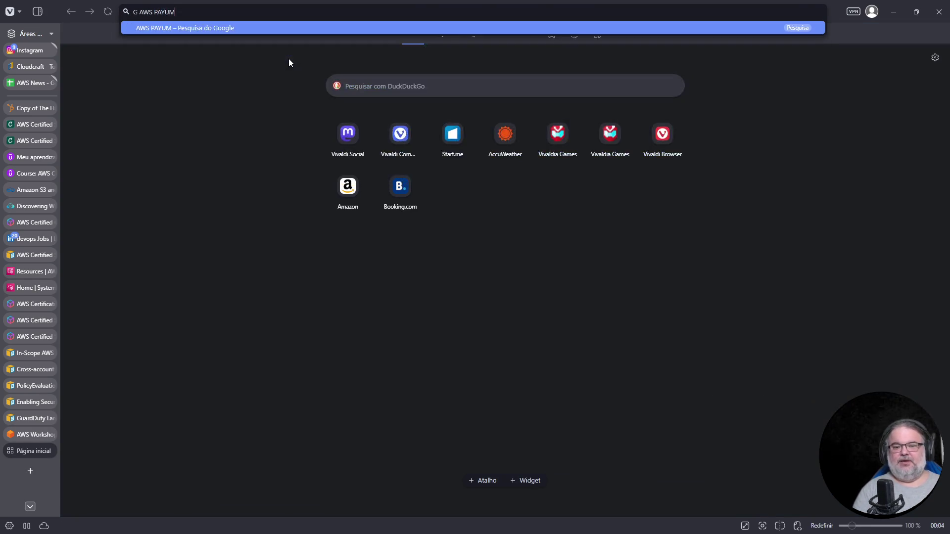
{"action": "type", "text": "CRYPT"}
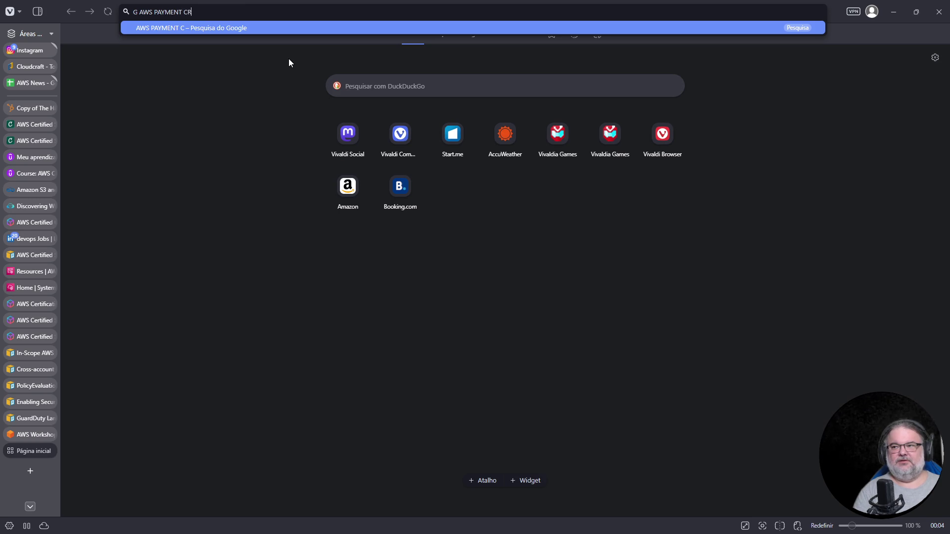
{"action": "type", "text": "OGRAPHY CONFIG"}
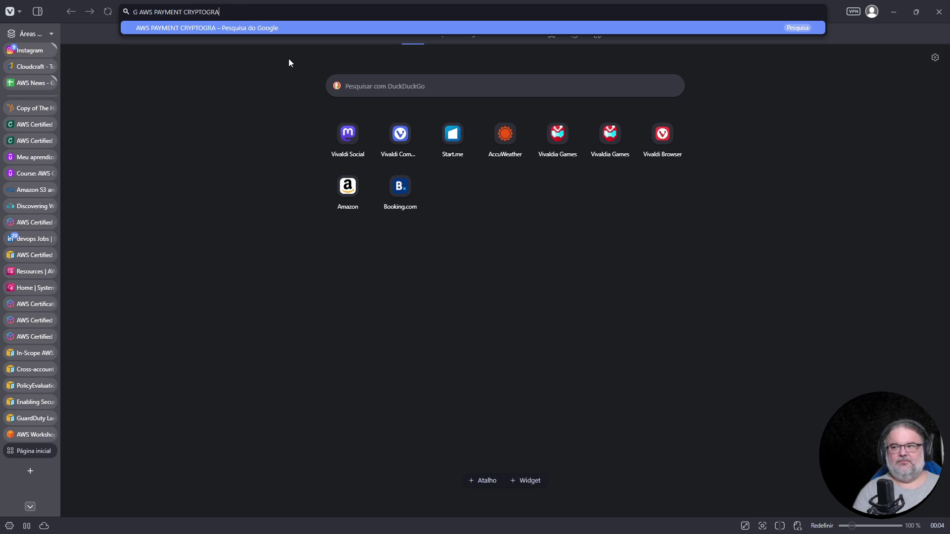
{"action": "type", "text": " REFUND"}
{"action": "key", "text": "Return"}
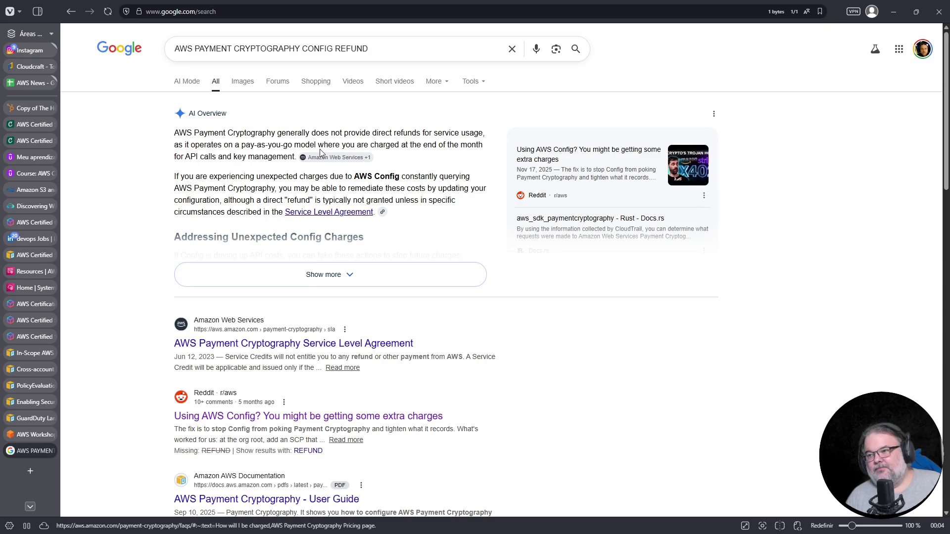
{"action": "scroll", "coordinate": [384, 274], "scroll_direction": "down", "scroll_amount": 2}
{"action": "scroll", "coordinate": [384, 275], "scroll_direction": "down", "scroll_amount": 6}
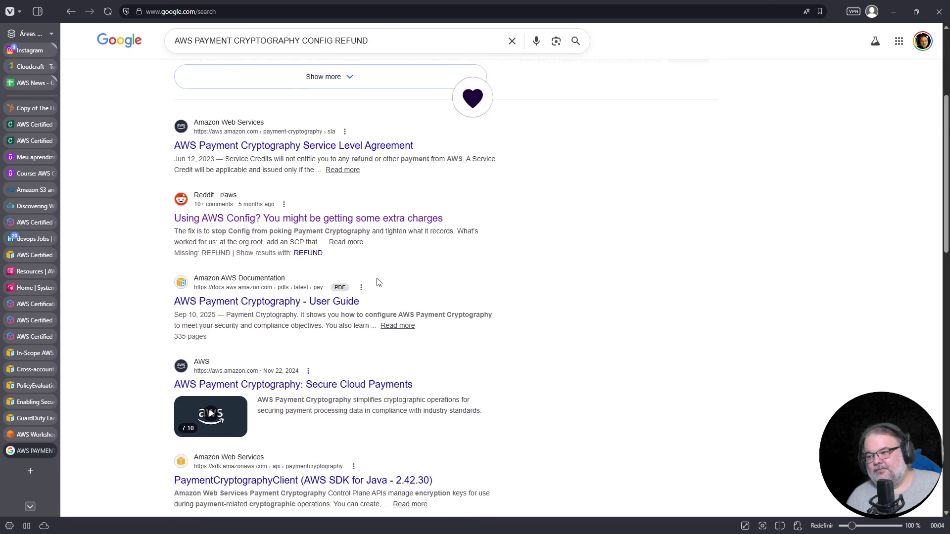
{"action": "scroll", "coordinate": [378, 278], "scroll_direction": "down", "scroll_amount": 6}
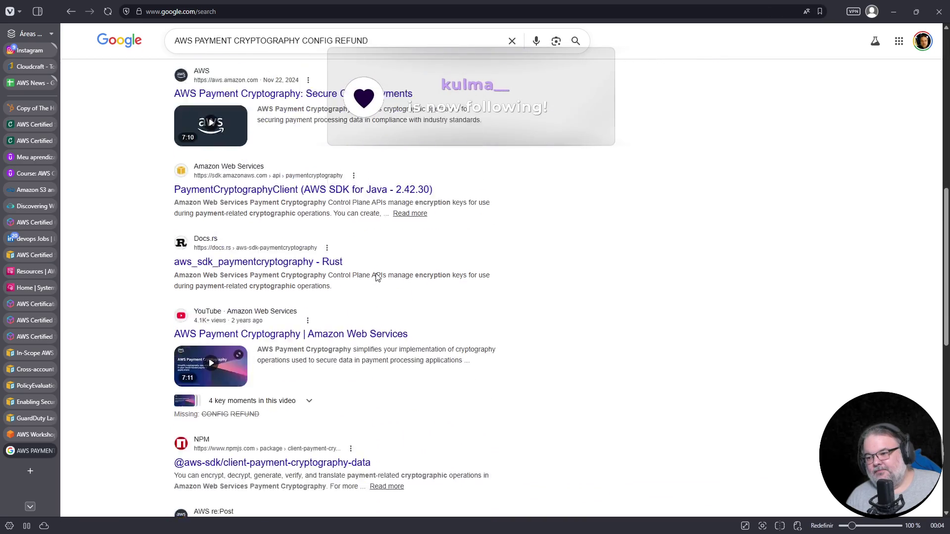
{"action": "scroll", "coordinate": [377, 276], "scroll_direction": "down", "scroll_amount": 4}
{"action": "scroll", "coordinate": [361, 257], "scroll_direction": "up", "scroll_amount": 19}
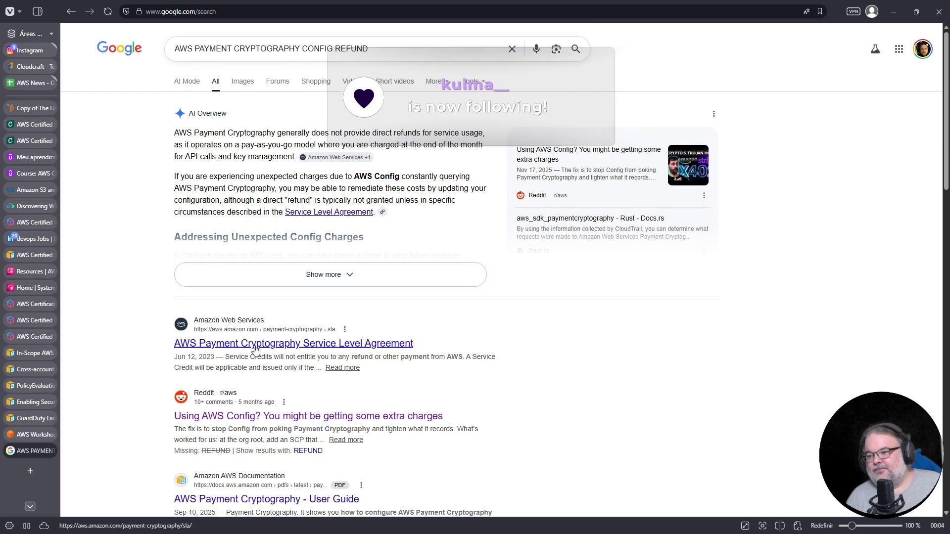
{"action": "left_click", "coordinate": [302, 416]}
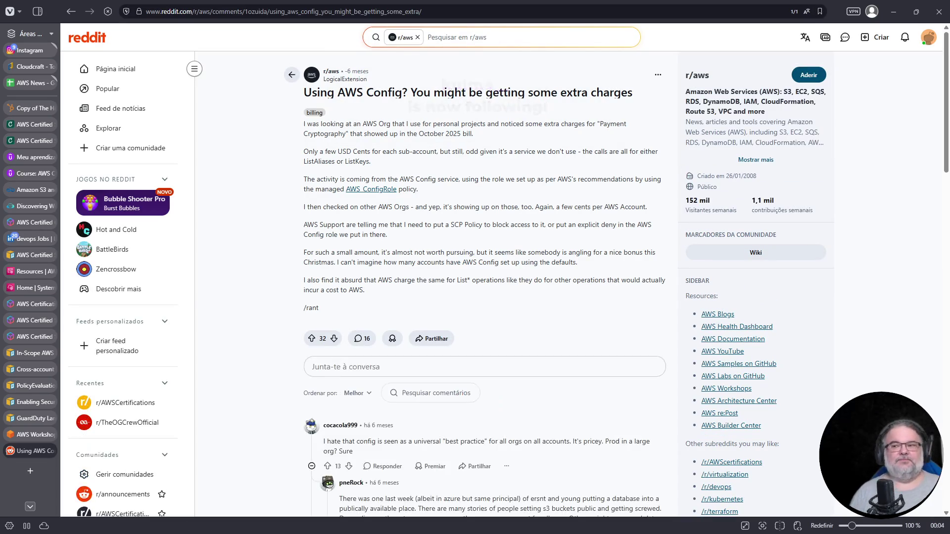
{"action": "scroll", "coordinate": [535, 268], "scroll_direction": "up", "scroll_amount": 2}
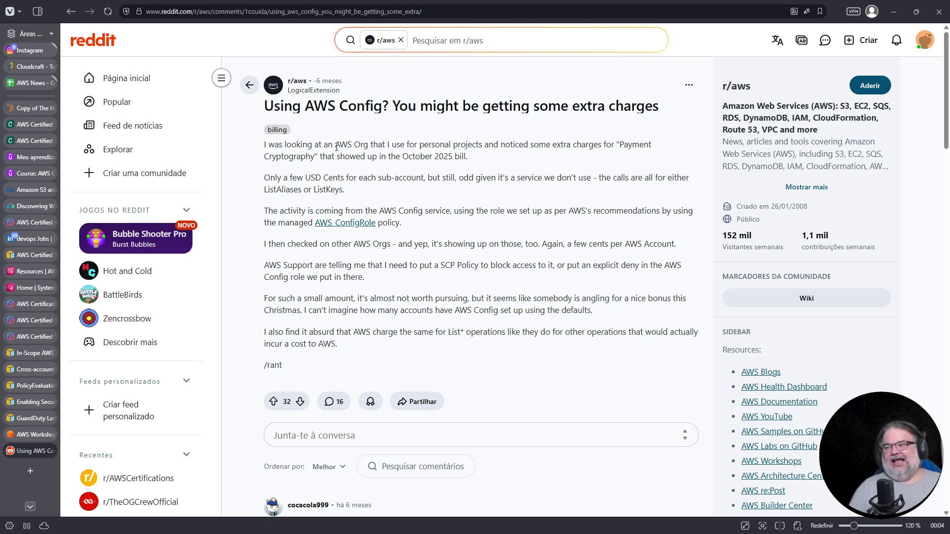
{"action": "left_click_drag", "start_coordinate": [338, 145], "coordinate": [472, 146]}
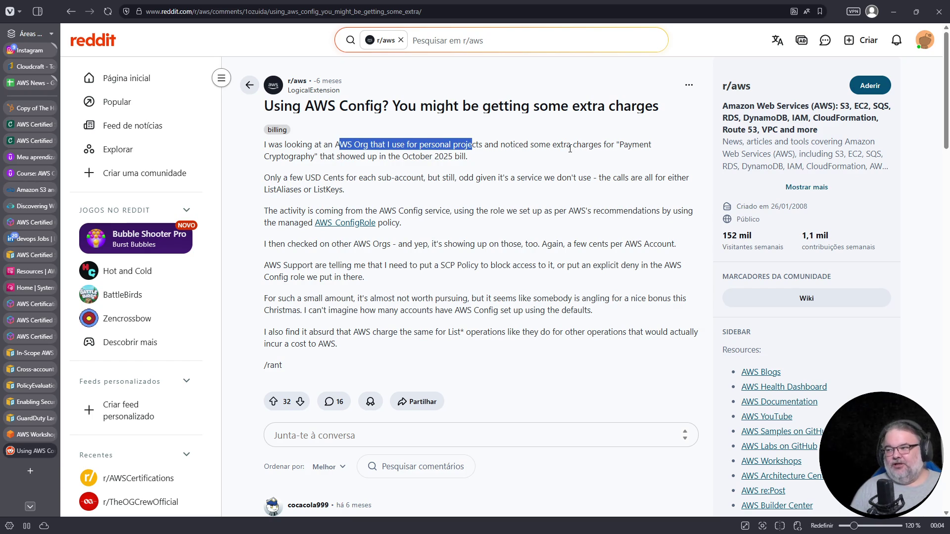
{"action": "left_click_drag", "start_coordinate": [619, 145], "coordinate": [313, 159]}
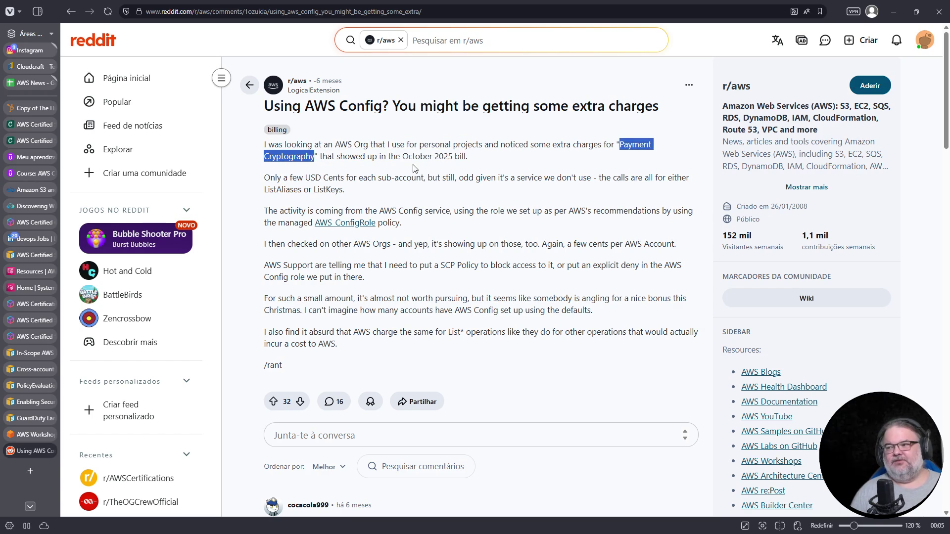
{"action": "left_click_drag", "start_coordinate": [408, 157], "coordinate": [475, 159]}
{"action": "left_click_drag", "start_coordinate": [284, 178], "coordinate": [316, 189]}
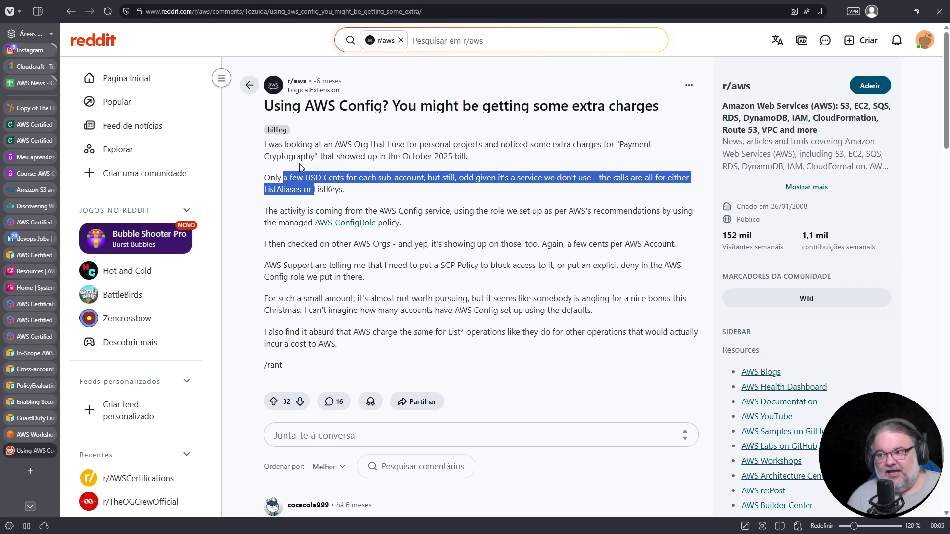
{"action": "left_click_drag", "start_coordinate": [280, 211], "coordinate": [429, 212]}
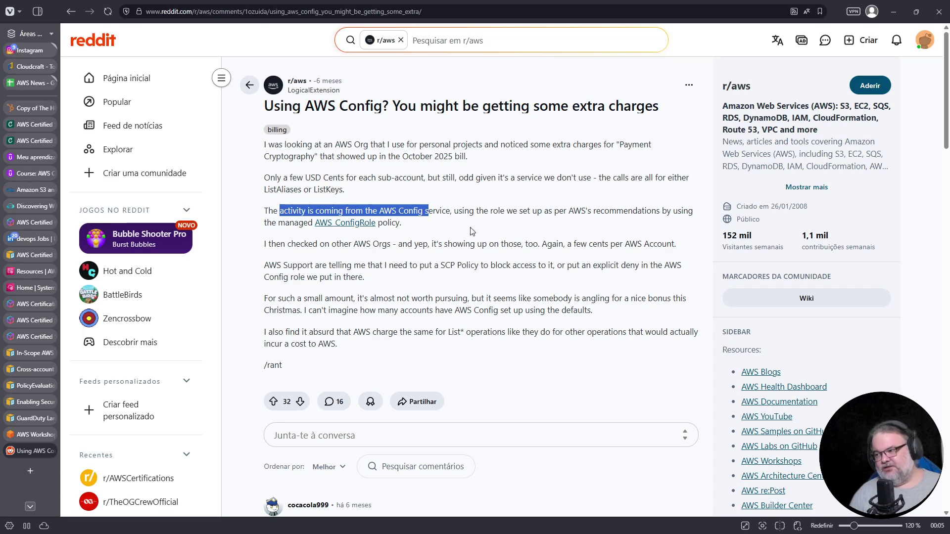
{"action": "left_click", "coordinate": [509, 218]}
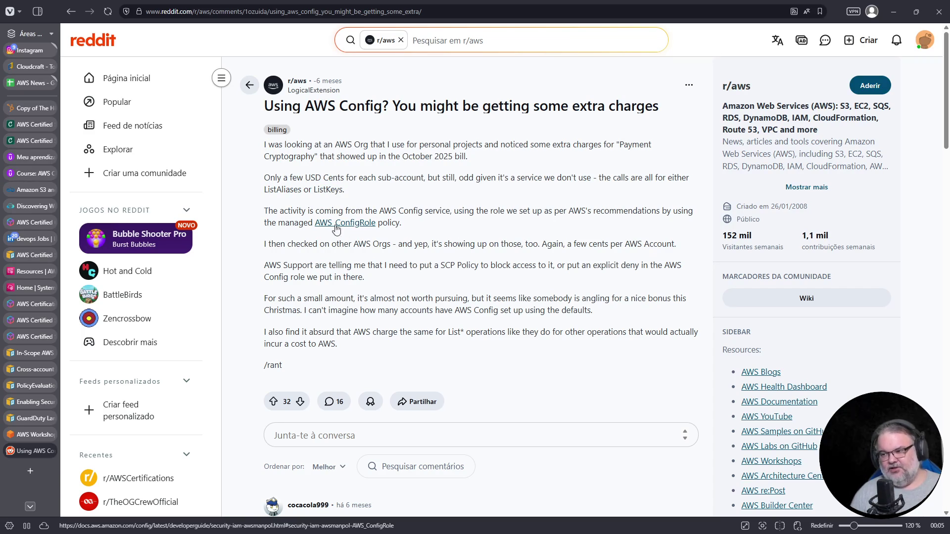
{"action": "left_click_drag", "start_coordinate": [406, 244], "coordinate": [459, 310]}
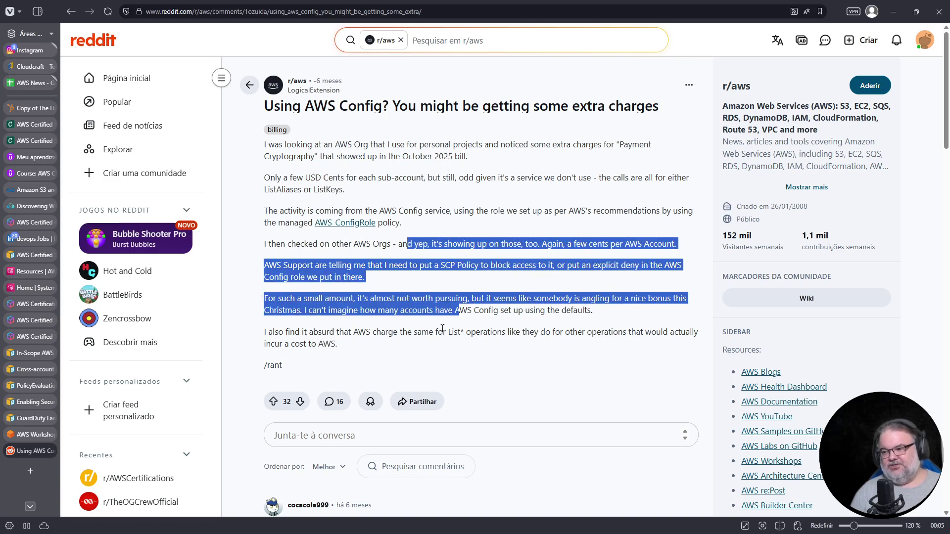
{"action": "scroll", "coordinate": [442, 325], "scroll_direction": "down", "scroll_amount": 4}
{"action": "scroll", "coordinate": [442, 325], "scroll_direction": "up", "scroll_amount": 3}
{"action": "scroll", "coordinate": [435, 307], "scroll_direction": "up", "scroll_amount": 1}
{"action": "scroll", "coordinate": [426, 297], "scroll_direction": "down", "scroll_amount": 4}
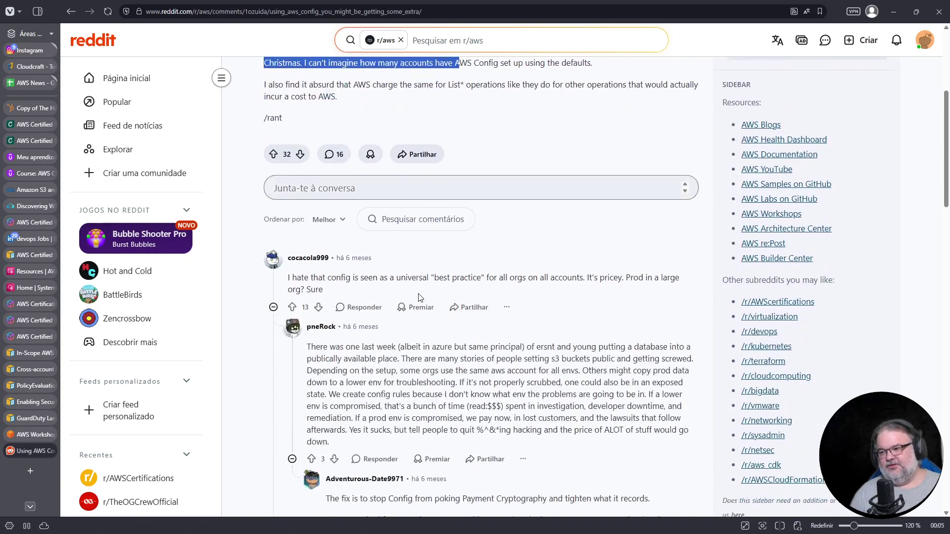
{"action": "scroll", "coordinate": [425, 297], "scroll_direction": "up", "scroll_amount": 5}
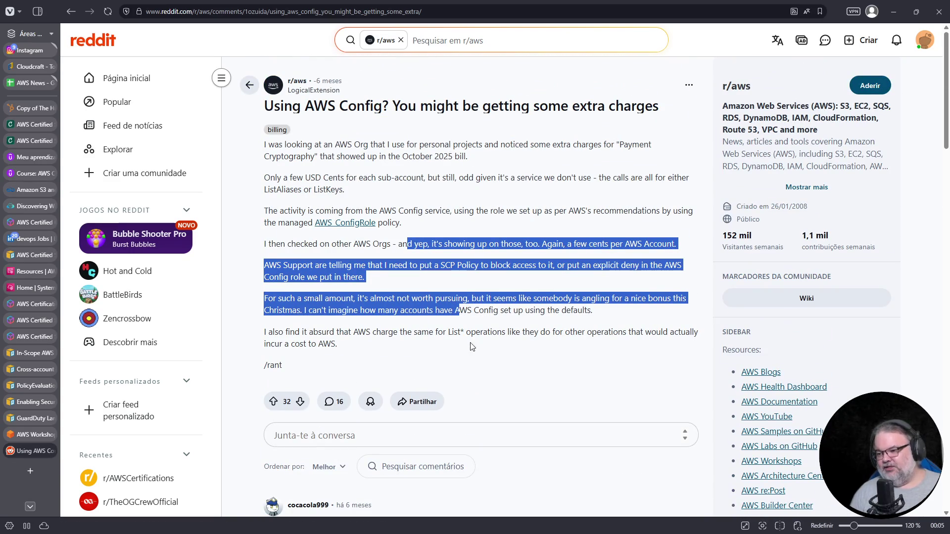
{"action": "scroll", "coordinate": [416, 215], "scroll_direction": "down", "scroll_amount": 7}
{"action": "scroll", "coordinate": [417, 215], "scroll_direction": "down", "scroll_amount": 9}
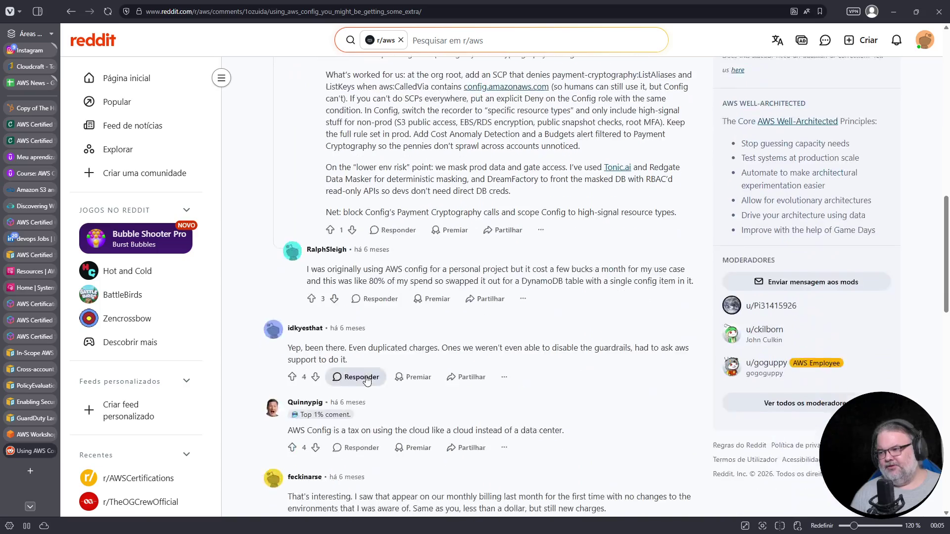
{"action": "scroll", "coordinate": [328, 394], "scroll_direction": "down", "scroll_amount": 9}
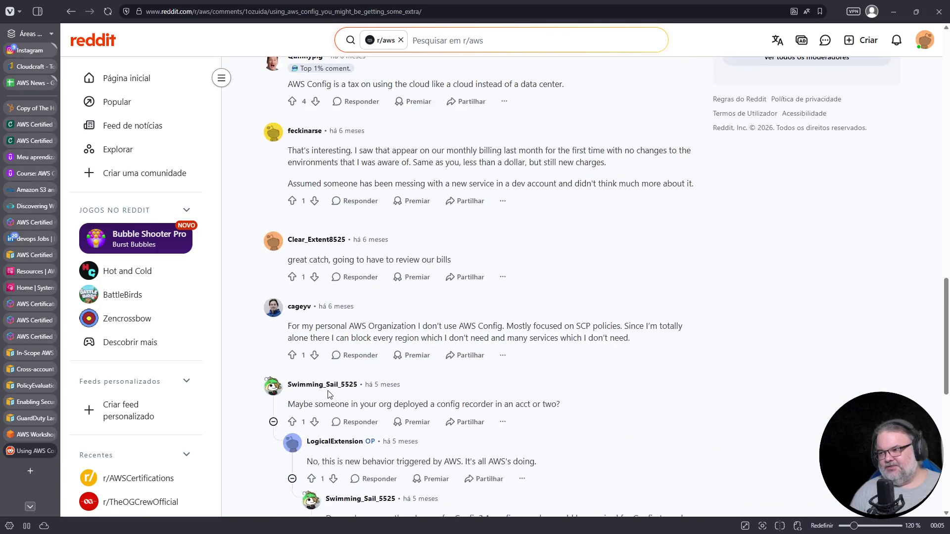
{"action": "scroll", "coordinate": [328, 394], "scroll_direction": "down", "scroll_amount": 2}
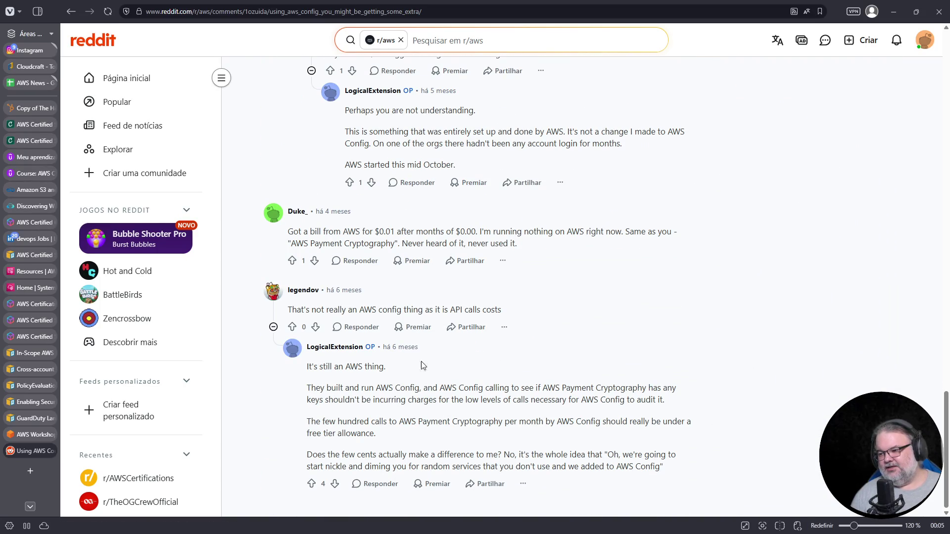
{"action": "left_click", "coordinate": [70, 12]}
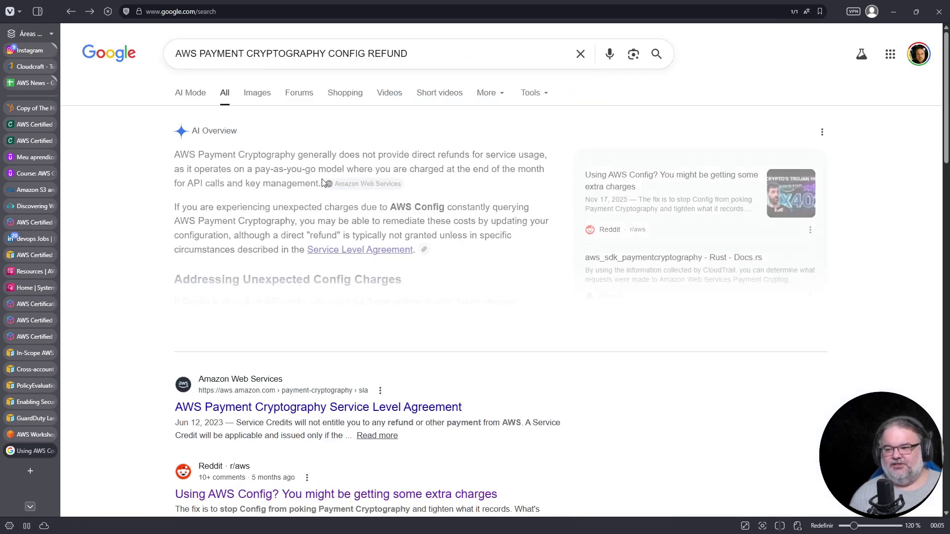
Step: Remove CONFIG from the query and rerun the search as 'AWS PAYMENT CRYPTOGRAPHY REFUND'
{"action": "scroll", "coordinate": [394, 292], "scroll_direction": "down", "scroll_amount": 3}
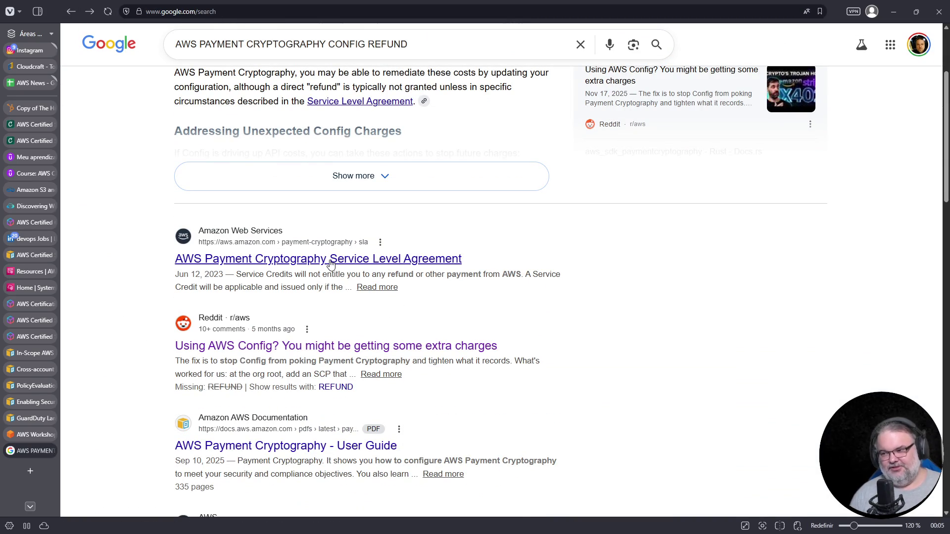
{"action": "scroll", "coordinate": [331, 264], "scroll_direction": "down", "scroll_amount": 3}
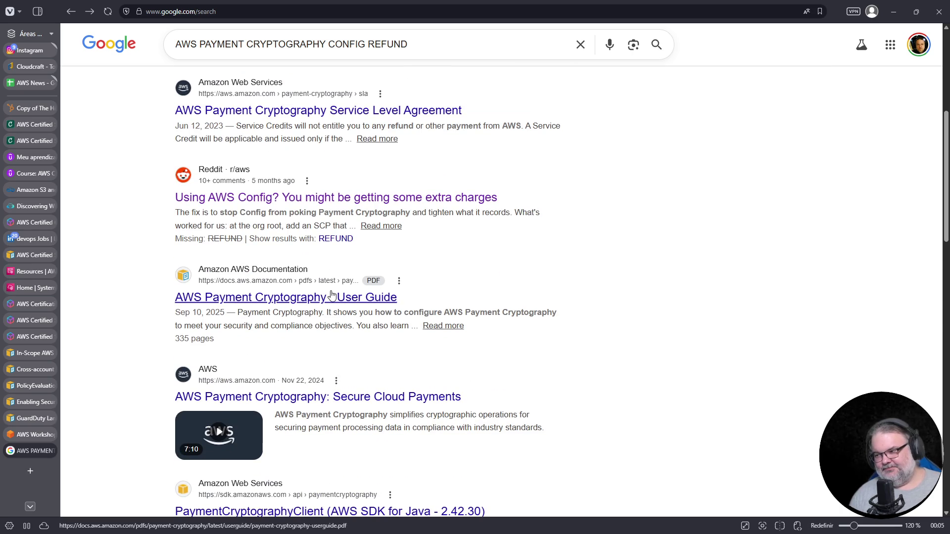
{"action": "scroll", "coordinate": [331, 295], "scroll_direction": "down", "scroll_amount": 2}
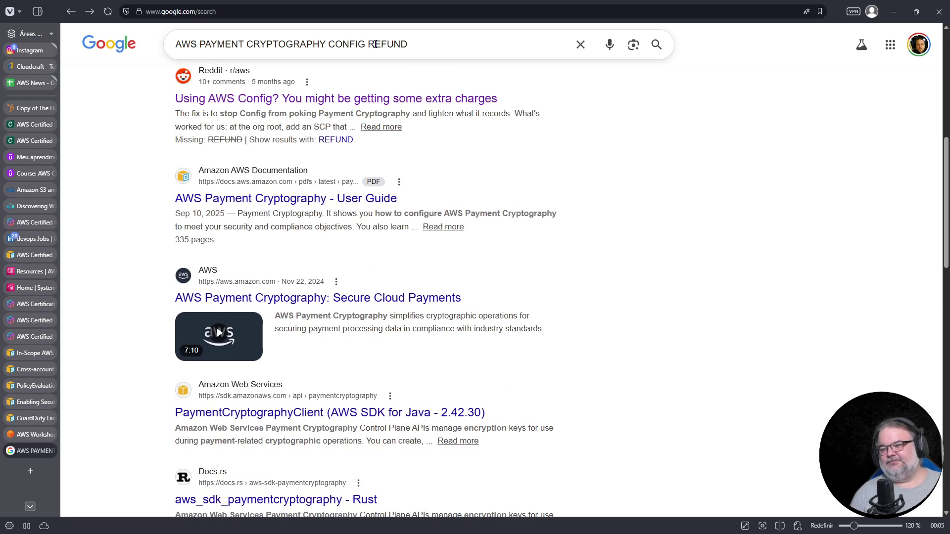
{"action": "double_click", "coordinate": [338, 45]}
{"action": "key", "text": "BackSpace"}
{"action": "key", "text": "Return"}
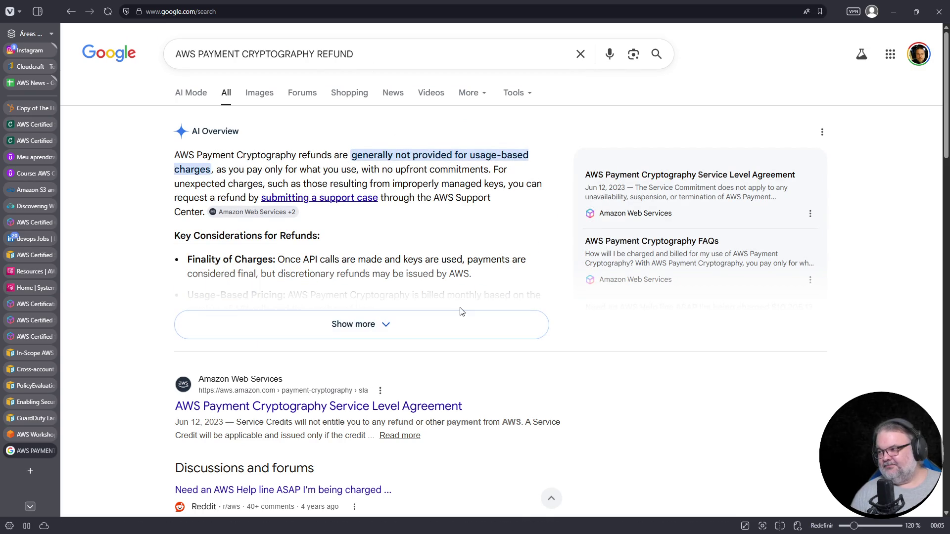
Step: Browse the refund results, then close the Google tab to return to AWS Config's Resource Inventory
{"action": "scroll", "coordinate": [460, 312], "scroll_direction": "down", "scroll_amount": 5}
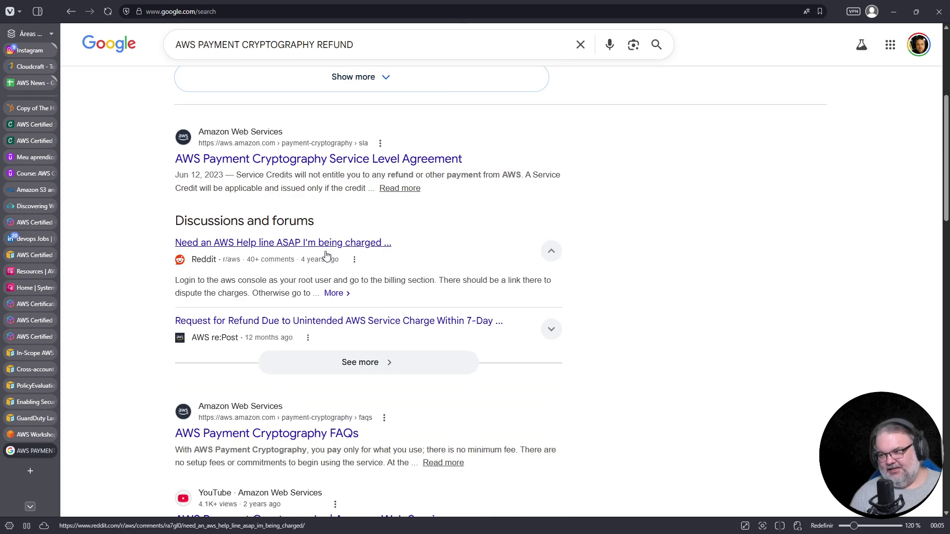
{"action": "scroll", "coordinate": [364, 275], "scroll_direction": "down", "scroll_amount": 8}
{"action": "scroll", "coordinate": [368, 278], "scroll_direction": "down", "scroll_amount": 1}
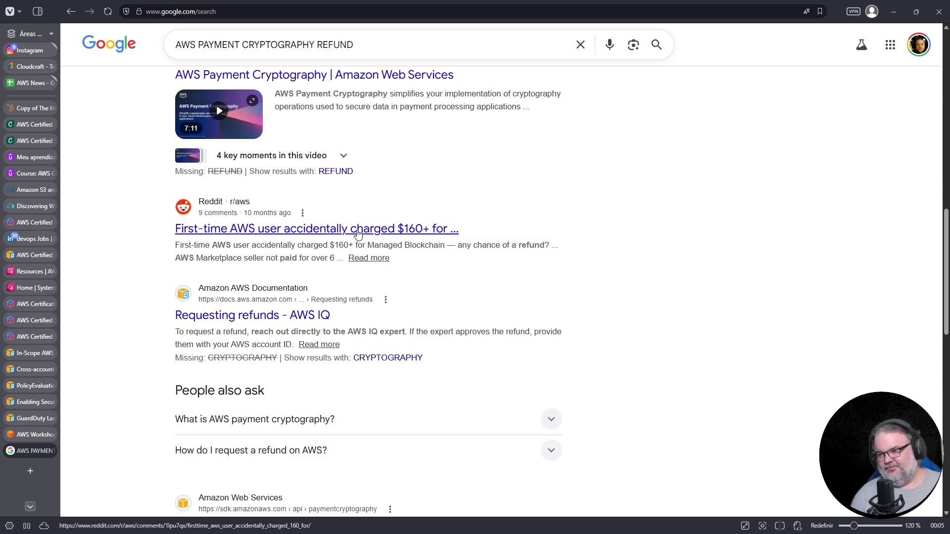
{"action": "scroll", "coordinate": [356, 233], "scroll_direction": "down", "scroll_amount": 2}
{"action": "scroll", "coordinate": [339, 234], "scroll_direction": "down", "scroll_amount": 7}
{"action": "mouse_move", "coordinate": [224, 199]}
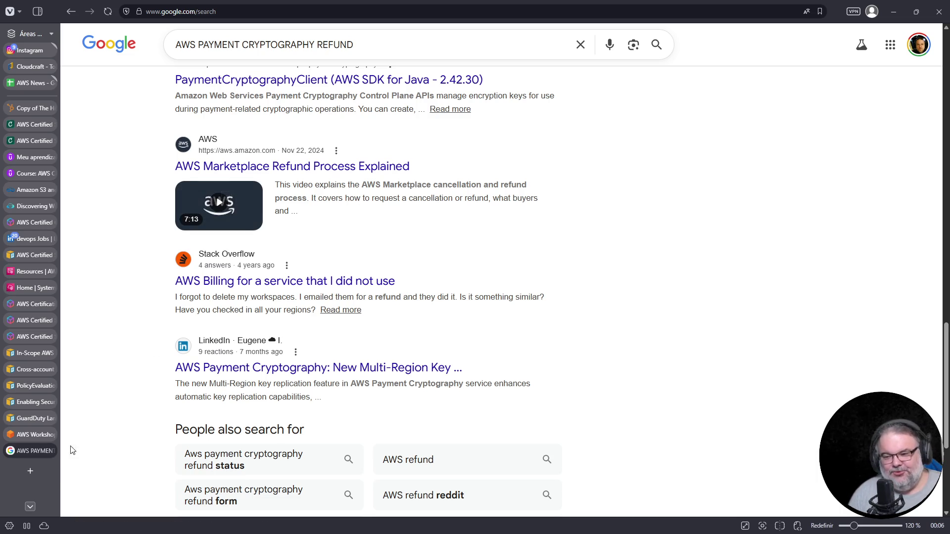
{"action": "left_click", "coordinate": [54, 451]}
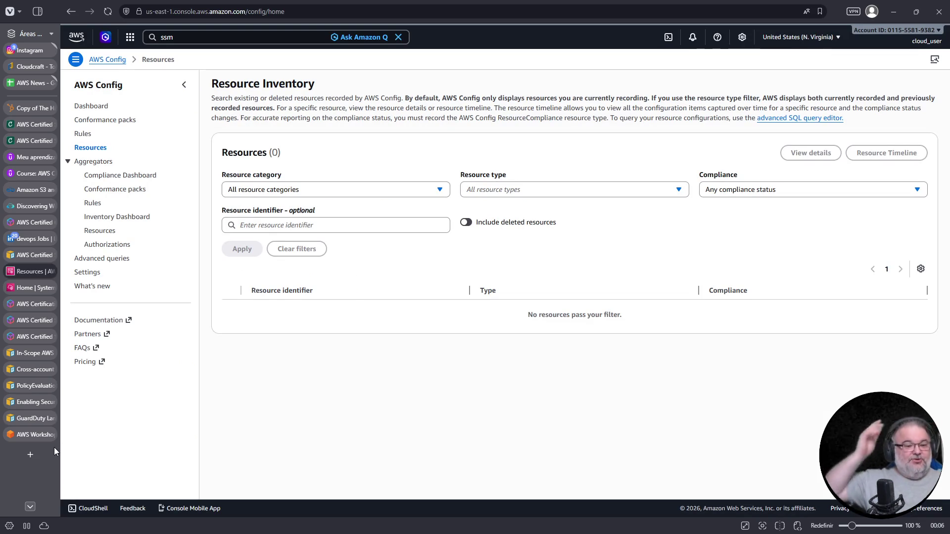
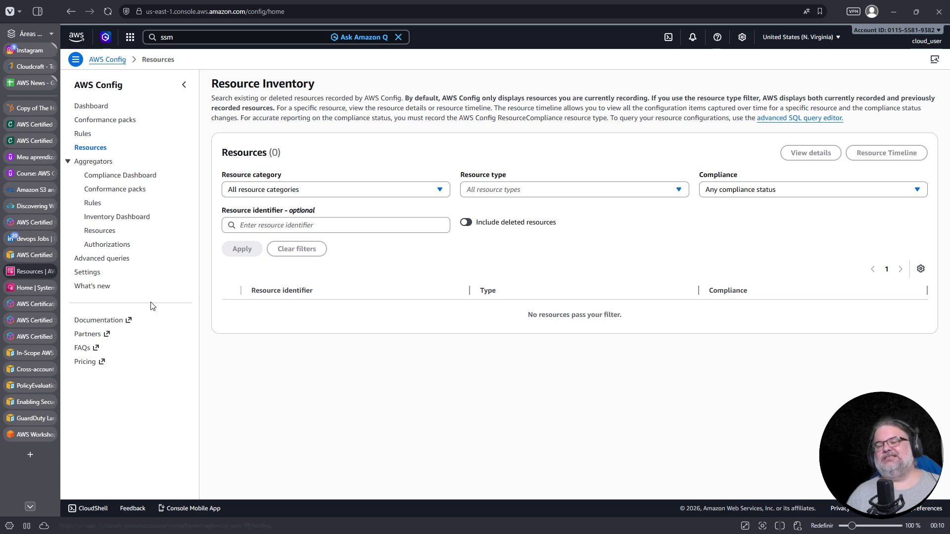
Step: Switch from the AWS Config console to the AWS Workshops catalogue tab at awsworkshop.io
{"action": "mouse_move", "coordinate": [34, 436]}
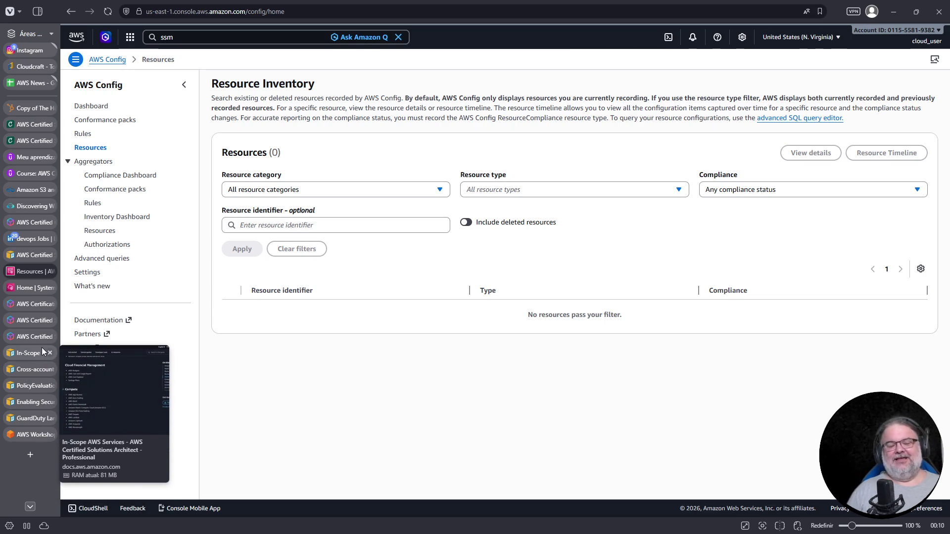
{"action": "left_click", "coordinate": [33, 435]}
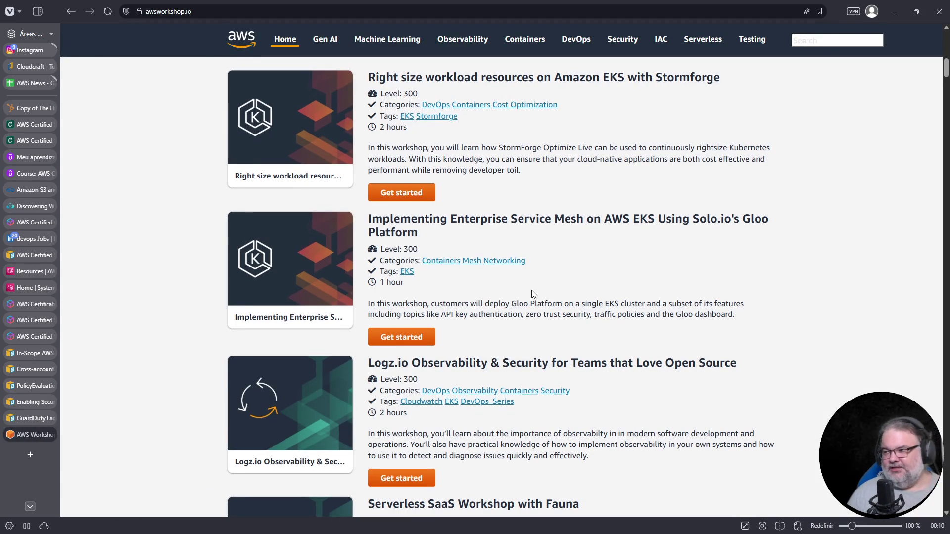
Step: Open the Energy Data Insights for OSDU workshop in its own tab, then close it
{"action": "scroll", "coordinate": [532, 292], "scroll_direction": "up", "scroll_amount": 5}
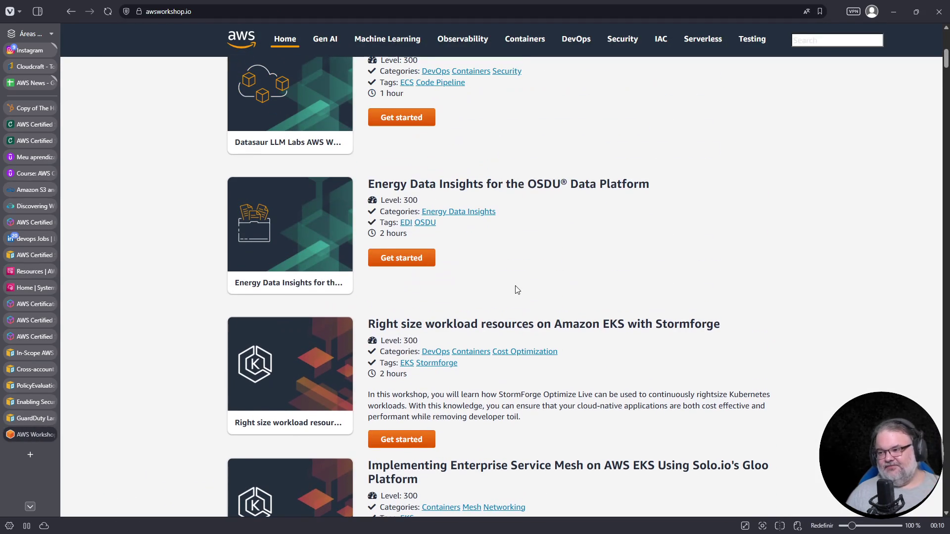
{"action": "left_click", "coordinate": [307, 286]}
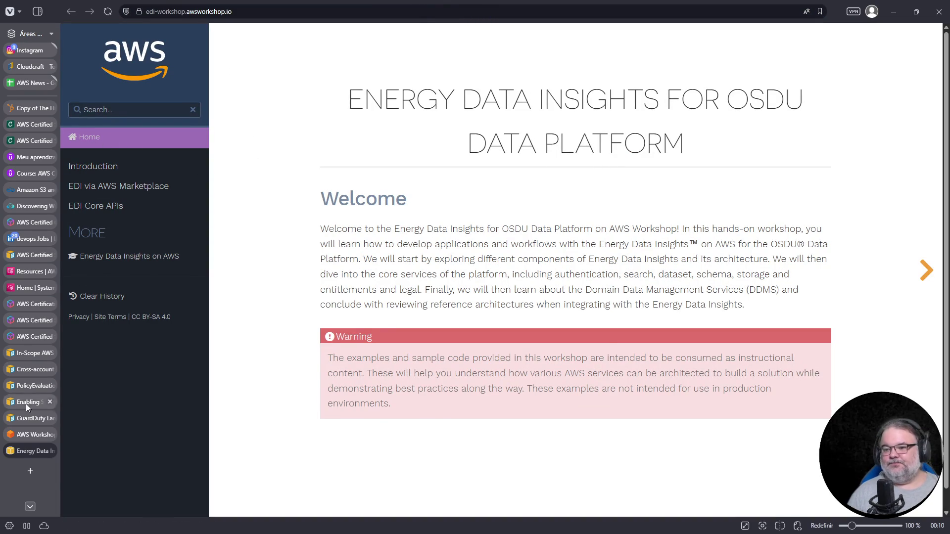
{"action": "left_click", "coordinate": [49, 451]}
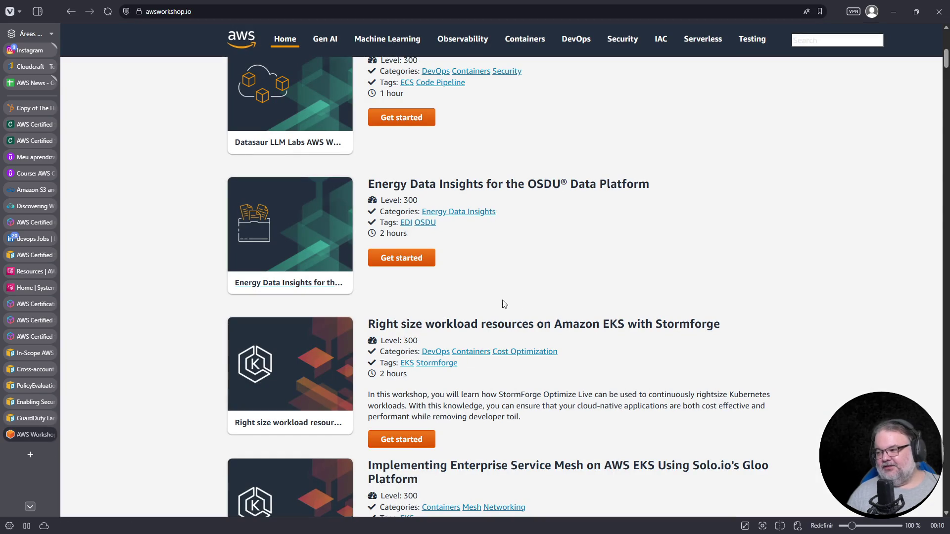
Step: Filter the workshop catalogue to show only workshops tagged EKS
{"action": "scroll", "coordinate": [505, 290], "scroll_direction": "down", "scroll_amount": 1}
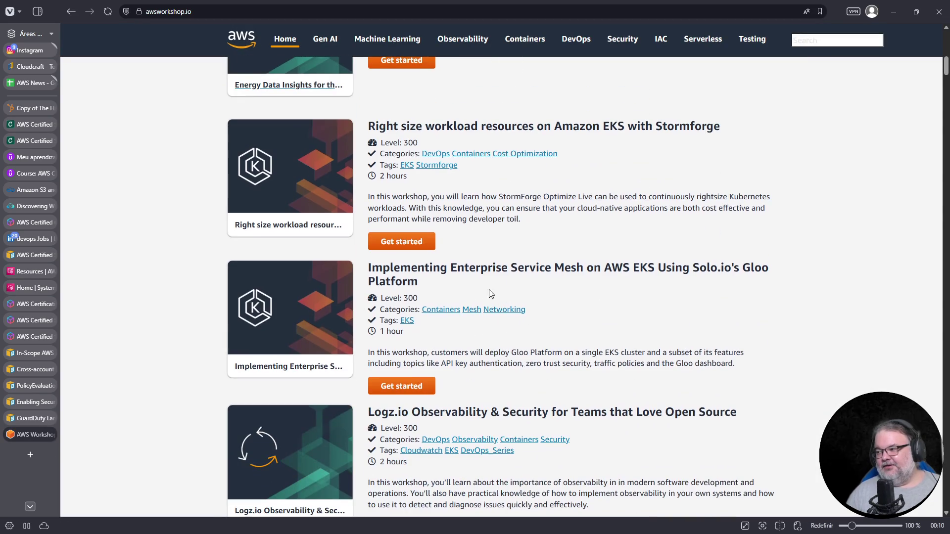
{"action": "scroll", "coordinate": [499, 292], "scroll_direction": "up", "scroll_amount": 10}
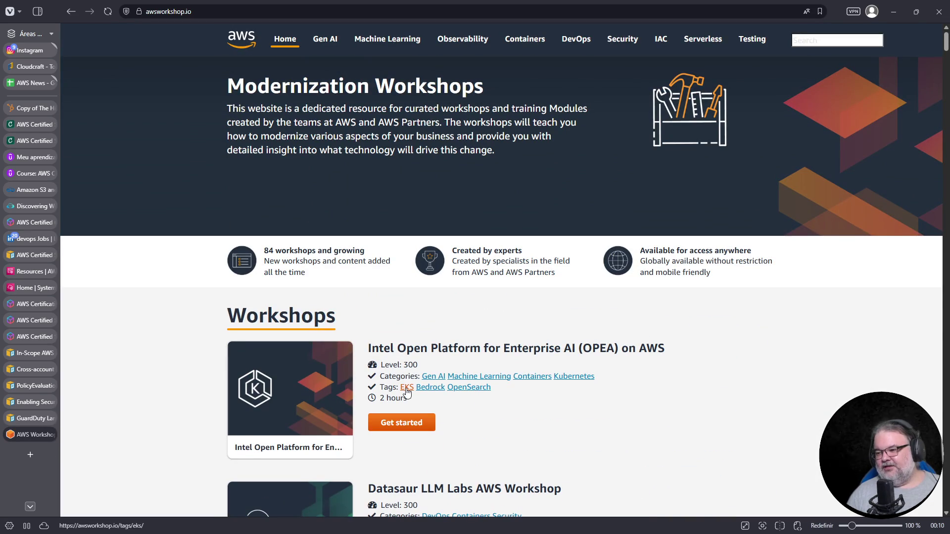
{"action": "left_click", "coordinate": [406, 389]}
Step: Browse the EKS workshop list and select the Application Modernization with Aqua title
{"action": "scroll", "coordinate": [375, 335], "scroll_direction": "down", "scroll_amount": 3}
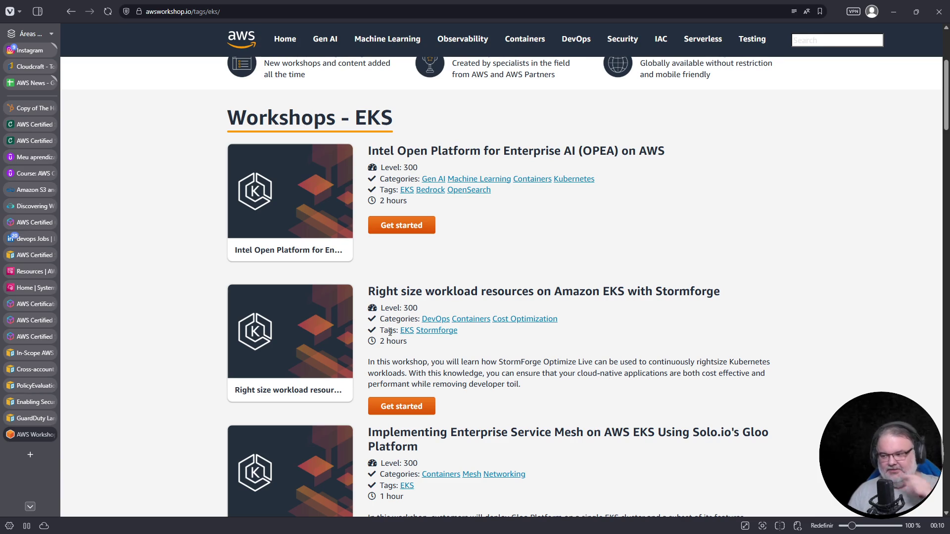
{"action": "scroll", "coordinate": [535, 246], "scroll_direction": "down", "scroll_amount": 4}
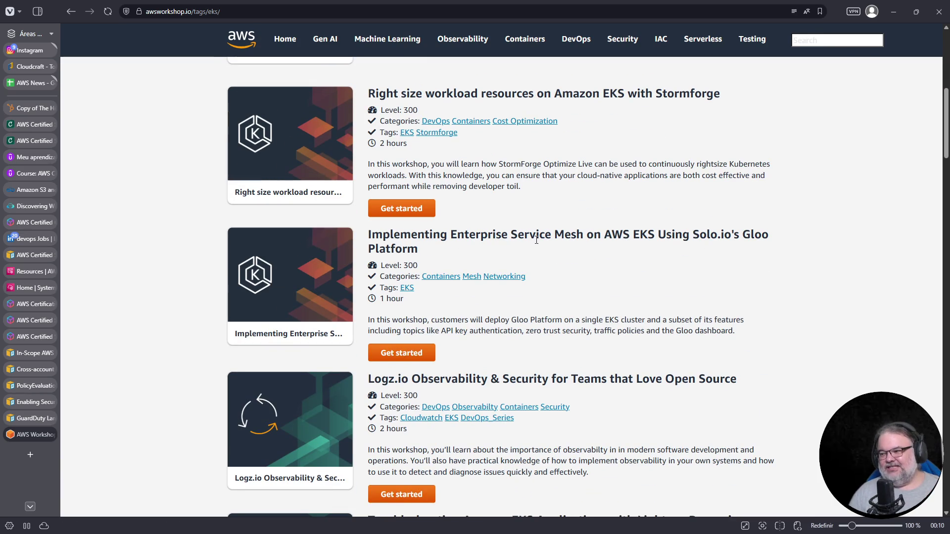
{"action": "scroll", "coordinate": [536, 246], "scroll_direction": "up", "scroll_amount": 3}
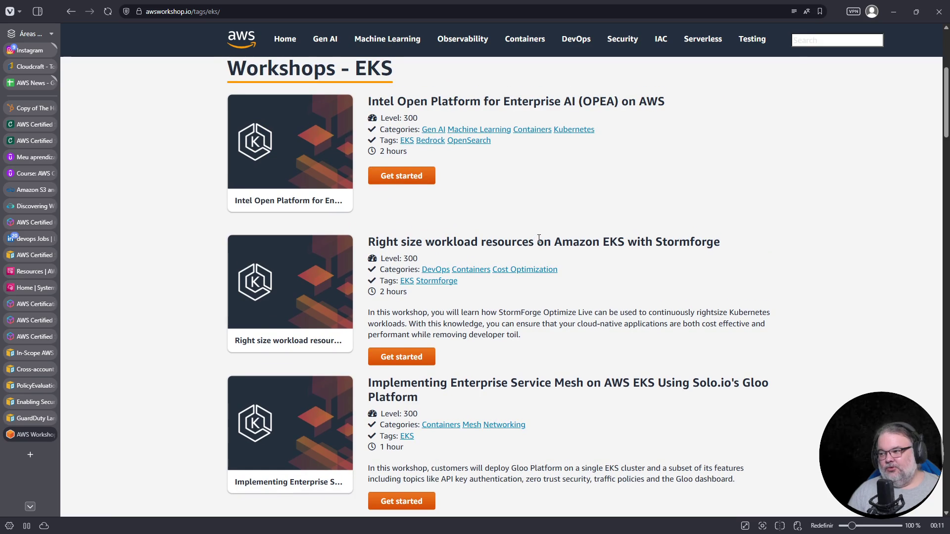
{"action": "scroll", "coordinate": [537, 300], "scroll_direction": "down", "scroll_amount": 5}
{"action": "scroll", "coordinate": [539, 300], "scroll_direction": "down", "scroll_amount": 8}
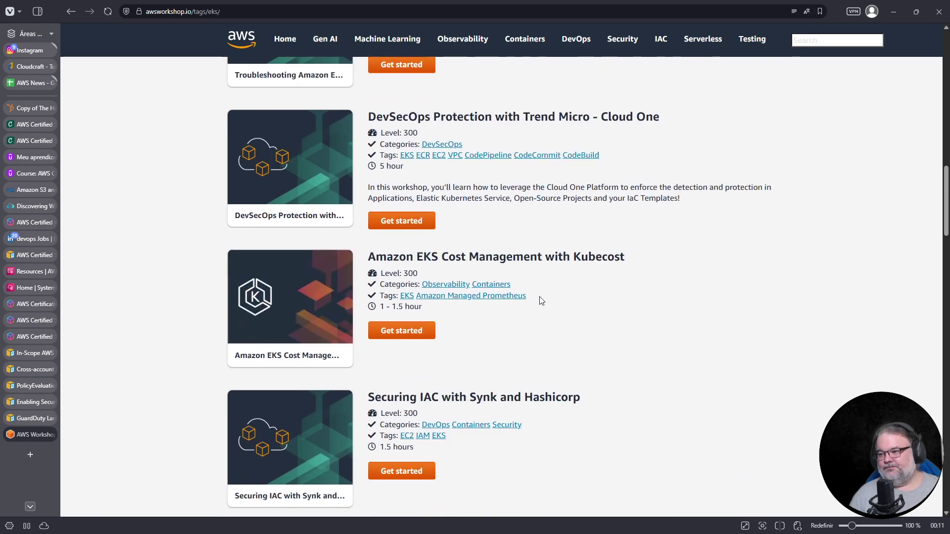
{"action": "scroll", "coordinate": [541, 298], "scroll_direction": "up", "scroll_amount": 2}
{"action": "scroll", "coordinate": [538, 292], "scroll_direction": "down", "scroll_amount": 3}
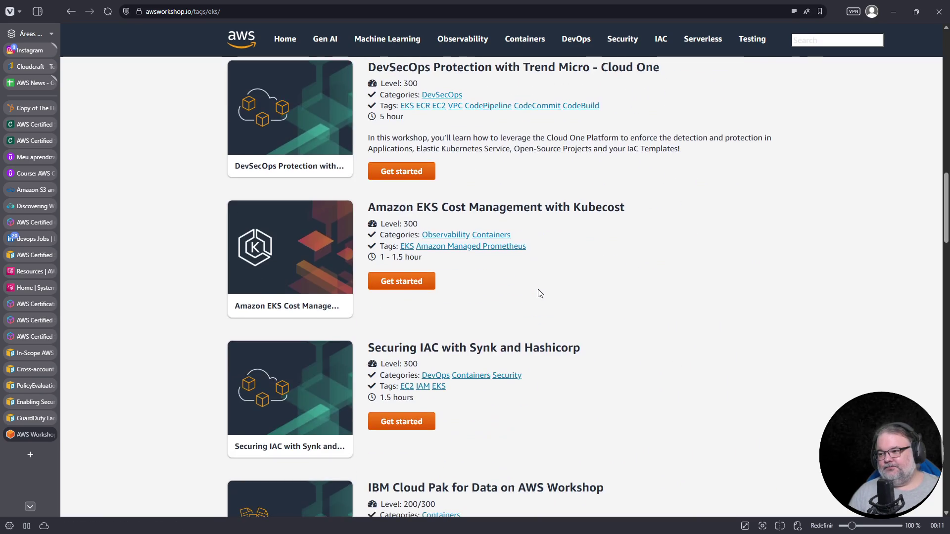
{"action": "scroll", "coordinate": [538, 292], "scroll_direction": "down", "scroll_amount": 3}
{"action": "scroll", "coordinate": [538, 292], "scroll_direction": "up", "scroll_amount": 2}
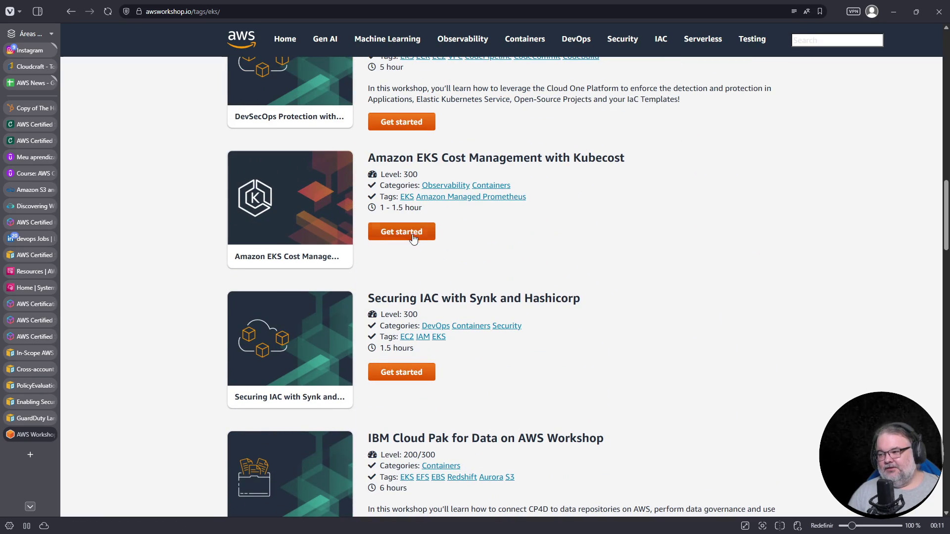
{"action": "scroll", "coordinate": [435, 267], "scroll_direction": "down", "scroll_amount": 7}
{"action": "scroll", "coordinate": [568, 281], "scroll_direction": "down", "scroll_amount": 3}
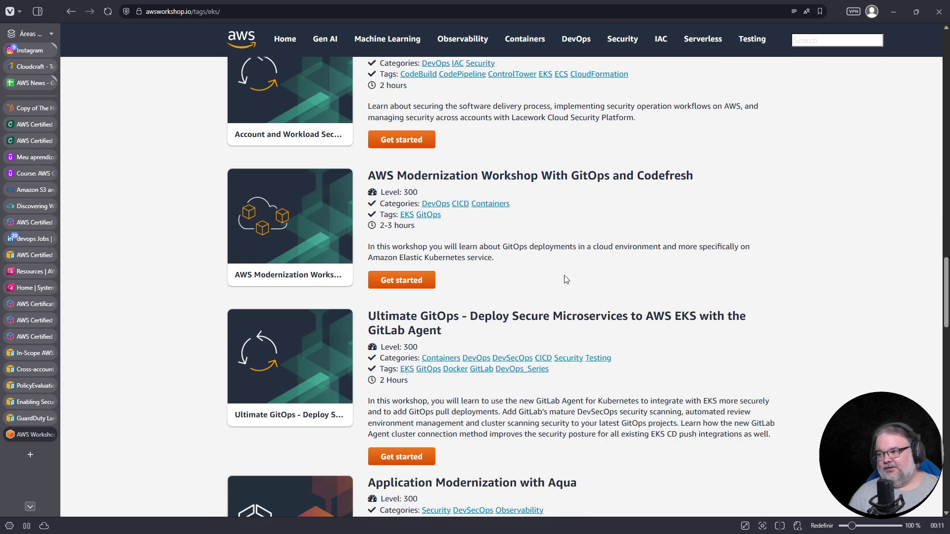
{"action": "scroll", "coordinate": [567, 280], "scroll_direction": "down", "scroll_amount": 3}
{"action": "scroll", "coordinate": [562, 275], "scroll_direction": "down", "scroll_amount": 5}
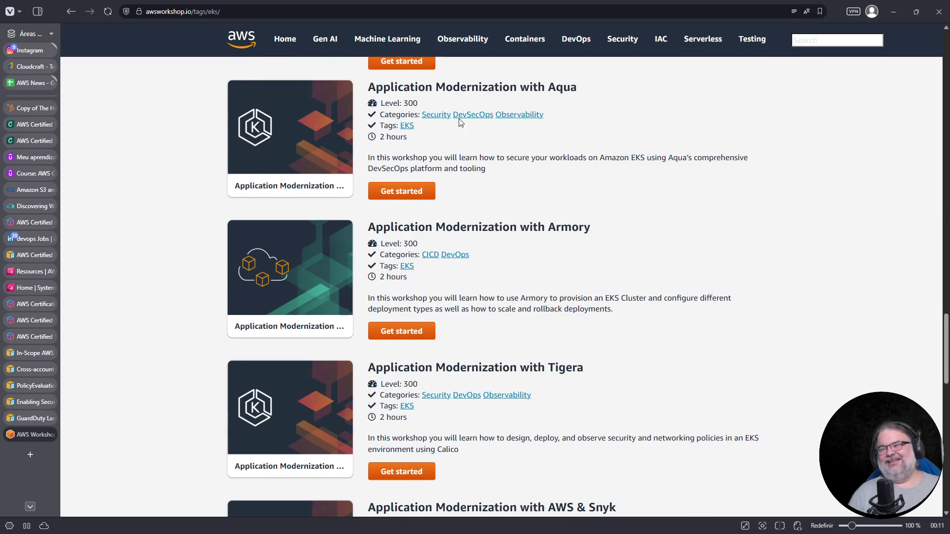
{"action": "triple_click", "coordinate": [524, 91]}
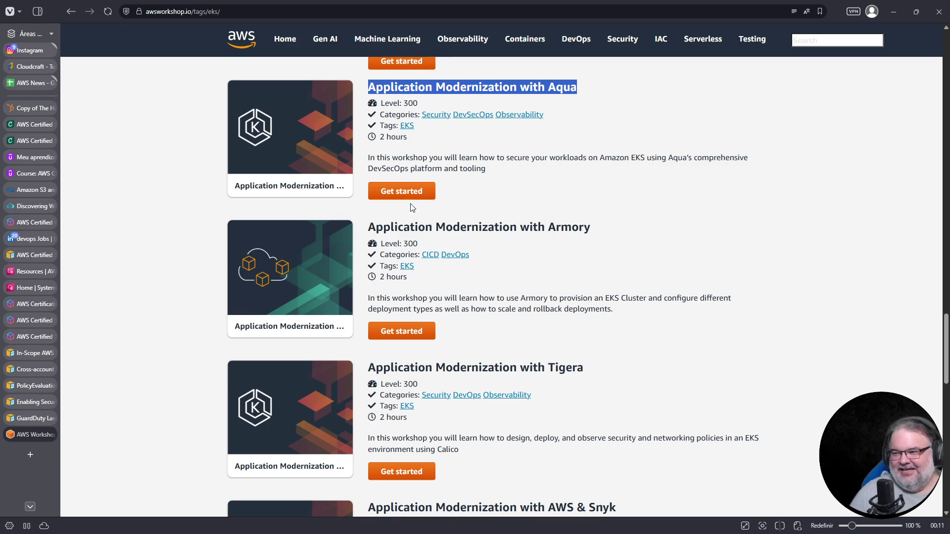
Step: Open the Aqua workshop entry from its card and title, then launch it
{"action": "left_click", "coordinate": [309, 184]}
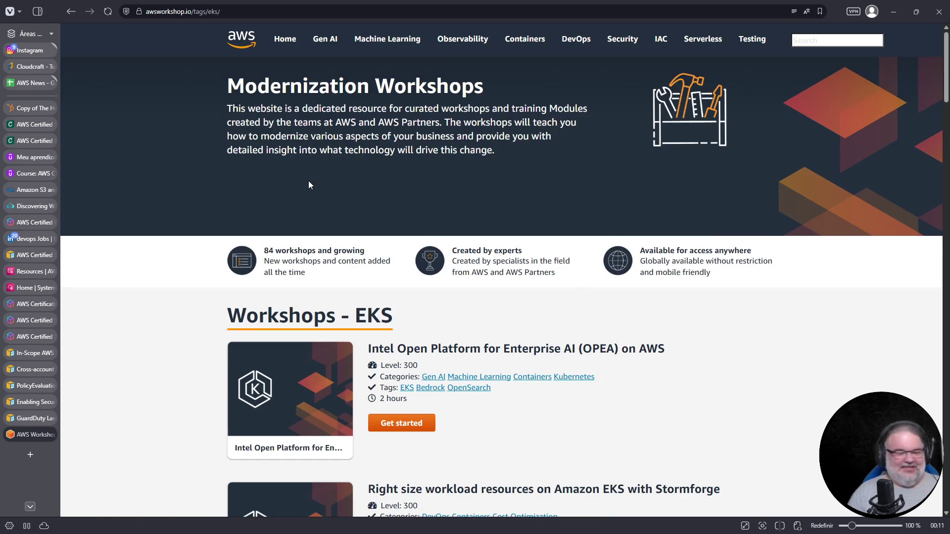
{"action": "left_click", "coordinate": [74, 10]}
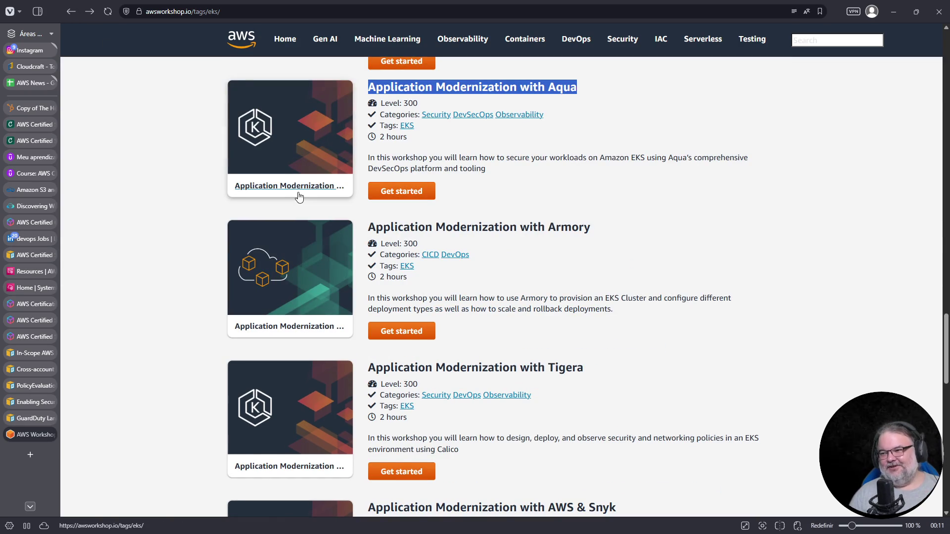
{"action": "left_click", "coordinate": [297, 186]}
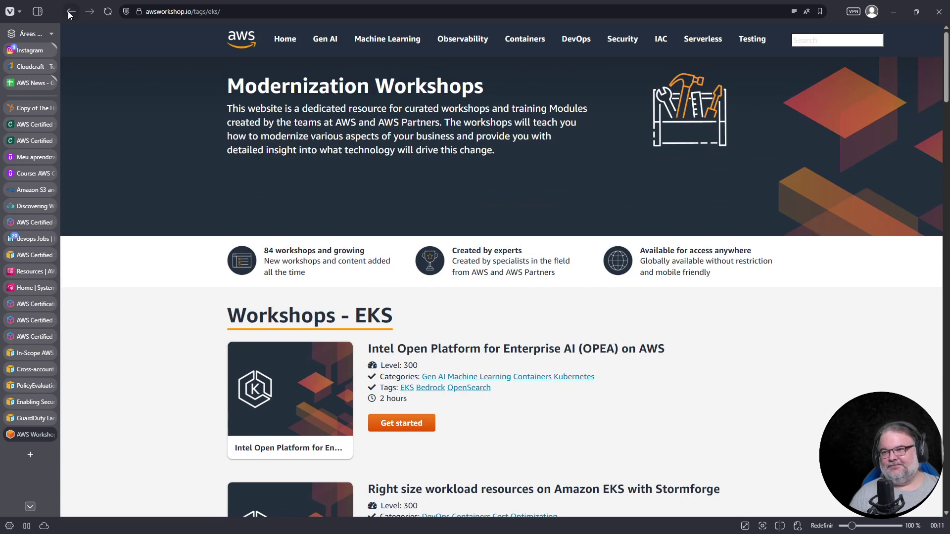
{"action": "left_click", "coordinate": [71, 11]}
{"action": "left_click", "coordinate": [402, 199]}
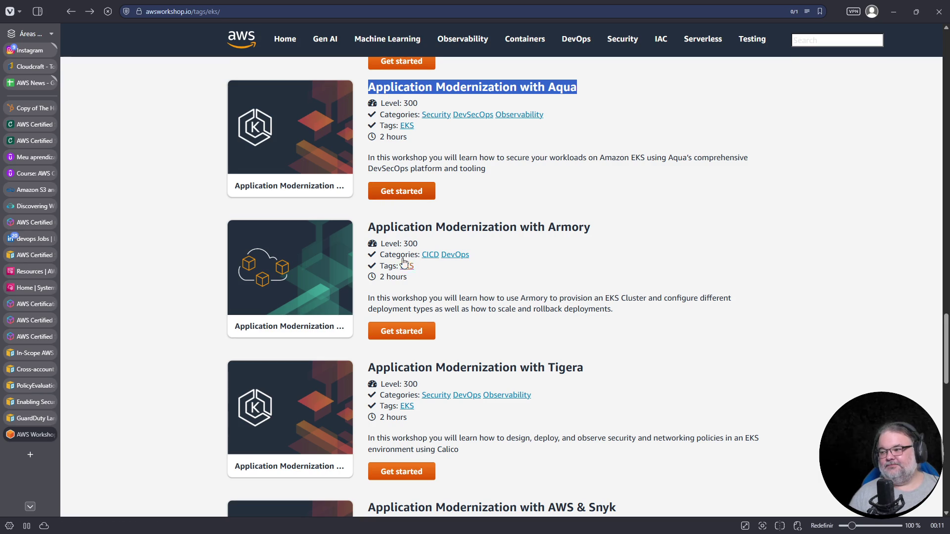
Step: Start the GitOps on EKS with Weaveworks workshop via its Get started button
{"action": "scroll", "coordinate": [447, 229], "scroll_direction": "down", "scroll_amount": 2}
{"action": "scroll", "coordinate": [447, 229], "scroll_direction": "down", "scroll_amount": 10}
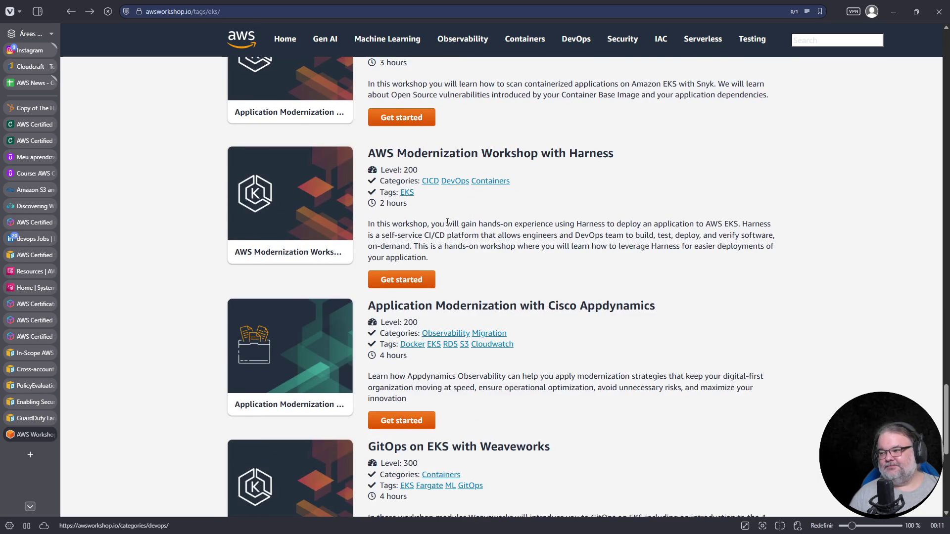
{"action": "scroll", "coordinate": [446, 222], "scroll_direction": "down", "scroll_amount": 3}
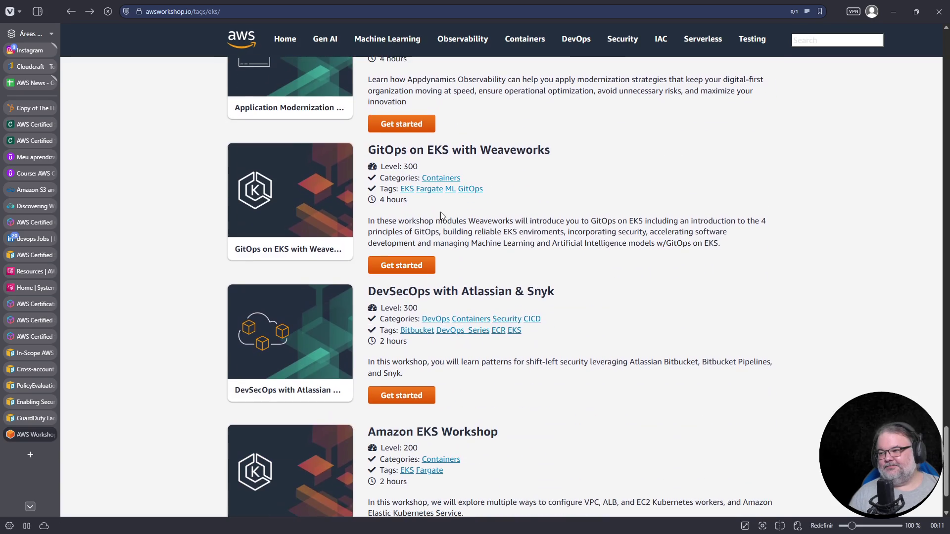
{"action": "left_click", "coordinate": [390, 267]}
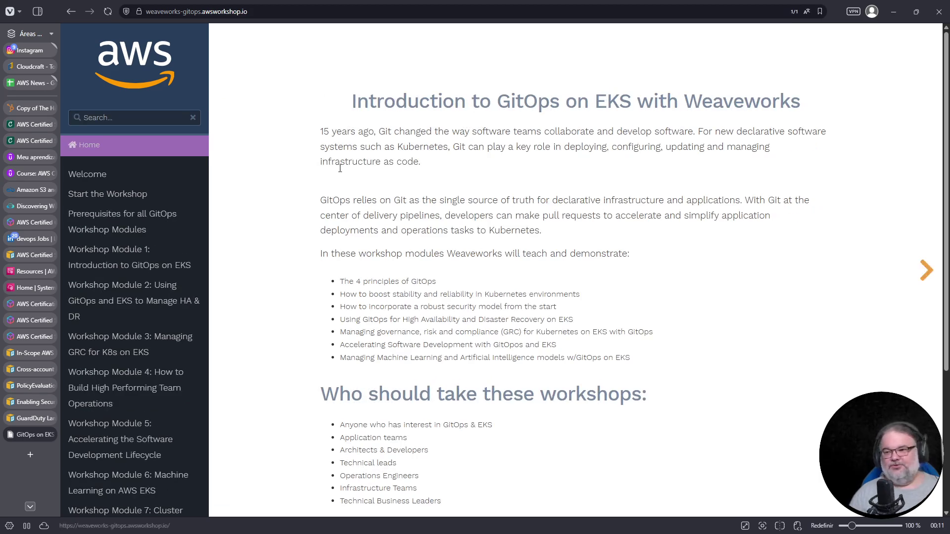
Step: Highlight the GitOps on EKS introduction heading and skim the introduction page
{"action": "mouse_move", "coordinate": [347, 106]}
{"action": "left_mouse_down"}
{"action": "mouse_move", "coordinate": [549, 94]}
{"action": "mouse_move", "coordinate": [806, 115]}
{"action": "left_mouse_up"}
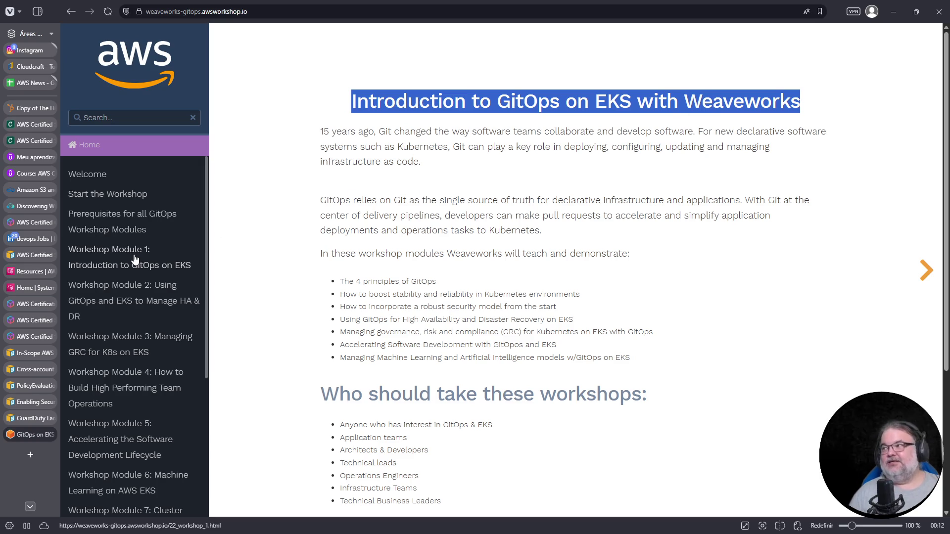
{"action": "scroll", "coordinate": [140, 252], "scroll_direction": "down", "scroll_amount": 4}
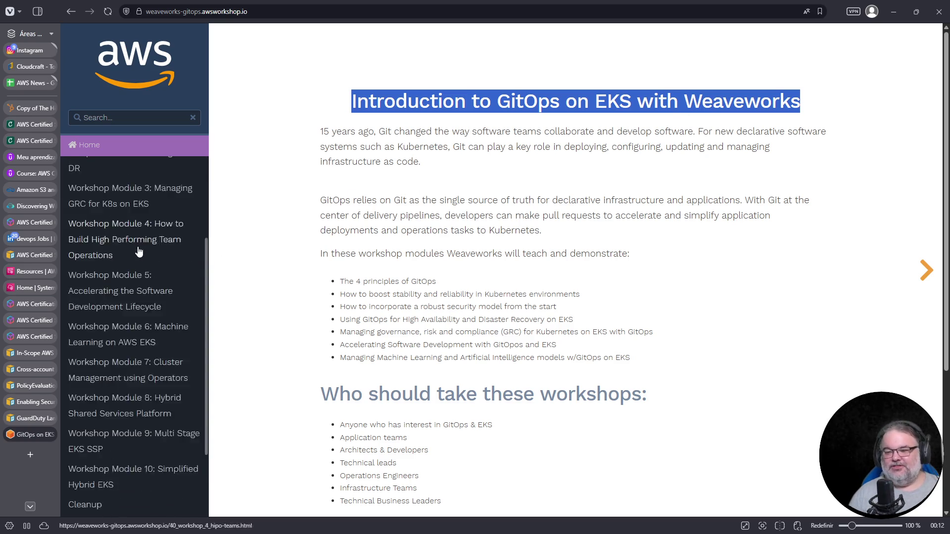
{"action": "scroll", "coordinate": [135, 255], "scroll_direction": "down", "scroll_amount": 3}
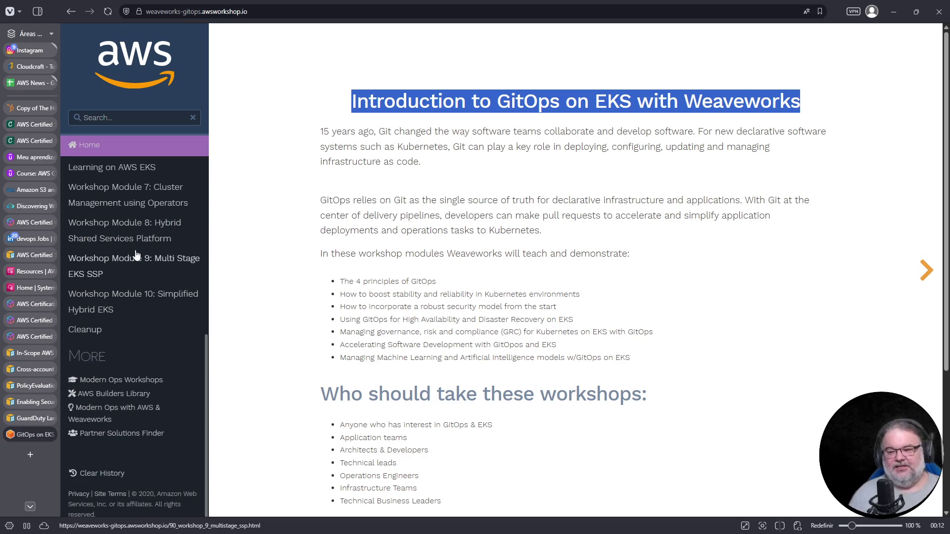
{"action": "scroll", "coordinate": [125, 282], "scroll_direction": "up", "scroll_amount": 6}
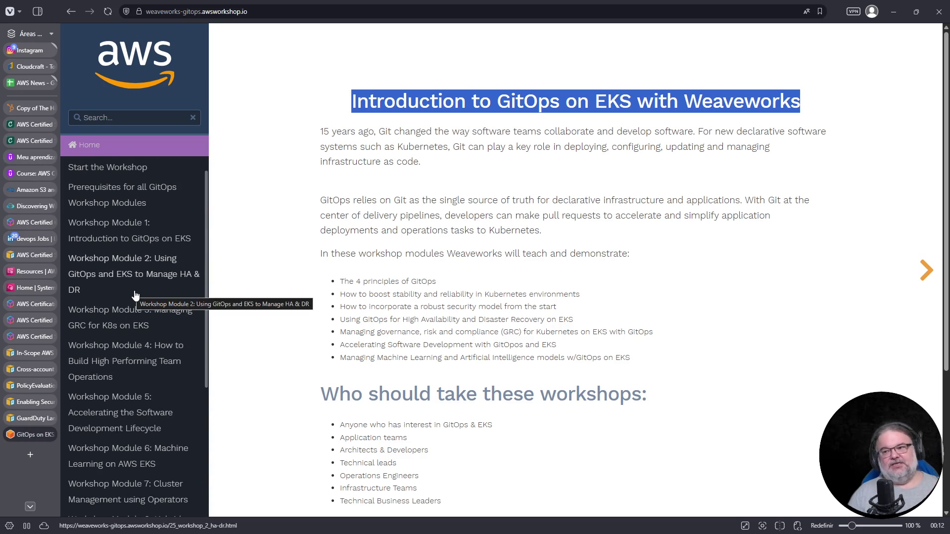
Step: Read through Module 3, Managing GRC for K8s on EKS, then close the workshop
{"action": "left_click", "coordinate": [115, 325]}
{"action": "scroll", "coordinate": [438, 213], "scroll_direction": "down", "scroll_amount": 15}
{"action": "scroll", "coordinate": [482, 265], "scroll_direction": "up", "scroll_amount": 5}
{"action": "scroll", "coordinate": [550, 300], "scroll_direction": "down", "scroll_amount": 5}
{"action": "scroll", "coordinate": [550, 300], "scroll_direction": "down", "scroll_amount": 6}
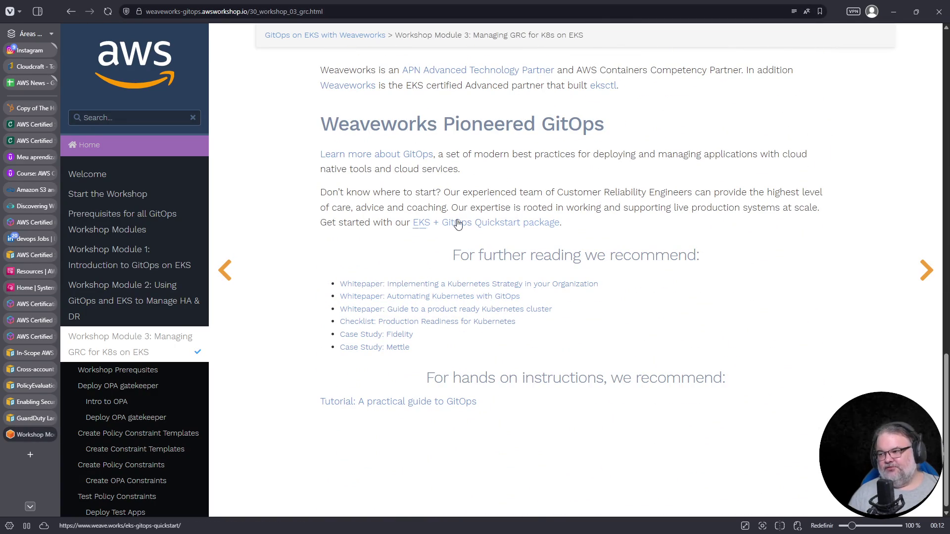
{"action": "scroll", "coordinate": [403, 338], "scroll_direction": "down", "scroll_amount": 1}
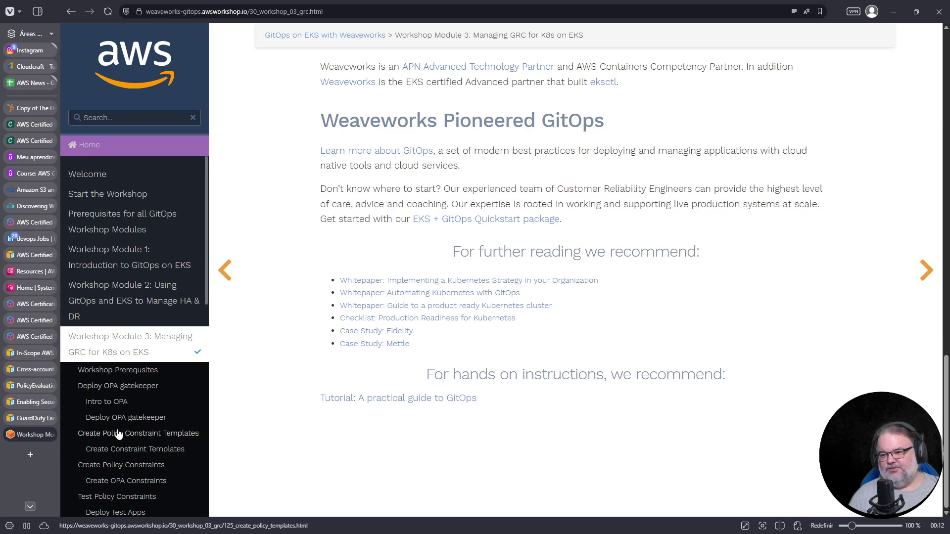
{"action": "scroll", "coordinate": [116, 437], "scroll_direction": "down", "scroll_amount": 2}
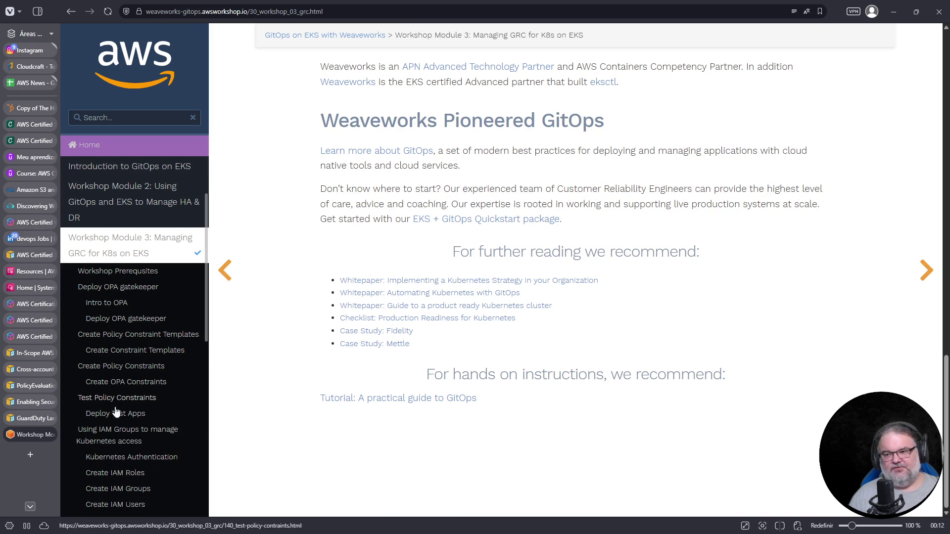
{"action": "mouse_move", "coordinate": [35, 420]}
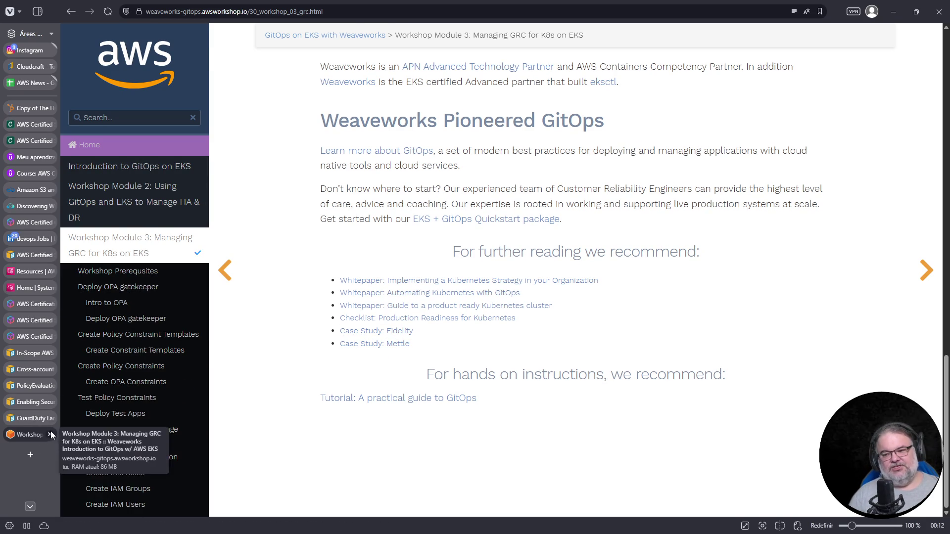
{"action": "left_click", "coordinate": [52, 431]}
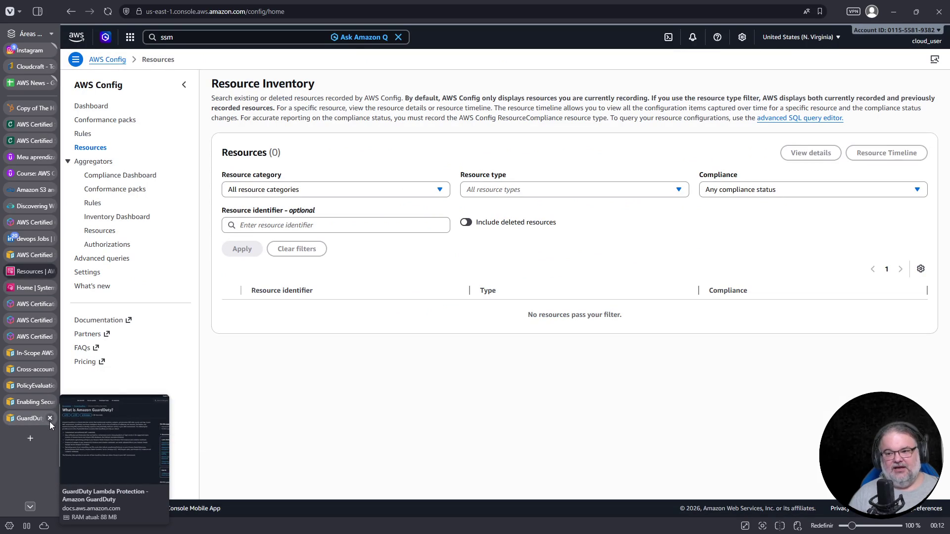
Step: Close the leftover GuardDuty, security, PolicyEvaluation, cross-account, In-Scope services and AWS Certified tabs
{"action": "left_click", "coordinate": [50, 419]}
{"action": "left_click", "coordinate": [50, 401]}
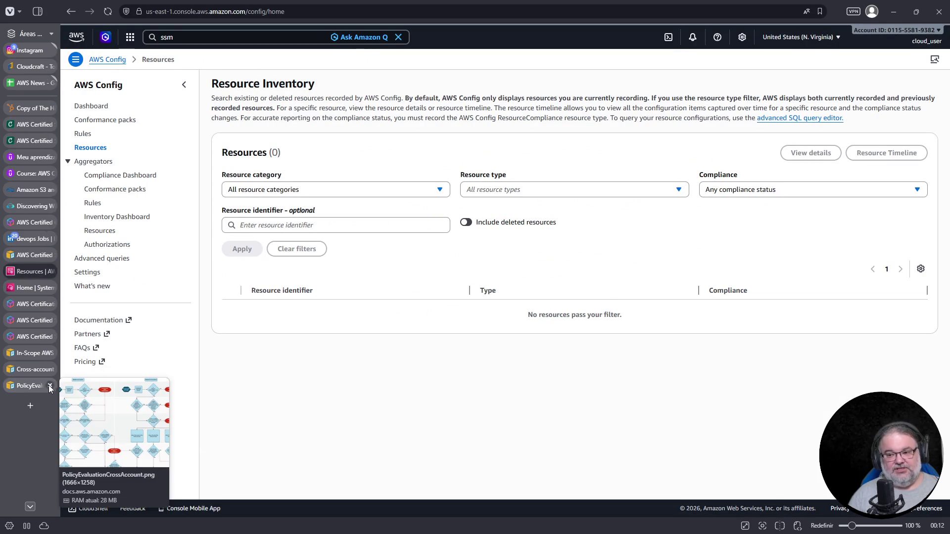
{"action": "left_click", "coordinate": [49, 386]}
{"action": "left_click", "coordinate": [49, 369]}
{"action": "left_click", "coordinate": [49, 353]}
{"action": "left_click", "coordinate": [50, 336]}
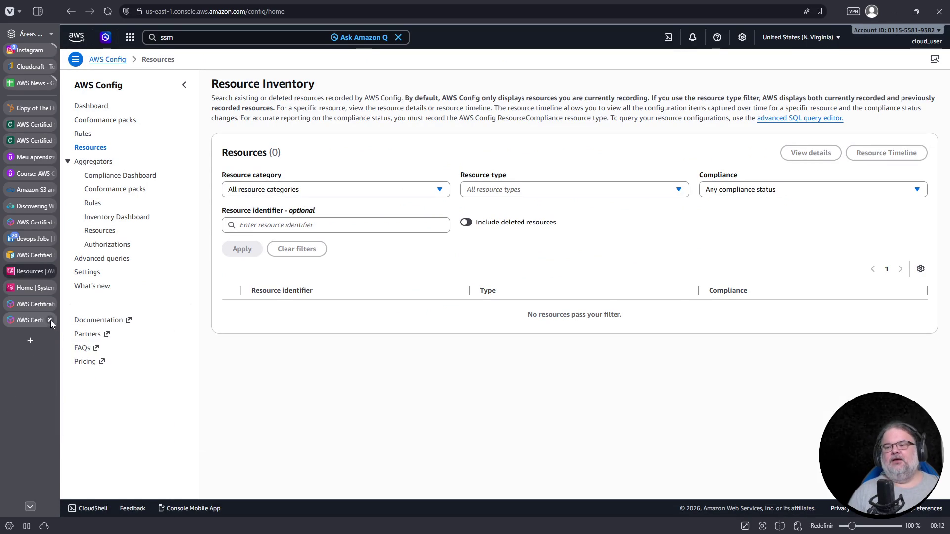
{"action": "left_click", "coordinate": [34, 317]}
{"action": "left_click", "coordinate": [50, 320]}
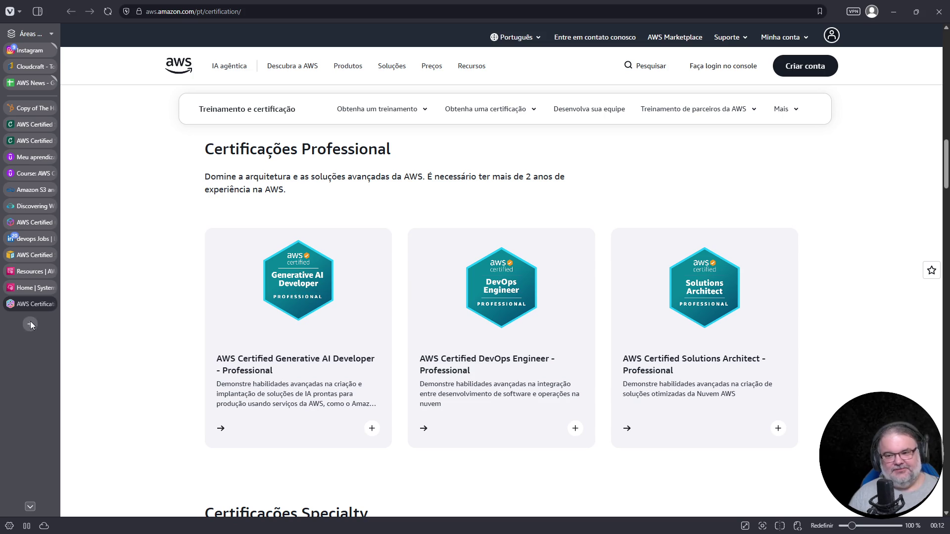
Step: Load the copied workshops.aws catalog link in a new tab
{"action": "left_click", "coordinate": [33, 322]}
{"action": "type", "text": "https://catalog.us-east-1.prod.workshops.aws/workshops/e31f4fcc-1944-4e46-815d-26fc9eafabce/en-US"}
{"action": "key", "text": "Return"}
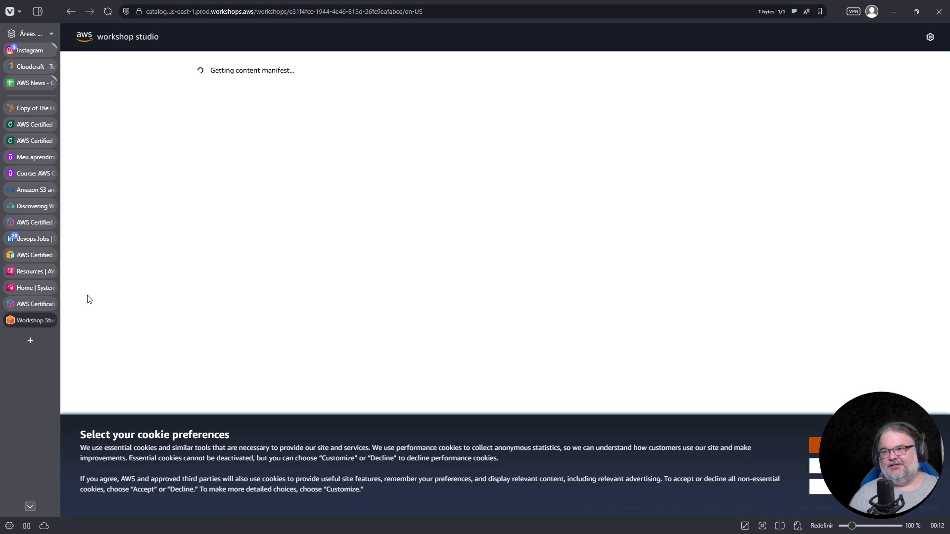
Step: Dismiss the cookie banner and navigate Introduction, Strategy Workshop, then '1. Observe What Matters'
{"action": "left_click", "coordinate": [820, 445]}
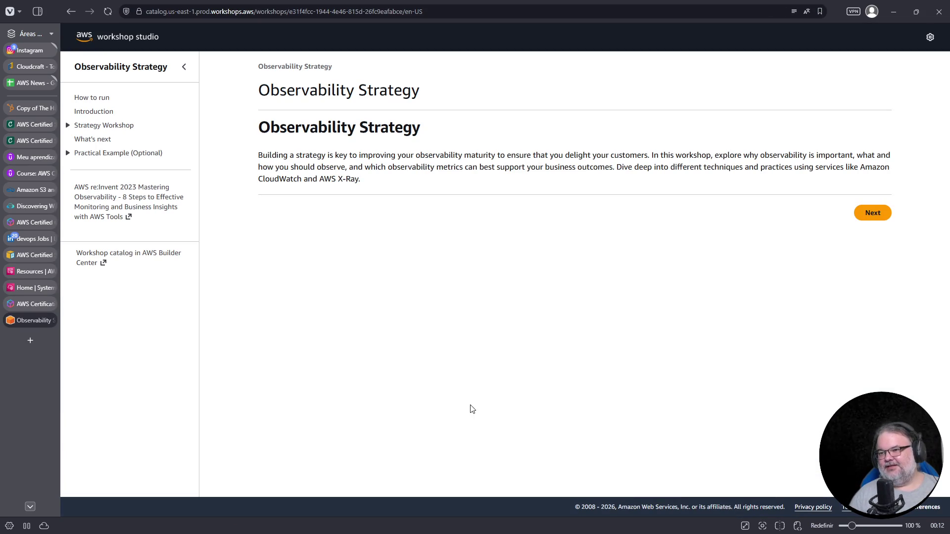
{"action": "left_click", "coordinate": [67, 125]}
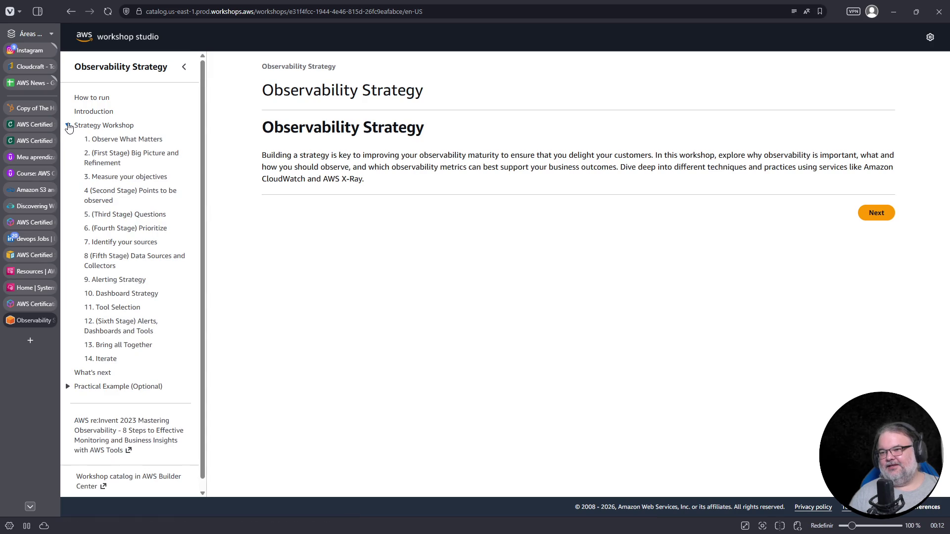
{"action": "left_click", "coordinate": [95, 112]}
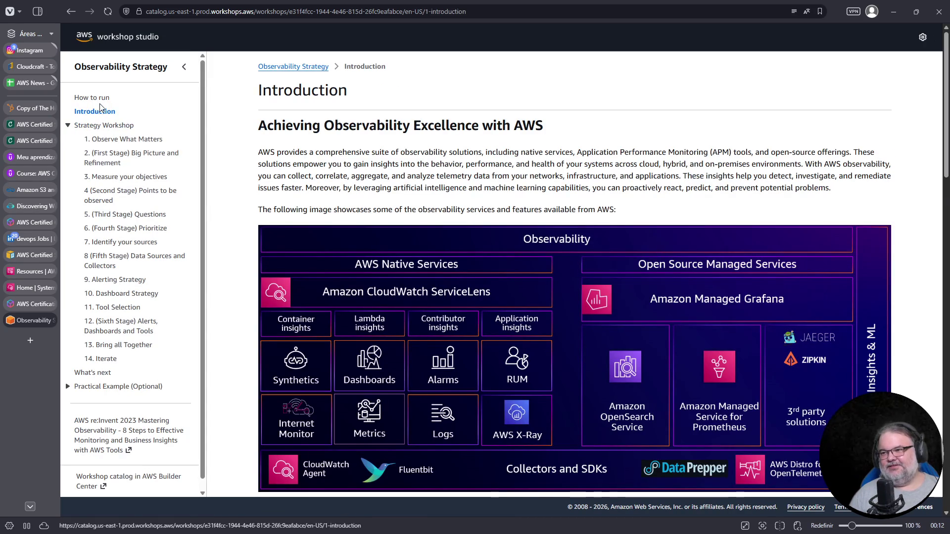
{"action": "left_click", "coordinate": [107, 127]}
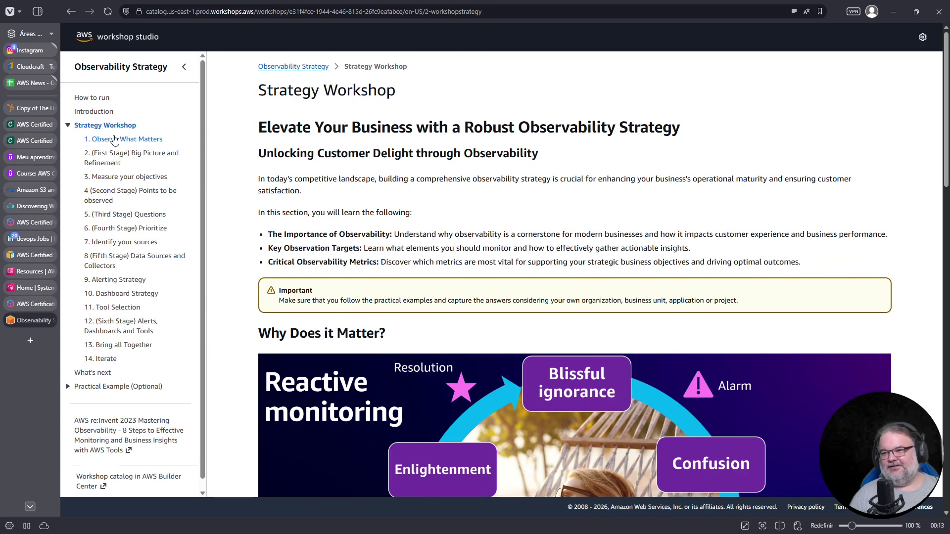
{"action": "left_click", "coordinate": [114, 140]}
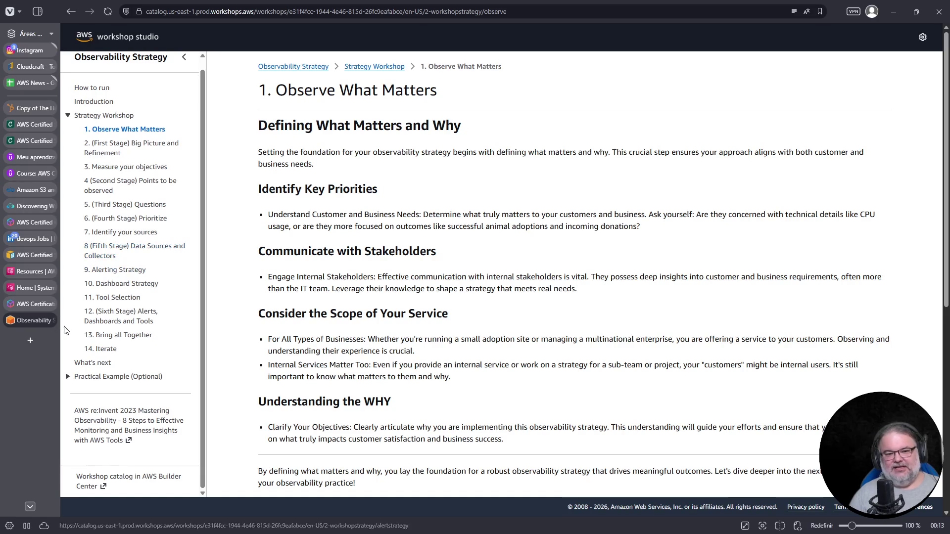
{"action": "left_click", "coordinate": [30, 340]}
Step: Google 'CLOUDWATCH PROMQL' and open the AWS blog post on PromQL support in CloudWatch
{"action": "left_click", "coordinate": [278, 12]}
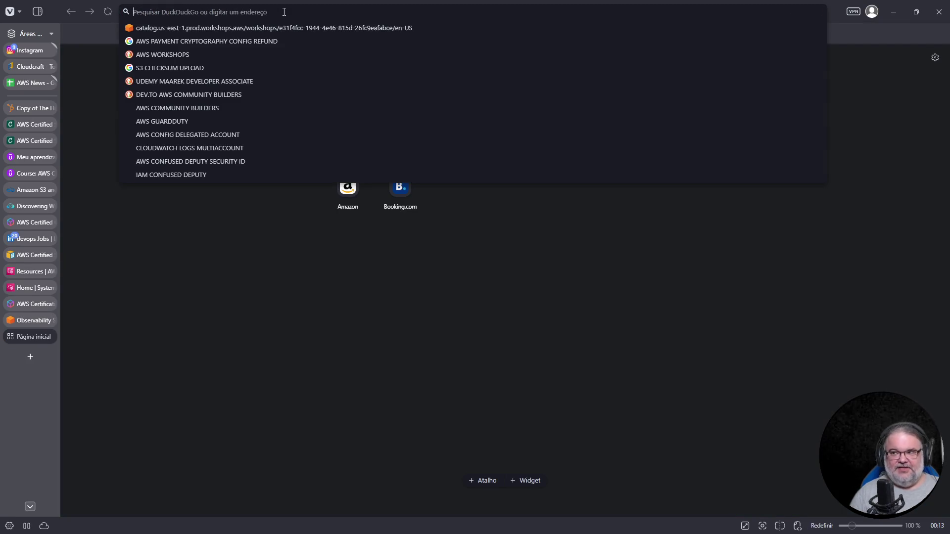
{"action": "type", "text": "G CLOUDWATCH P"}
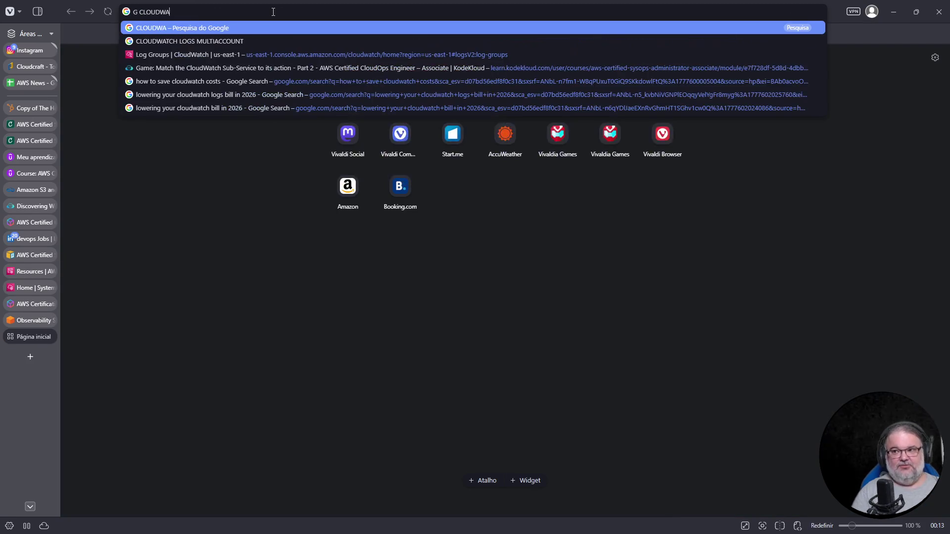
{"action": "type", "text": "ROMQL&sourceid=chrome&ie=UTF-8"}
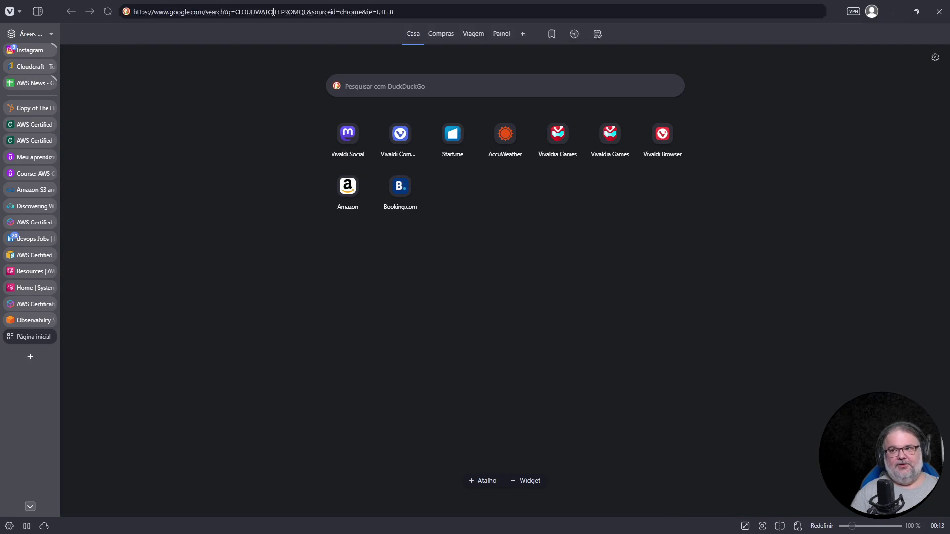
{"action": "key", "text": "Return"}
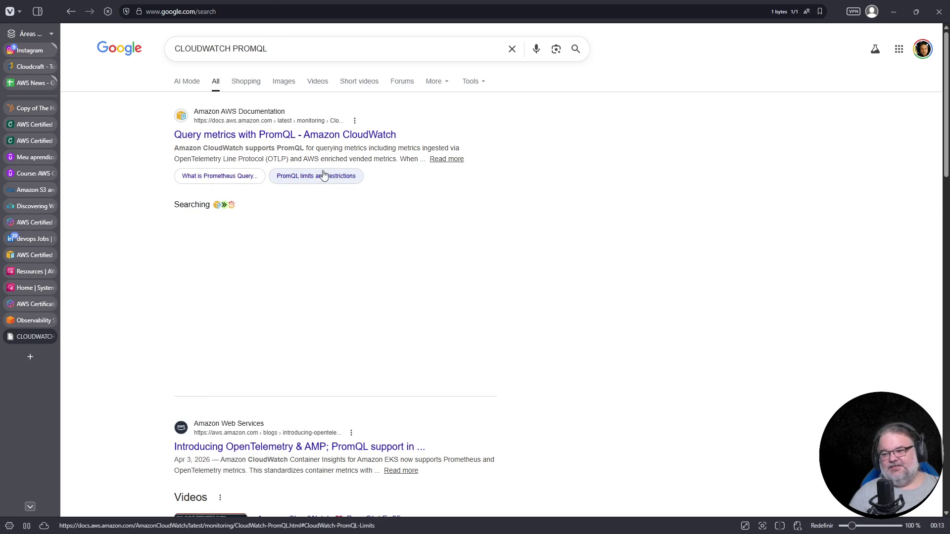
{"action": "left_click", "coordinate": [285, 448]}
Step: Zoom in and read through the OpenTelemetry & PromQL support in Amazon CloudWatch post
{"action": "key", "text": "ctrl+plus"}
{"action": "key", "text": "ctrl+plus"}
{"action": "key", "text": "ctrl+plus"}
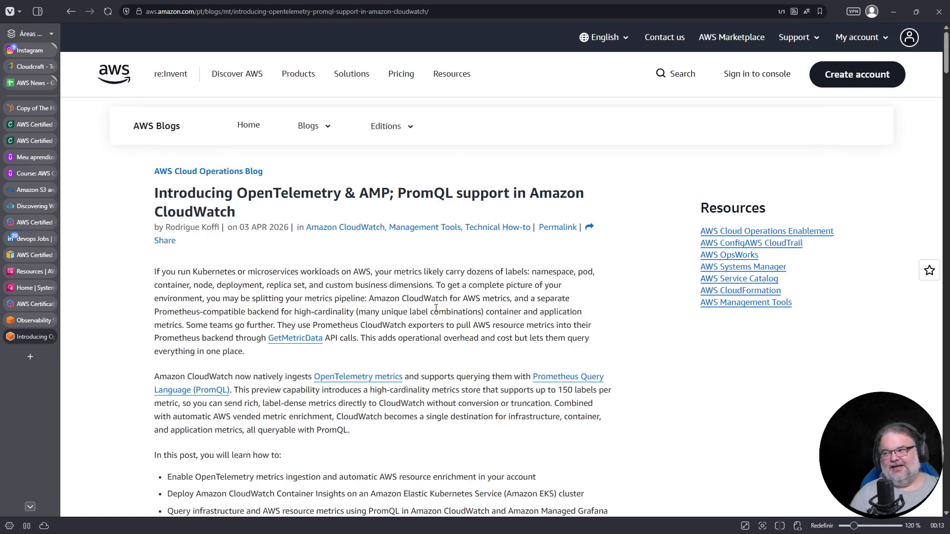
{"action": "left_click_drag", "start_coordinate": [348, 208], "coordinate": [449, 211]}
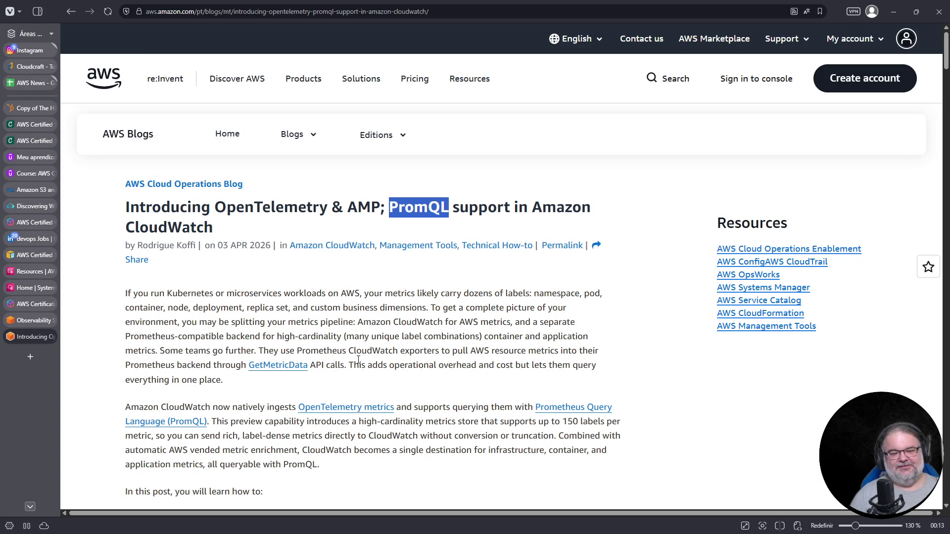
{"action": "scroll", "coordinate": [358, 360], "scroll_direction": "down", "scroll_amount": 10}
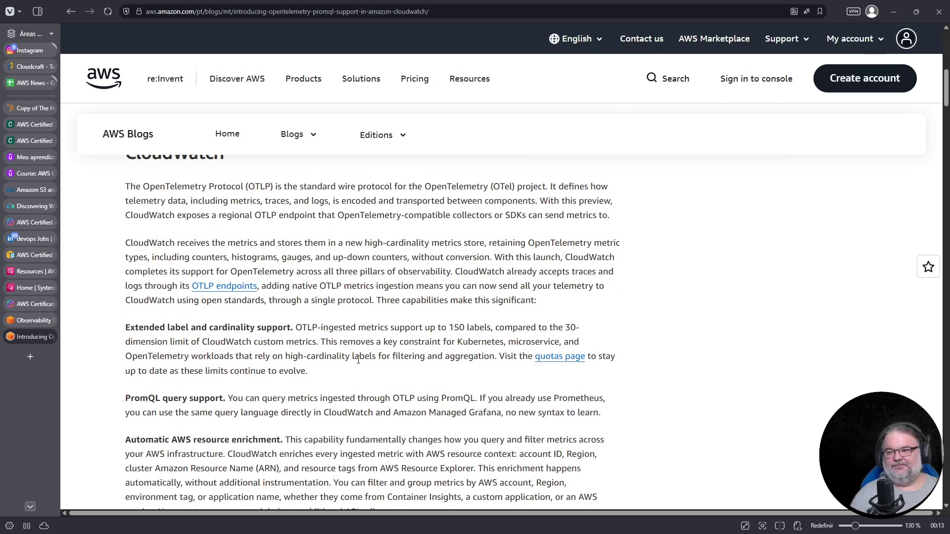
{"action": "scroll", "coordinate": [359, 360], "scroll_direction": "down", "scroll_amount": 4}
{"action": "scroll", "coordinate": [351, 352], "scroll_direction": "up", "scroll_amount": 3}
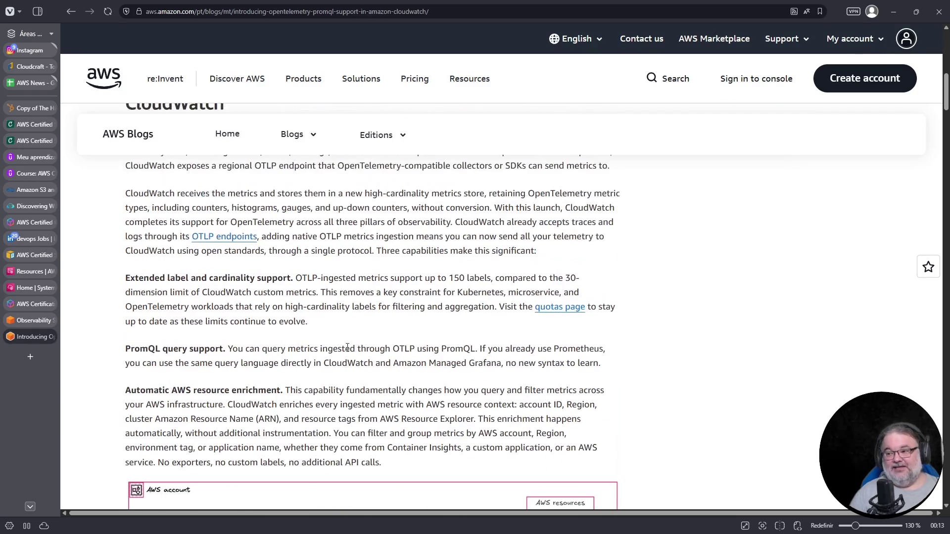
{"action": "scroll", "coordinate": [295, 336], "scroll_direction": "up", "scroll_amount": 2}
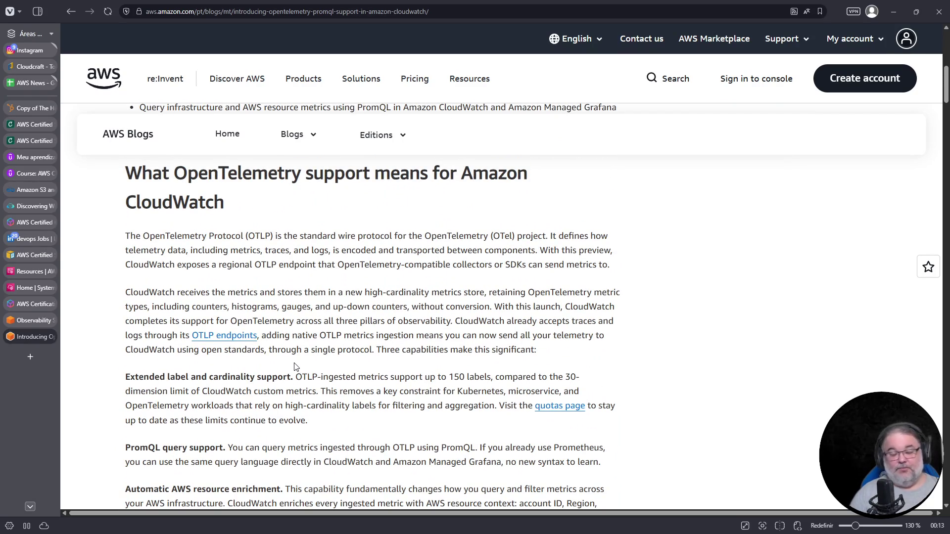
{"action": "scroll", "coordinate": [295, 367], "scroll_direction": "down", "scroll_amount": 10}
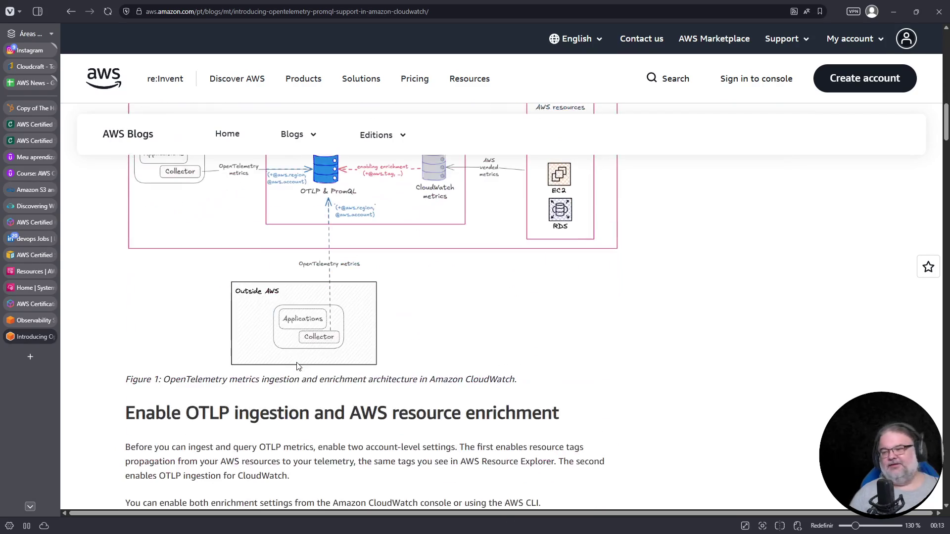
{"action": "scroll", "coordinate": [299, 367], "scroll_direction": "down", "scroll_amount": 2}
{"action": "scroll", "coordinate": [297, 364], "scroll_direction": "up", "scroll_amount": 6}
{"action": "scroll", "coordinate": [298, 367], "scroll_direction": "down", "scroll_amount": 3}
{"action": "scroll", "coordinate": [298, 367], "scroll_direction": "up", "scroll_amount": 1}
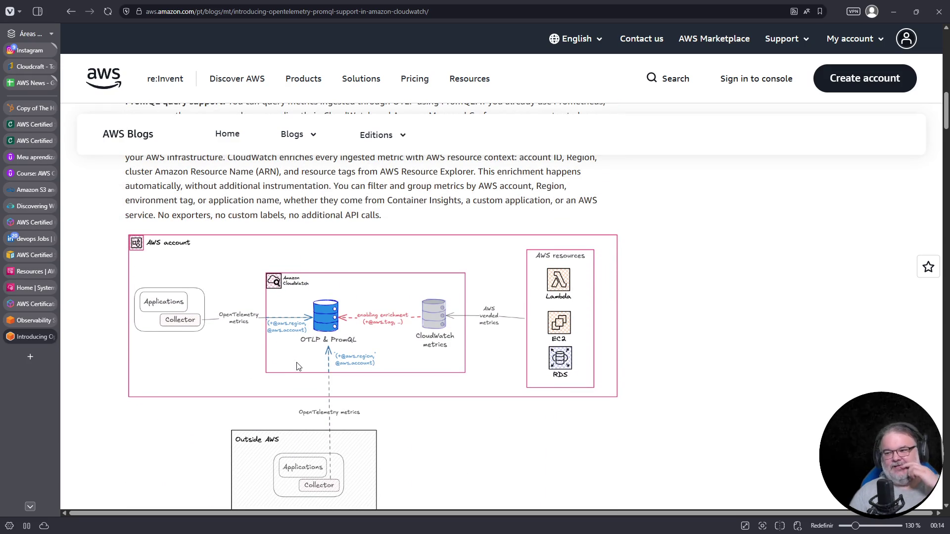
{"action": "scroll", "coordinate": [297, 367], "scroll_direction": "down", "scroll_amount": 8}
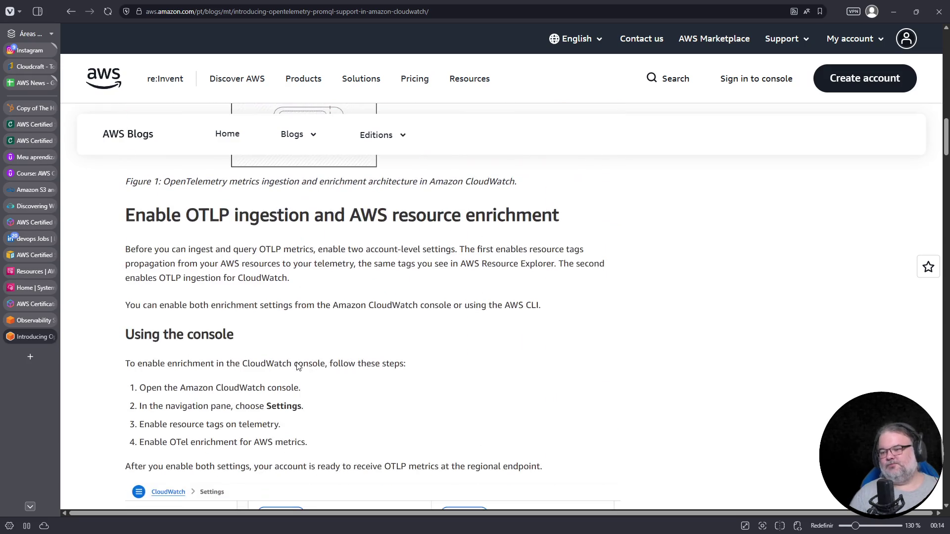
{"action": "scroll", "coordinate": [298, 367], "scroll_direction": "down", "scroll_amount": 5}
{"action": "scroll", "coordinate": [297, 367], "scroll_direction": "down", "scroll_amount": 3}
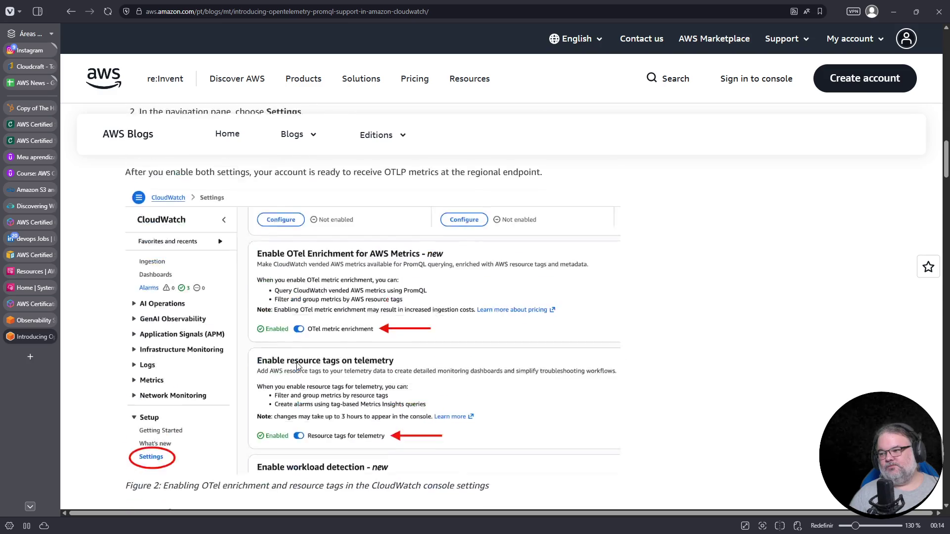
{"action": "scroll", "coordinate": [298, 367], "scroll_direction": "down", "scroll_amount": 10}
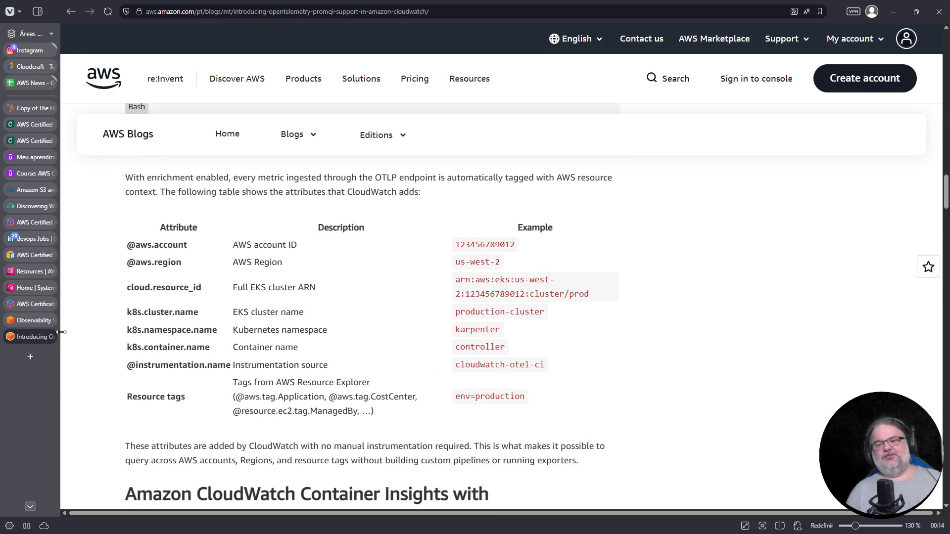
{"action": "mouse_move", "coordinate": [49, 322]}
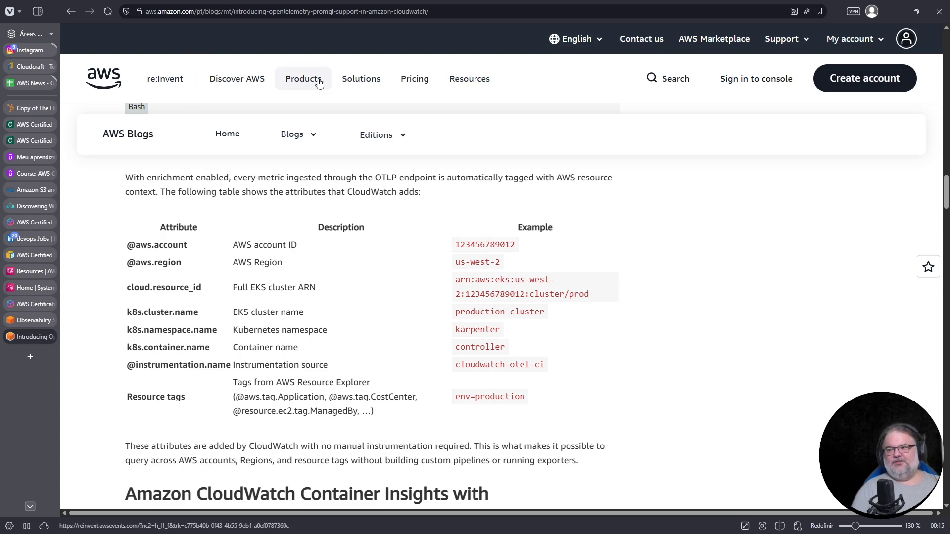
{"action": "scroll", "coordinate": [366, 272], "scroll_direction": "up", "scroll_amount": 5}
{"action": "left_click", "coordinate": [50, 336]}
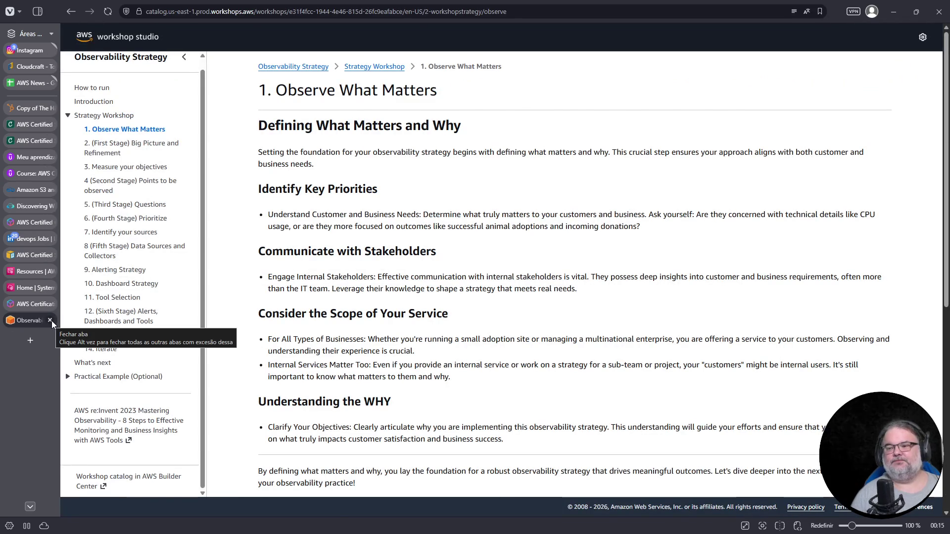
Step: Close the Observability Strategy workshop tab and resume the paused Udemy CloudOps practice test
{"action": "left_click", "coordinate": [51, 321]}
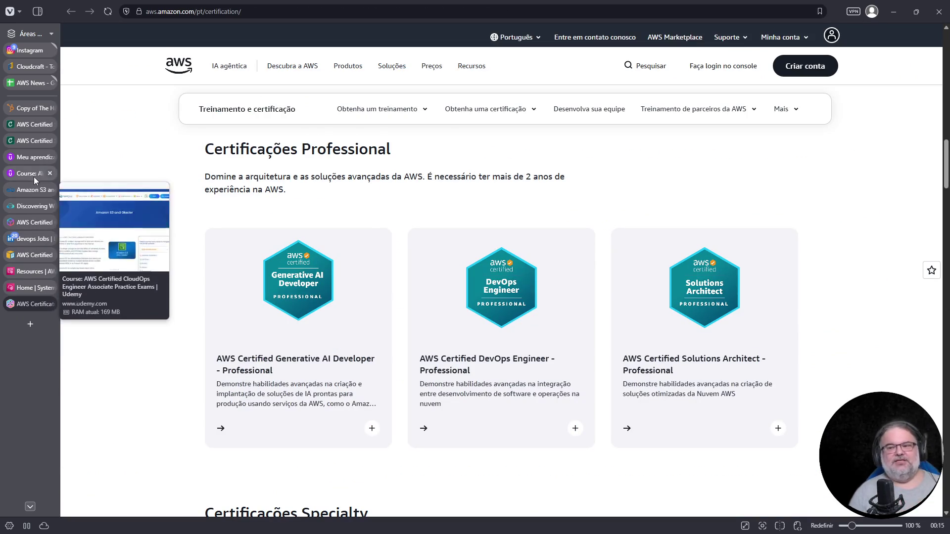
{"action": "left_click", "coordinate": [30, 173]}
{"action": "left_click", "coordinate": [638, 234]}
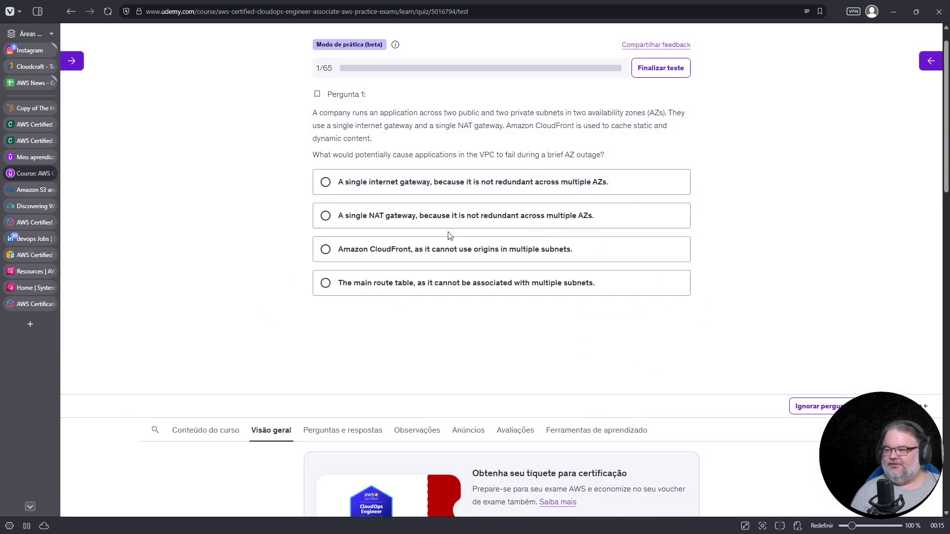
{"action": "mouse_move", "coordinate": [48, 277]}
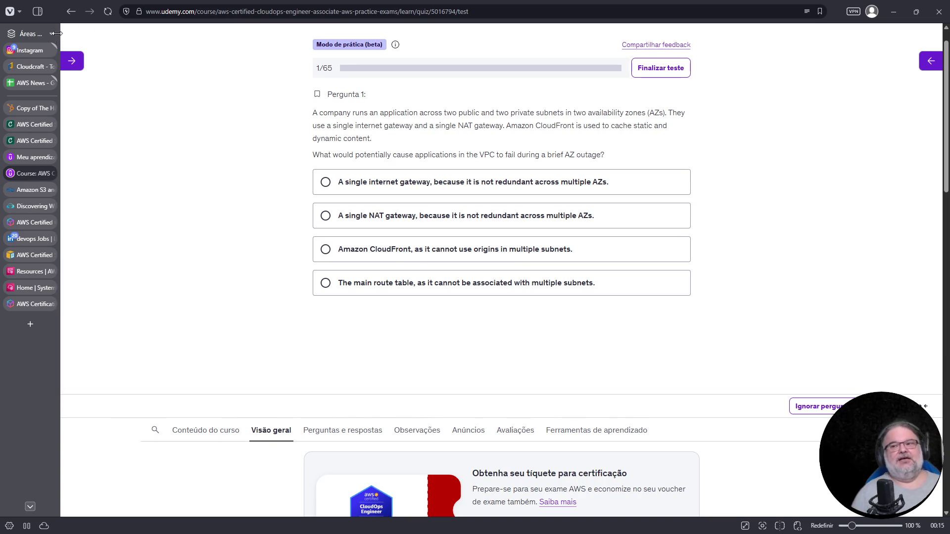
{"action": "left_click", "coordinate": [28, 50]}
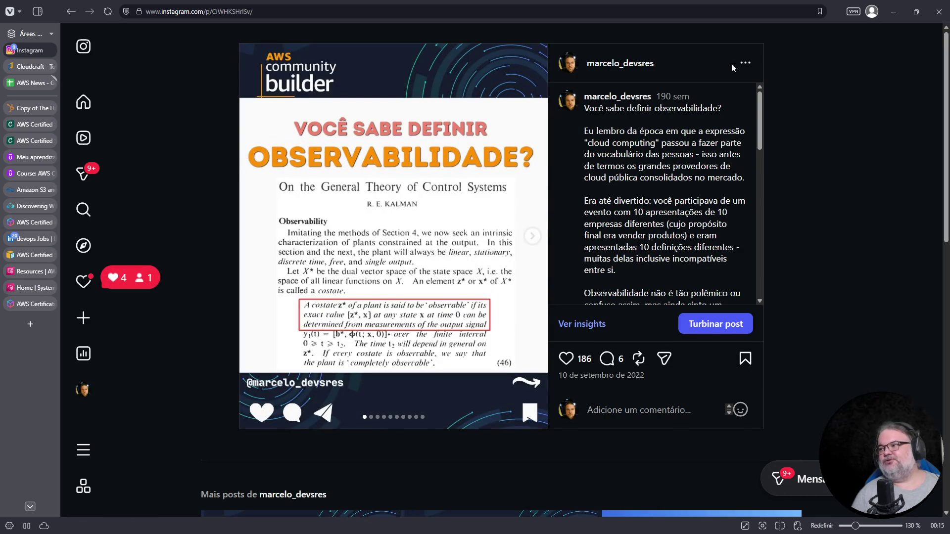
Step: Open the post author's Instagram profile and scroll down through its post grid
{"action": "left_click", "coordinate": [608, 68]}
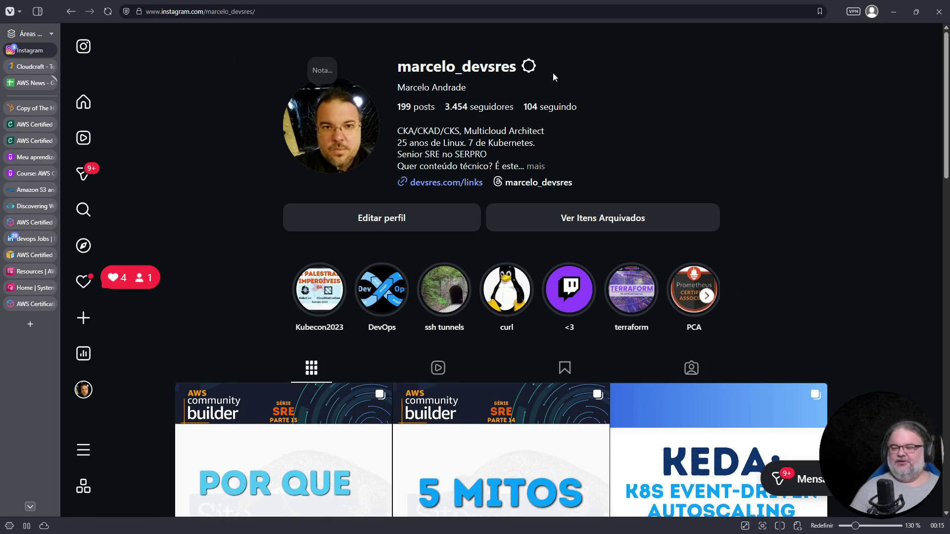
{"action": "scroll", "coordinate": [566, 136], "scroll_direction": "down", "scroll_amount": 5}
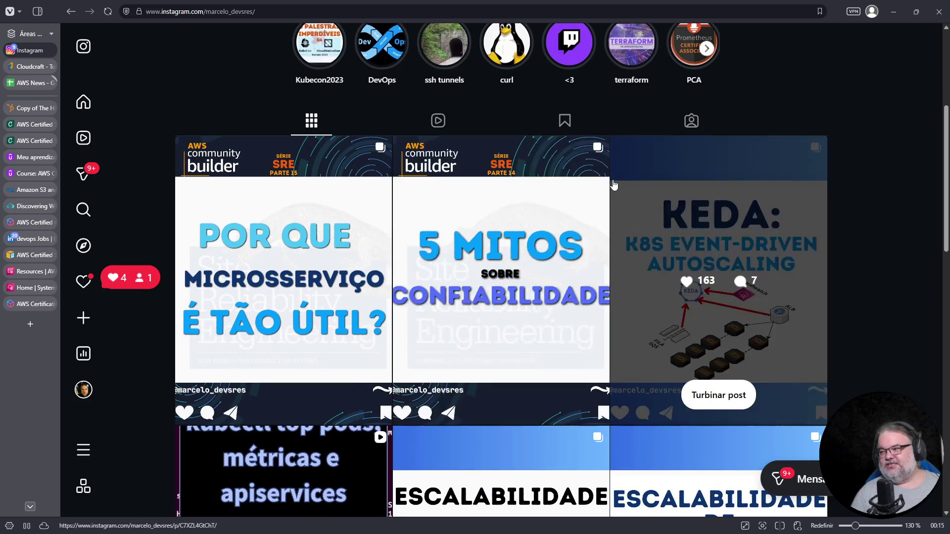
{"action": "scroll", "coordinate": [614, 184], "scroll_direction": "down", "scroll_amount": 3}
{"action": "scroll", "coordinate": [469, 233], "scroll_direction": "down", "scroll_amount": 4}
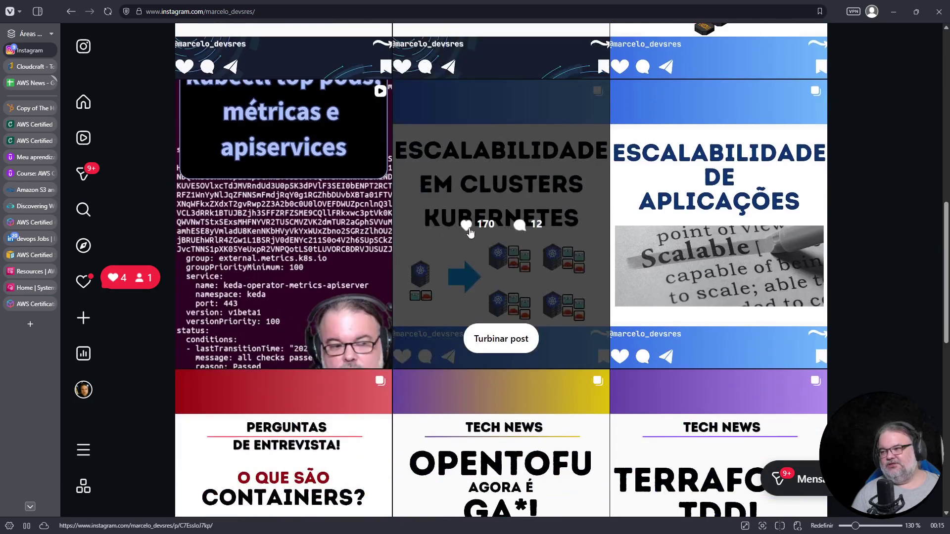
{"action": "scroll", "coordinate": [577, 224], "scroll_direction": "down", "scroll_amount": 3}
{"action": "scroll", "coordinate": [577, 224], "scroll_direction": "down", "scroll_amount": 4}
{"action": "scroll", "coordinate": [586, 254], "scroll_direction": "down", "scroll_amount": 3}
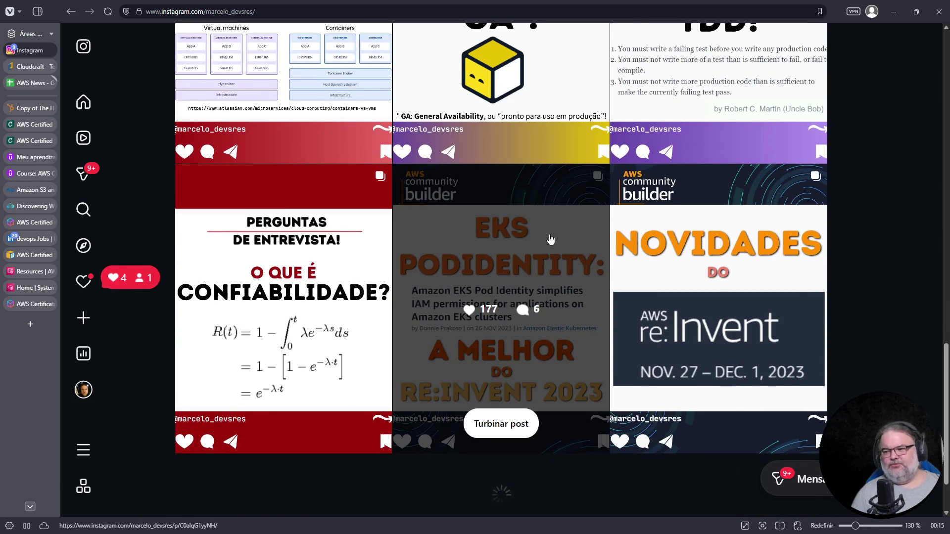
{"action": "scroll", "coordinate": [551, 240], "scroll_direction": "down", "scroll_amount": 2}
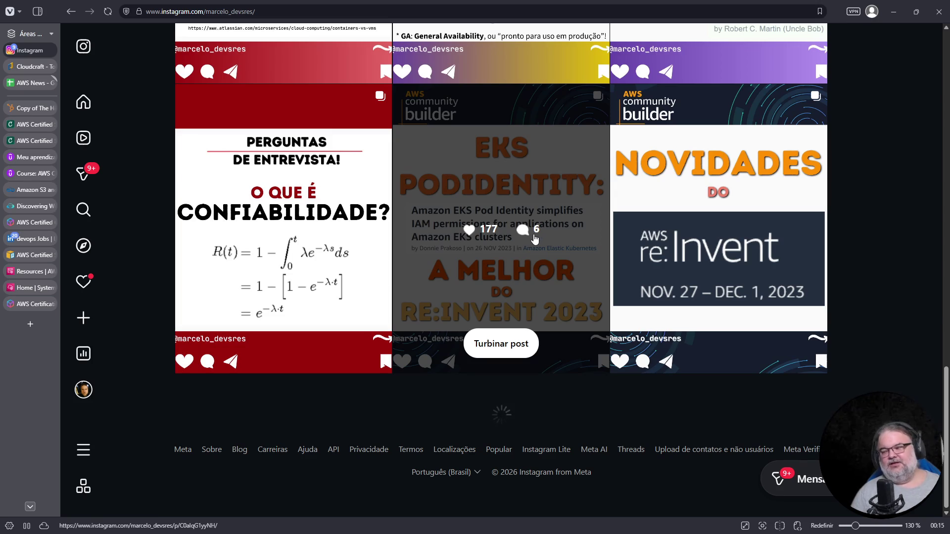
{"action": "scroll", "coordinate": [534, 239], "scroll_direction": "down", "scroll_amount": 5}
{"action": "scroll", "coordinate": [534, 239], "scroll_direction": "down", "scroll_amount": 2}
{"action": "scroll", "coordinate": [535, 239], "scroll_direction": "down", "scroll_amount": 1}
{"action": "scroll", "coordinate": [582, 242], "scroll_direction": "down", "scroll_amount": 5}
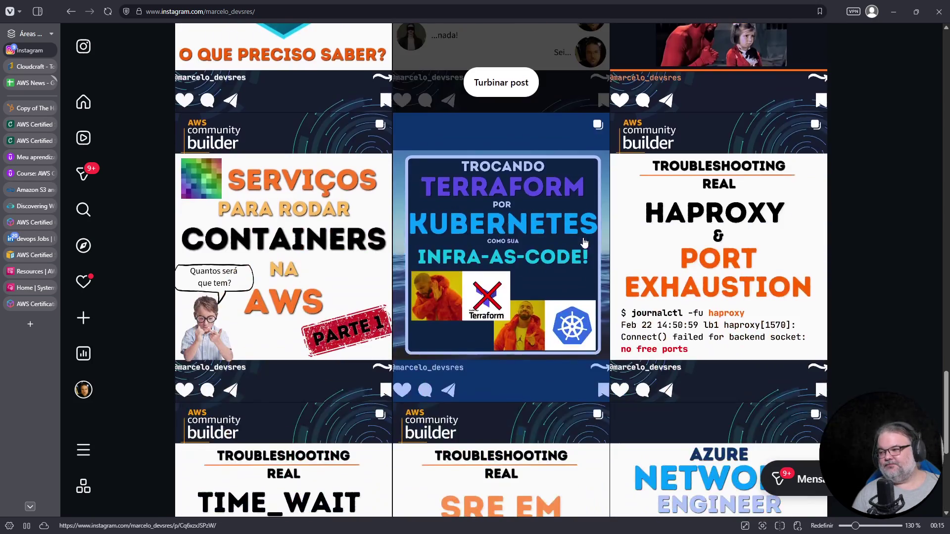
{"action": "scroll", "coordinate": [584, 242], "scroll_direction": "down", "scroll_amount": 2}
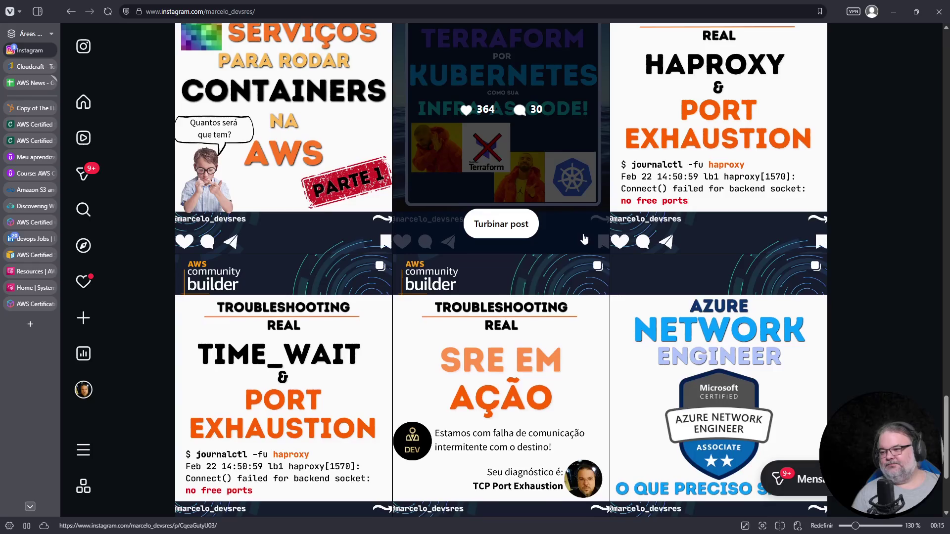
{"action": "scroll", "coordinate": [320, 289], "scroll_direction": "down", "scroll_amount": 2}
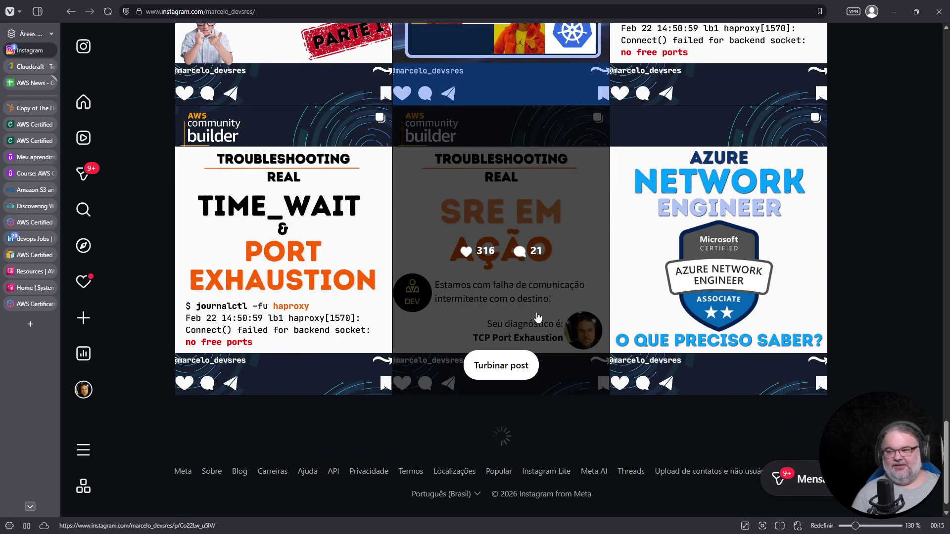
Step: Open and close the SRE EM AÇÃO post, then enlarge the Udemy practice exam page
{"action": "left_click", "coordinate": [505, 312]}
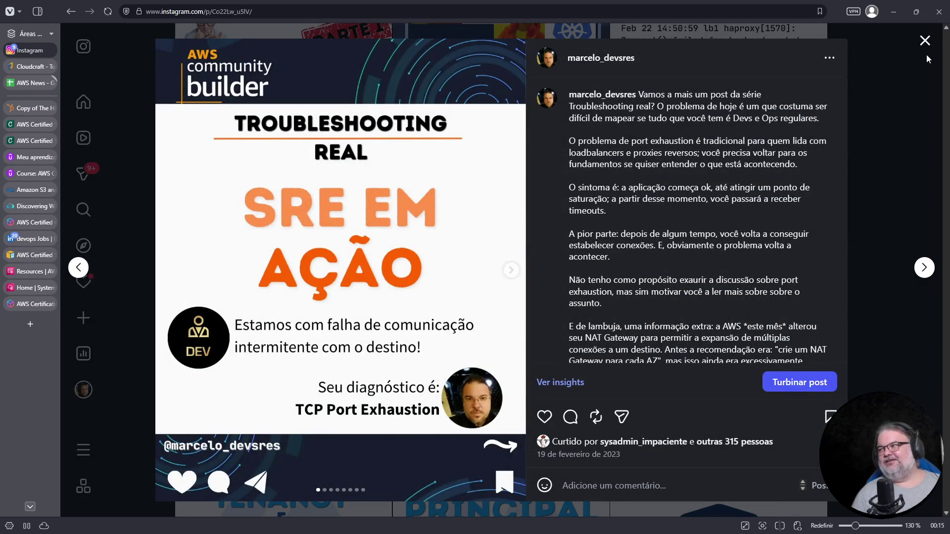
{"action": "left_click", "coordinate": [912, 51]}
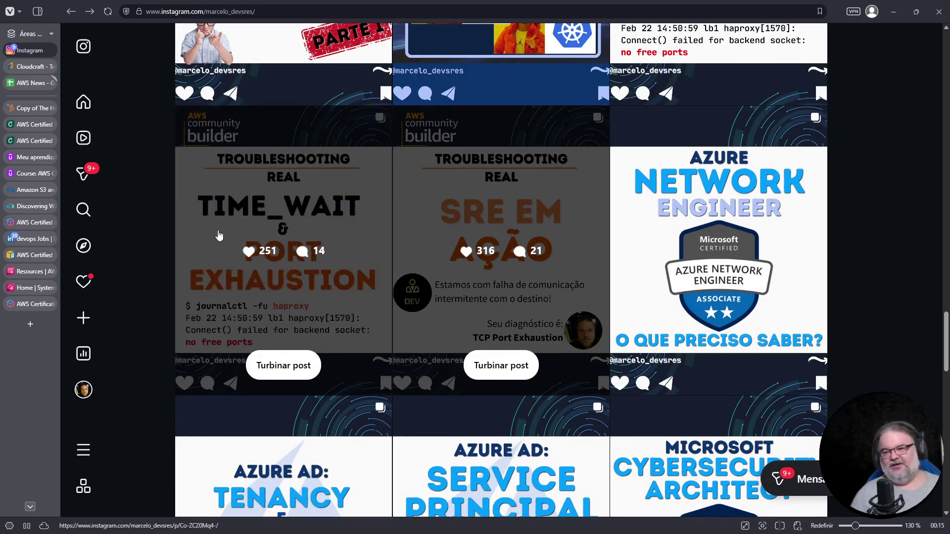
{"action": "left_click", "coordinate": [28, 172]}
{"action": "key", "text": "ctrl+plus"}
{"action": "key", "text": "ctrl+plus"}
{"action": "key", "text": "ctrl+plus"}
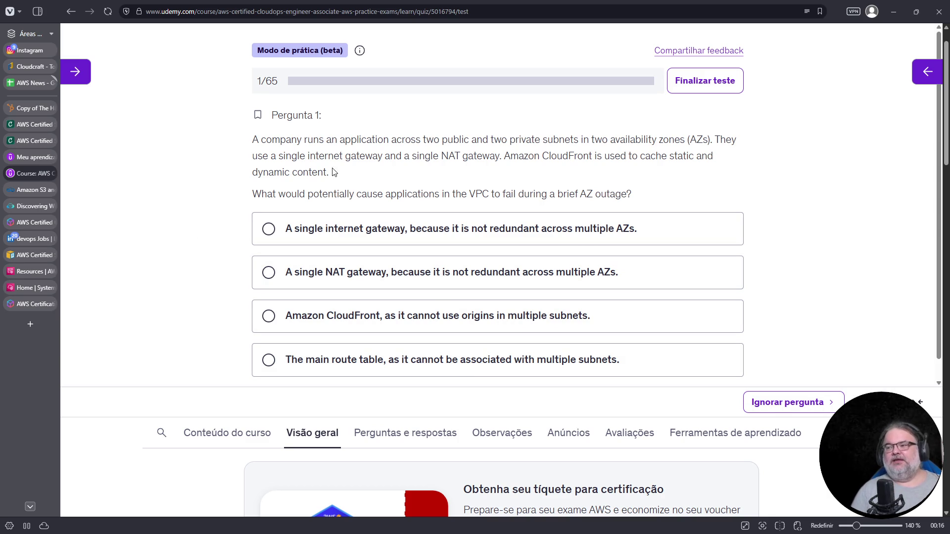
Step: Highlight question 1's key phrases (private subnets, AZs, NAT gateway, CloudFront) and pick the single internet gateway answer
{"action": "left_click_drag", "start_coordinate": [433, 140], "coordinate": [534, 140]}
{"action": "left_click_drag", "start_coordinate": [629, 140], "coordinate": [720, 140]}
{"action": "left_click_drag", "start_coordinate": [262, 156], "coordinate": [368, 156]}
{"action": "left_click", "coordinate": [443, 156]}
{"action": "left_click_drag", "start_coordinate": [444, 157], "coordinate": [489, 157]}
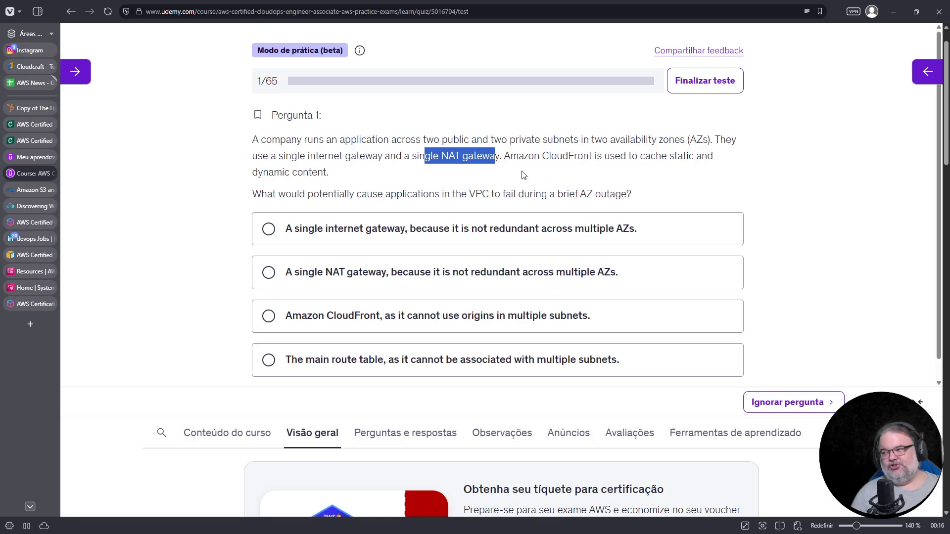
{"action": "left_click_drag", "start_coordinate": [548, 156], "coordinate": [721, 155]}
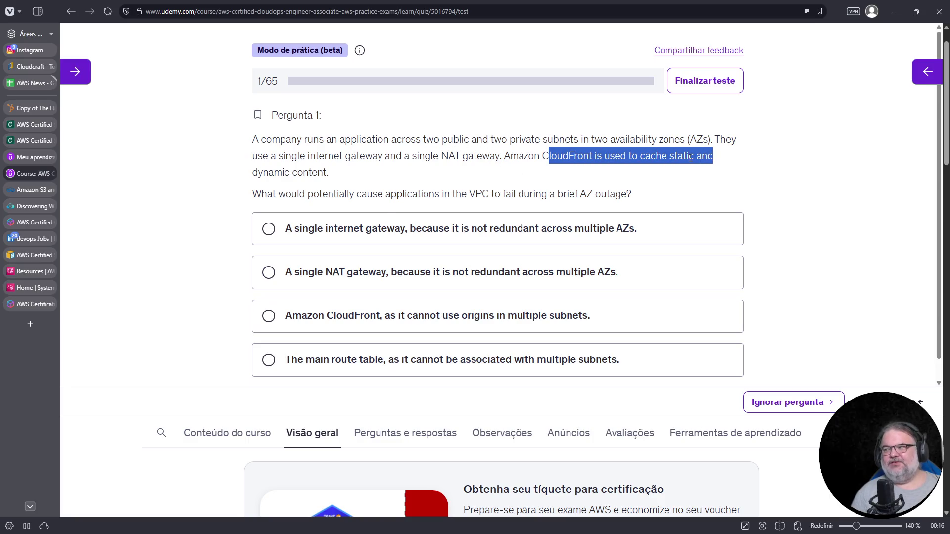
{"action": "left_click_drag", "start_coordinate": [263, 172], "coordinate": [317, 172]}
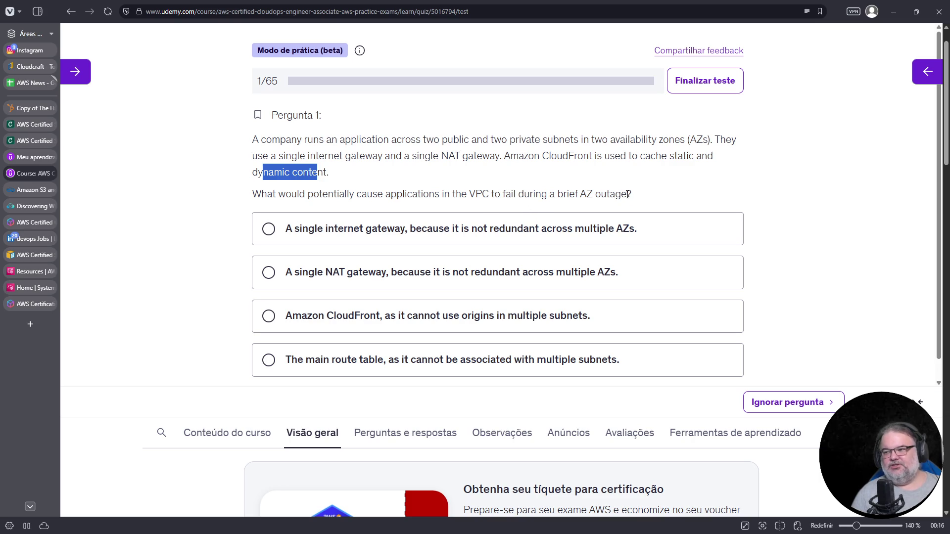
{"action": "left_click", "coordinate": [347, 235]}
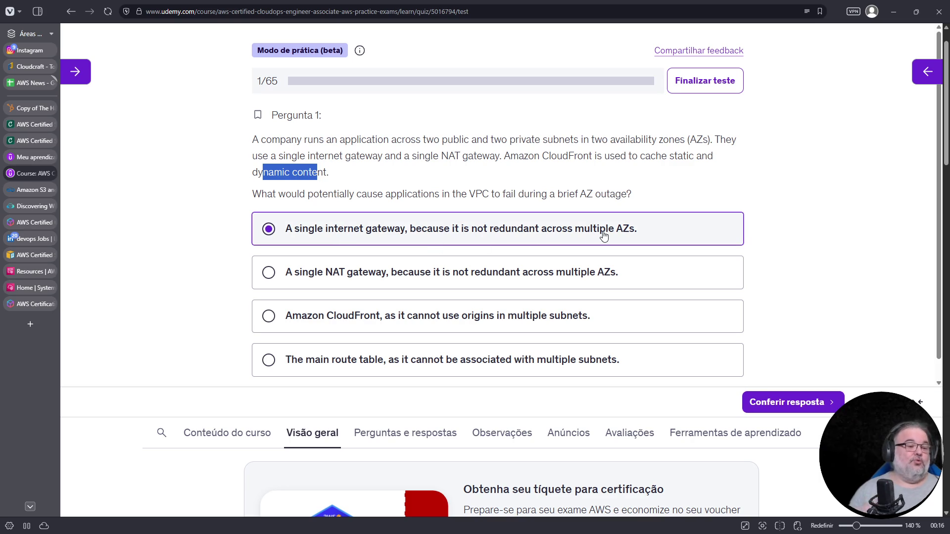
{"action": "left_click", "coordinate": [32, 66]}
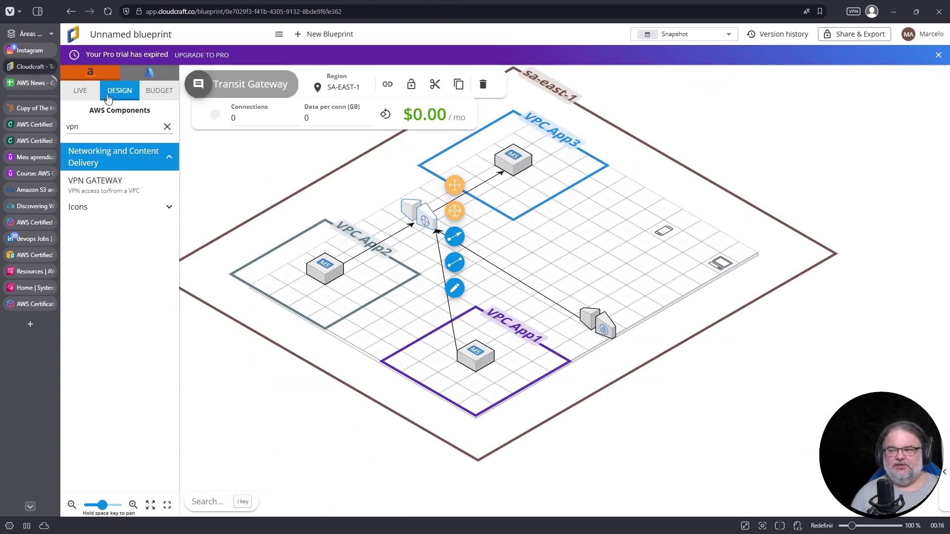
Step: Delete the VPN Gateway near VPC App1 and the central transit gateway from the diagram
{"action": "left_click", "coordinate": [607, 329]}
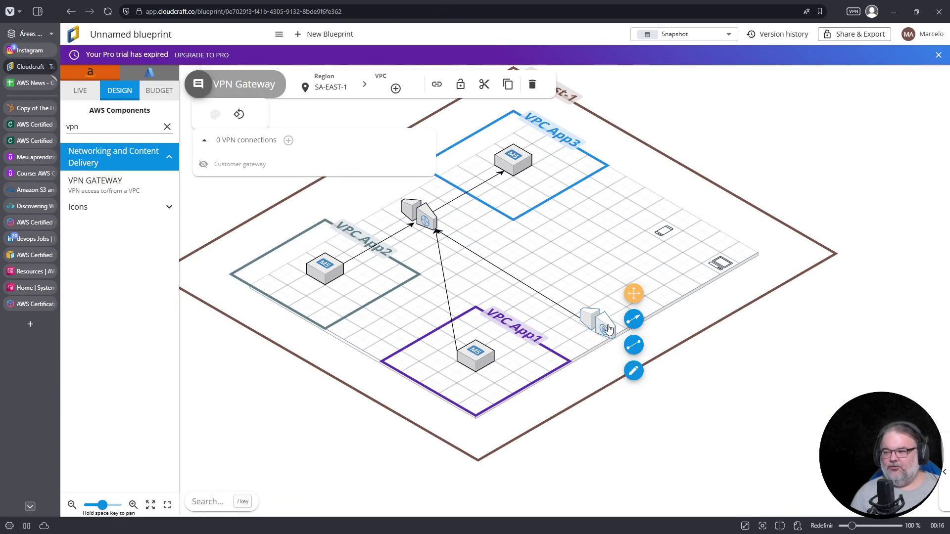
{"action": "key", "text": "Delete"}
{"action": "left_click", "coordinate": [421, 223]}
{"action": "key", "text": "Delete"}
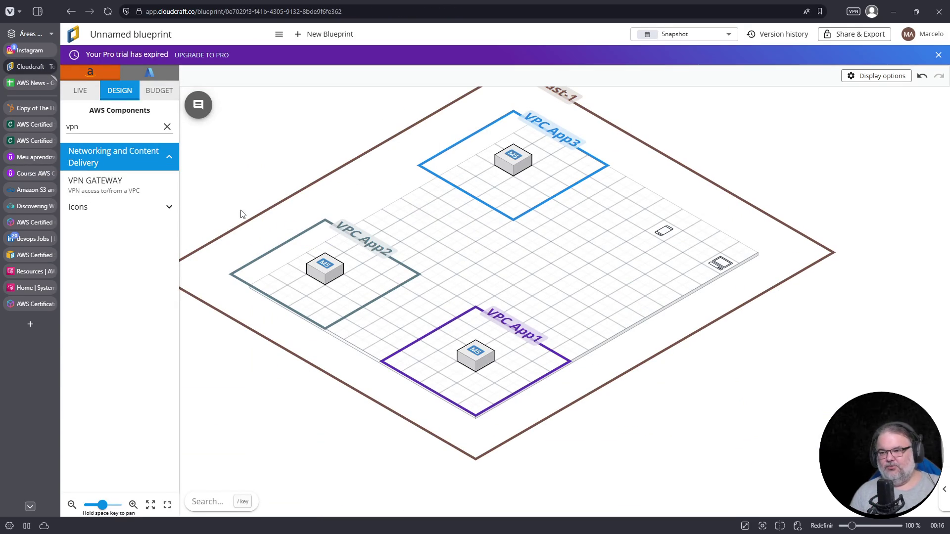
Step: Search 'igw' and place Internet Gateways beside VPC App1, VPC App2 and VPC App3
{"action": "left_click", "coordinate": [167, 127]}
{"action": "type", "text": "igw"}
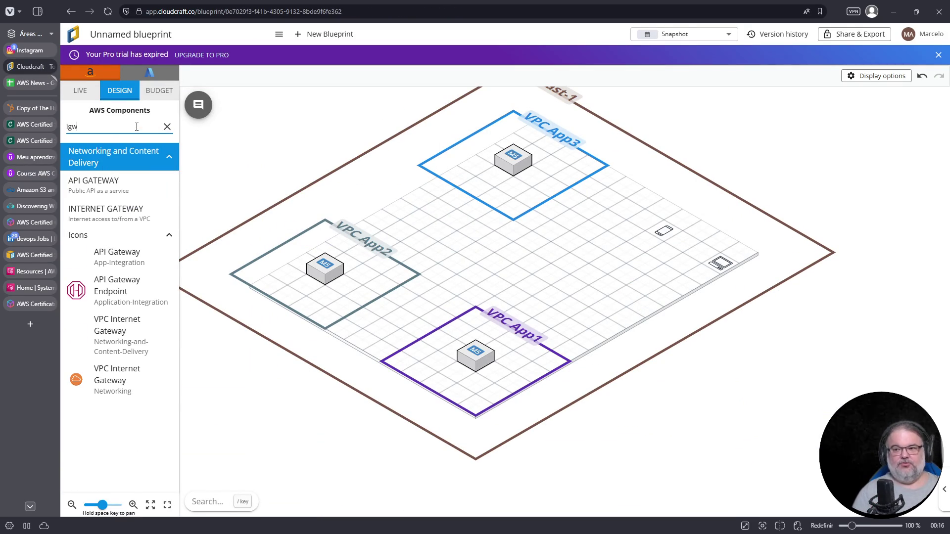
{"action": "left_click_drag", "start_coordinate": [106, 209], "coordinate": [576, 362]}
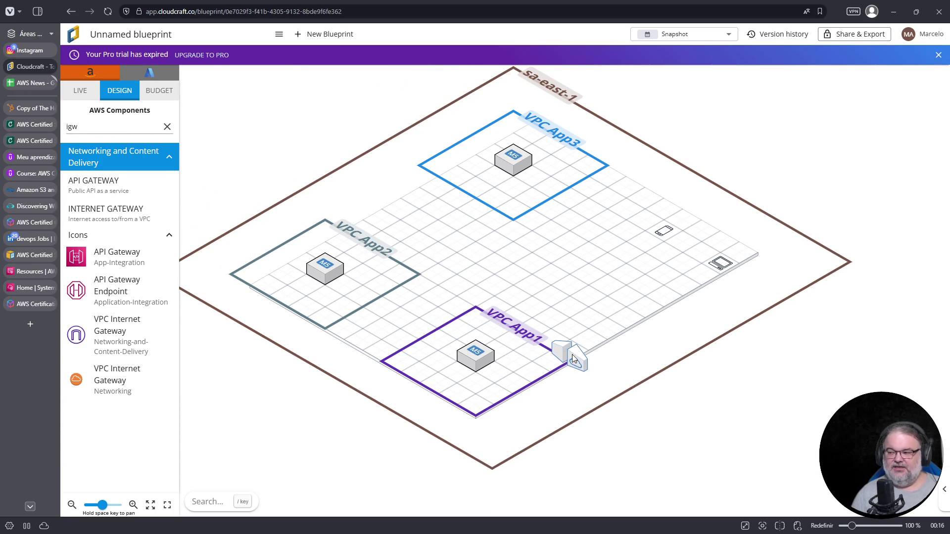
{"action": "left_click", "coordinate": [579, 379]}
{"action": "key", "text": "ctrl+c"}
{"action": "key", "text": "ctrl+v"}
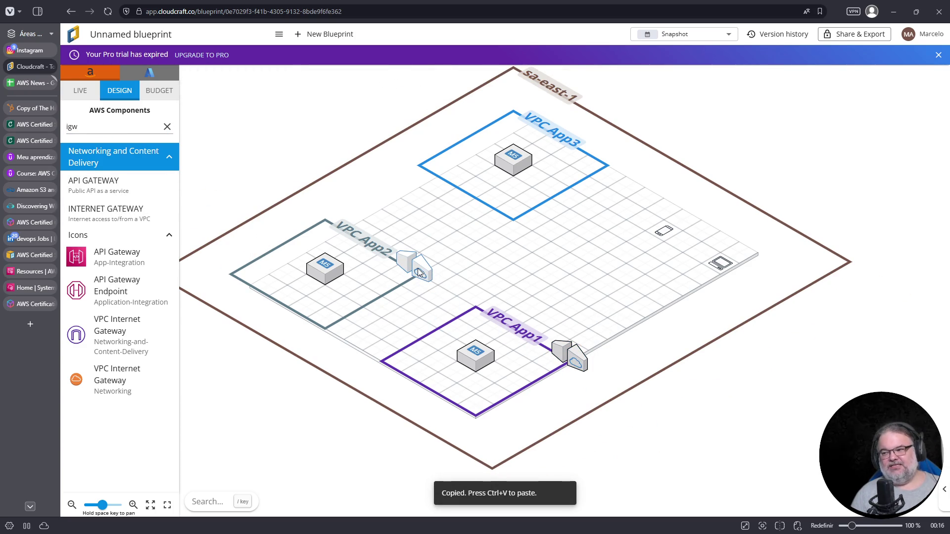
{"action": "left_click", "coordinate": [416, 272]}
{"action": "mouse_move", "coordinate": [415, 272]}
{"action": "left_mouse_down"}
{"action": "mouse_move", "coordinate": [477, 301]}
{"action": "mouse_move", "coordinate": [606, 158]}
{"action": "left_mouse_up"}
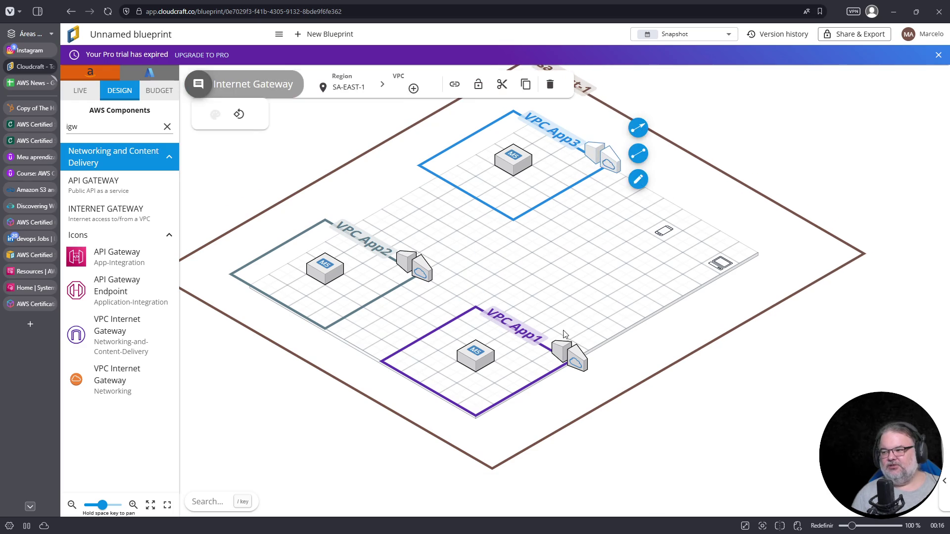
Step: Label VPC App1's gateway 'Internet Gateway' below it, then return to the Udemy exam
{"action": "left_click", "coordinate": [574, 364]}
{"action": "left_click", "coordinate": [604, 380]}
{"action": "left_click_drag", "start_coordinate": [603, 380], "coordinate": [598, 412]}
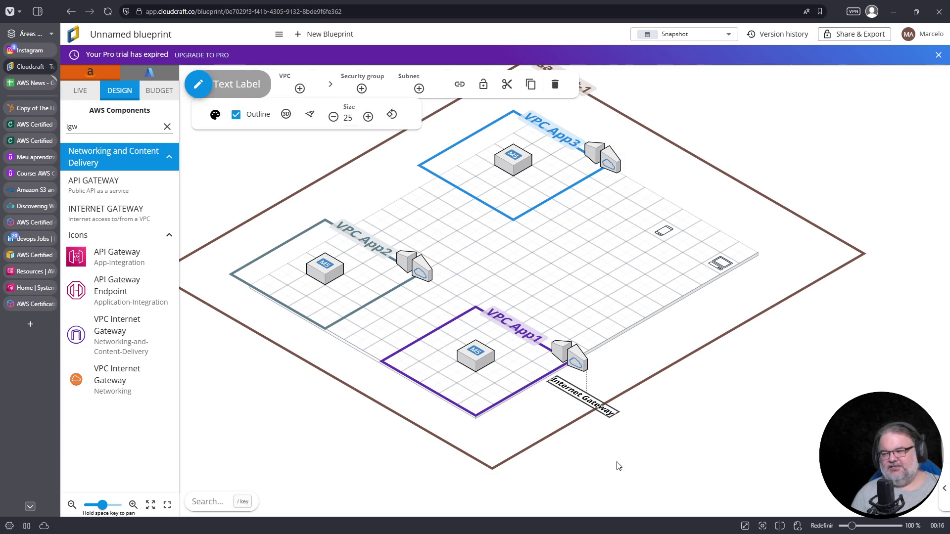
{"action": "scroll", "coordinate": [598, 418], "scroll_direction": "up", "scroll_amount": 3}
{"action": "scroll", "coordinate": [705, 418], "scroll_direction": "down", "scroll_amount": 2}
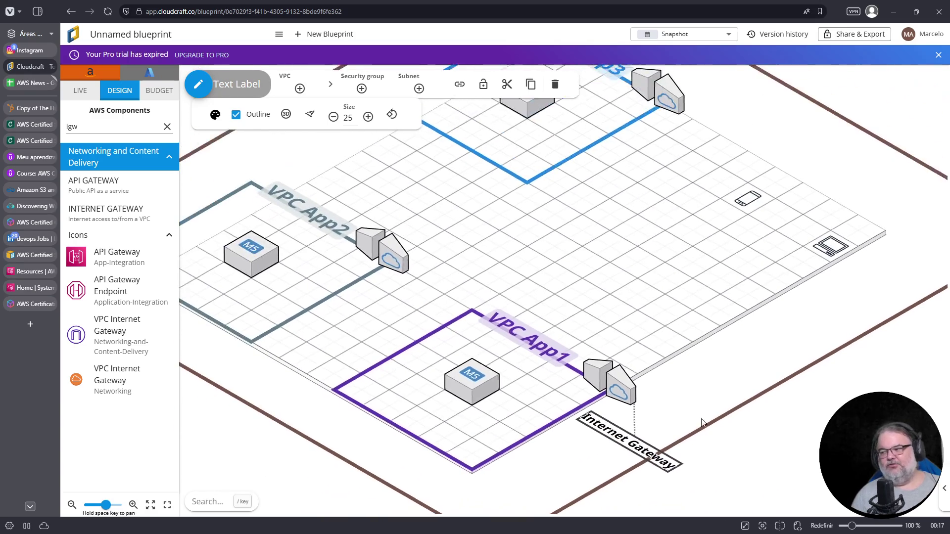
{"action": "mouse_move", "coordinate": [31, 296]}
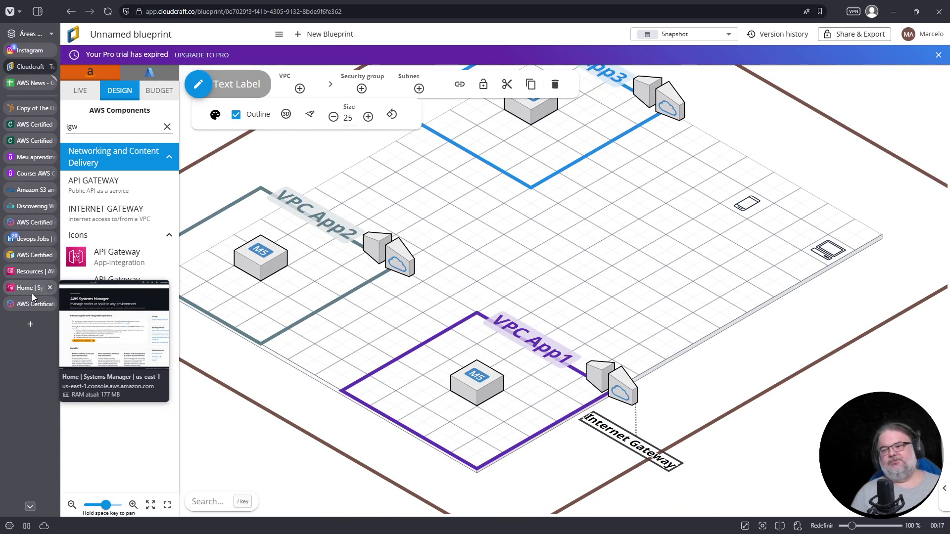
{"action": "mouse_move", "coordinate": [39, 170]}
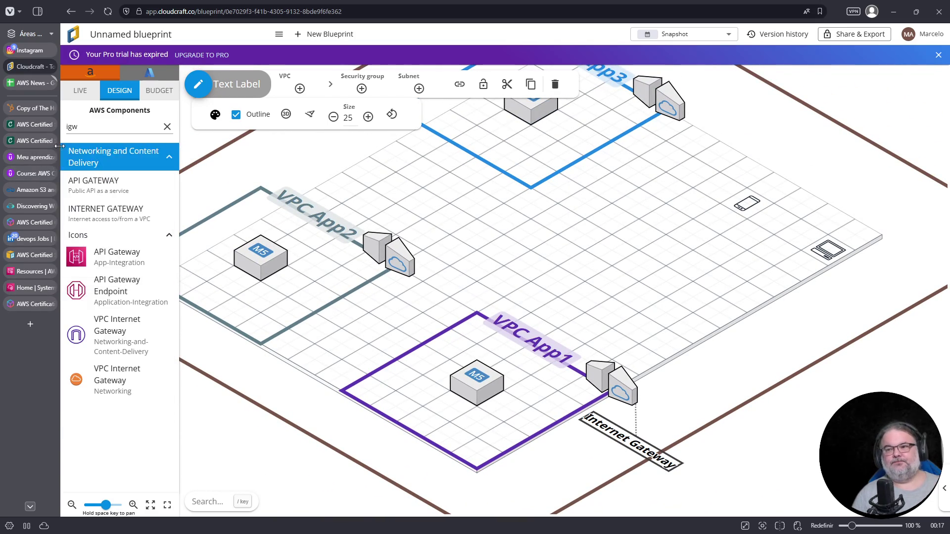
{"action": "left_click", "coordinate": [27, 169]}
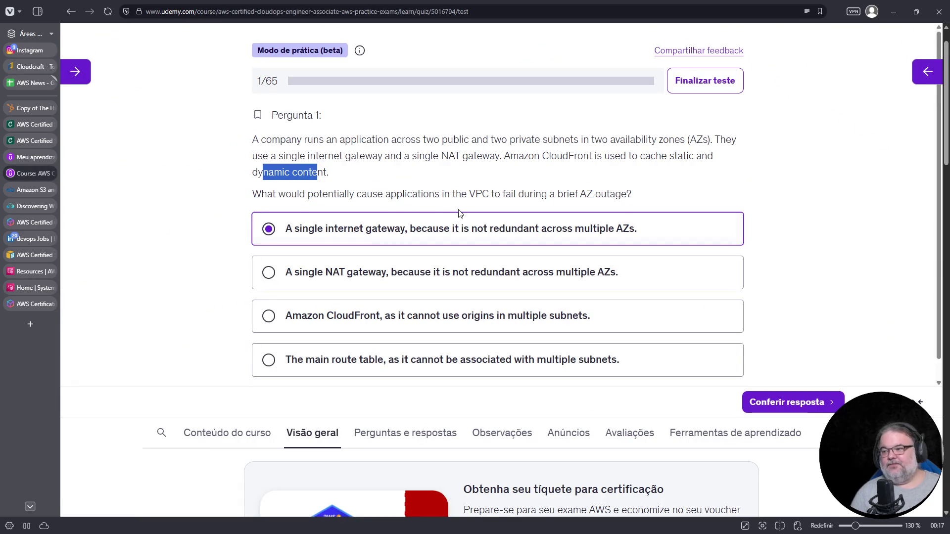
Step: Weigh the main route table and CloudFront options, then choose the single NAT gateway and check the answer
{"action": "scroll", "coordinate": [354, 262], "scroll_direction": "down", "scroll_amount": 1}
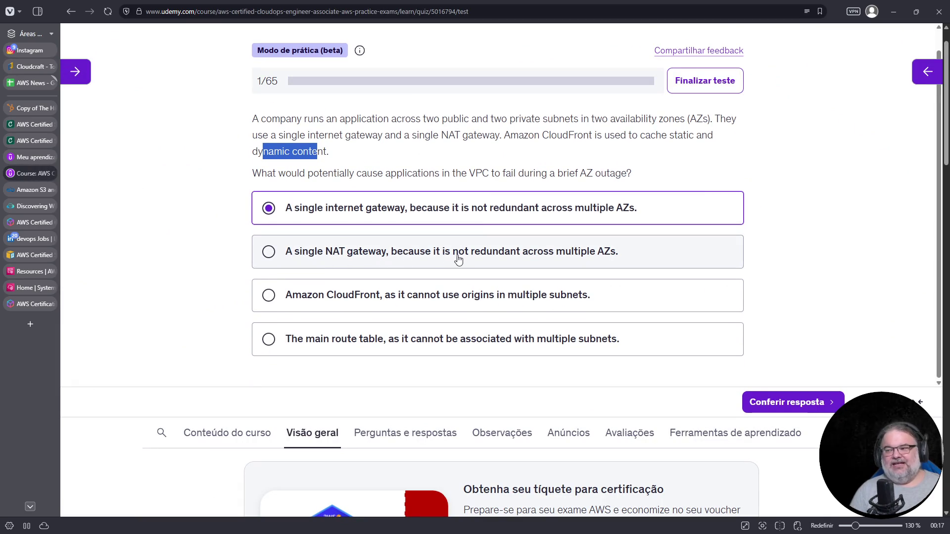
{"action": "left_click", "coordinate": [419, 268]}
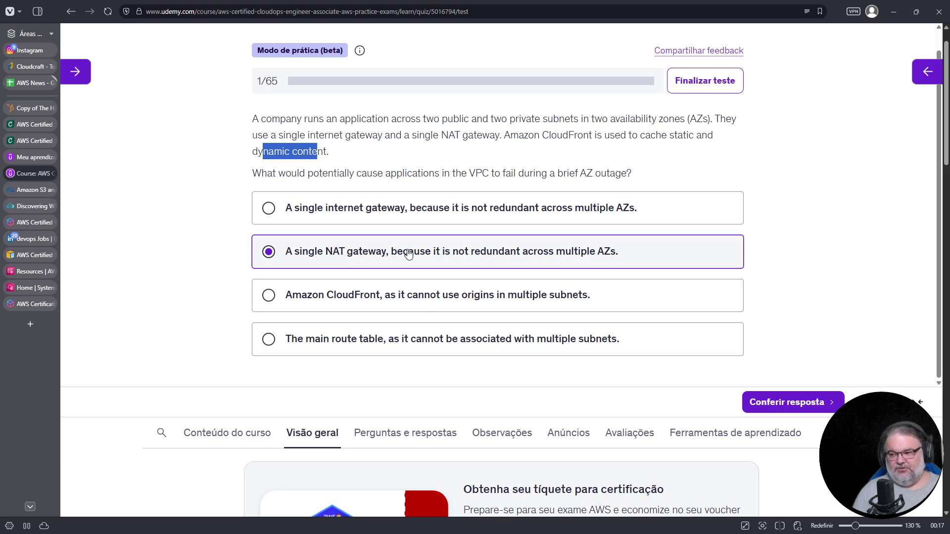
{"action": "left_click", "coordinate": [368, 342]}
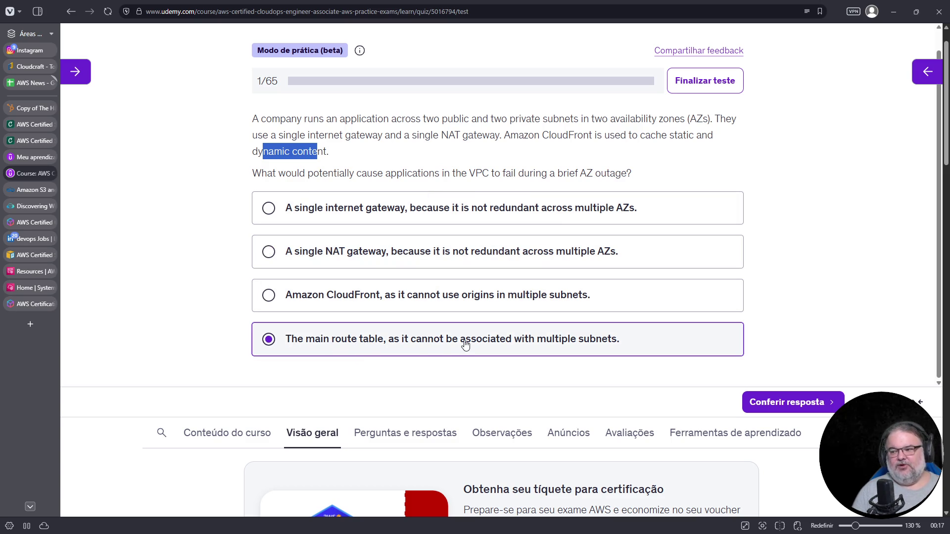
{"action": "left_click", "coordinate": [364, 304]}
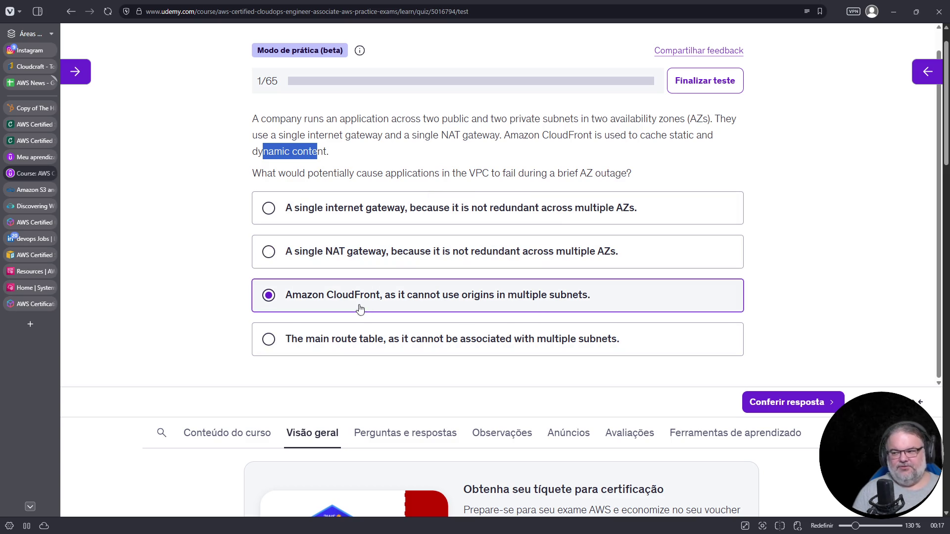
{"action": "left_click", "coordinate": [435, 261]}
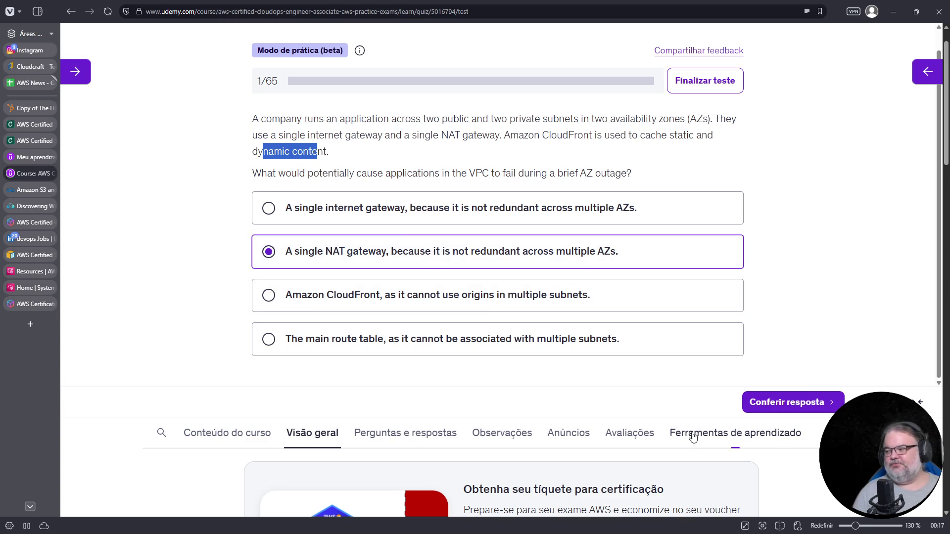
{"action": "left_click", "coordinate": [764, 403]}
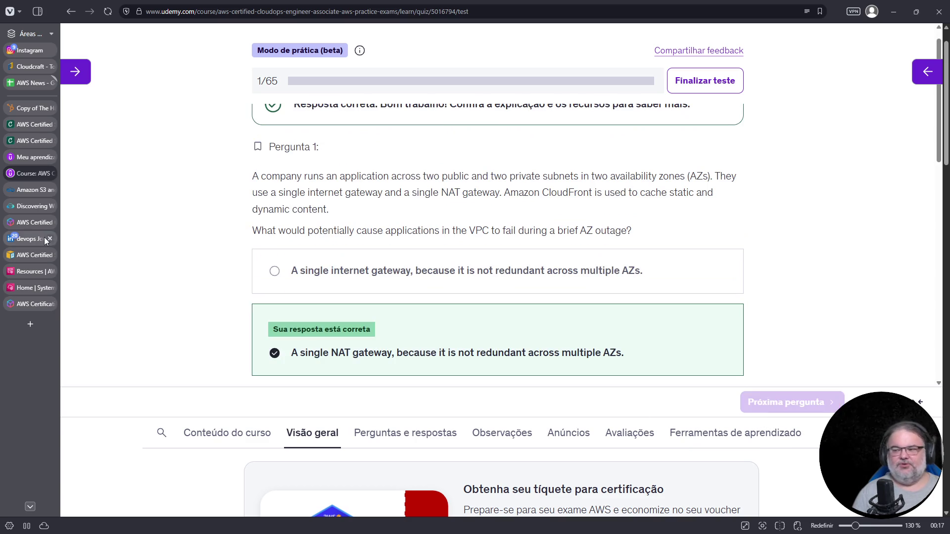
Step: Browse the Credly SysOps badge and the holder's AWS and Kubernetes badge wallet, then go back to Udemy
{"action": "left_click", "coordinate": [29, 141]}
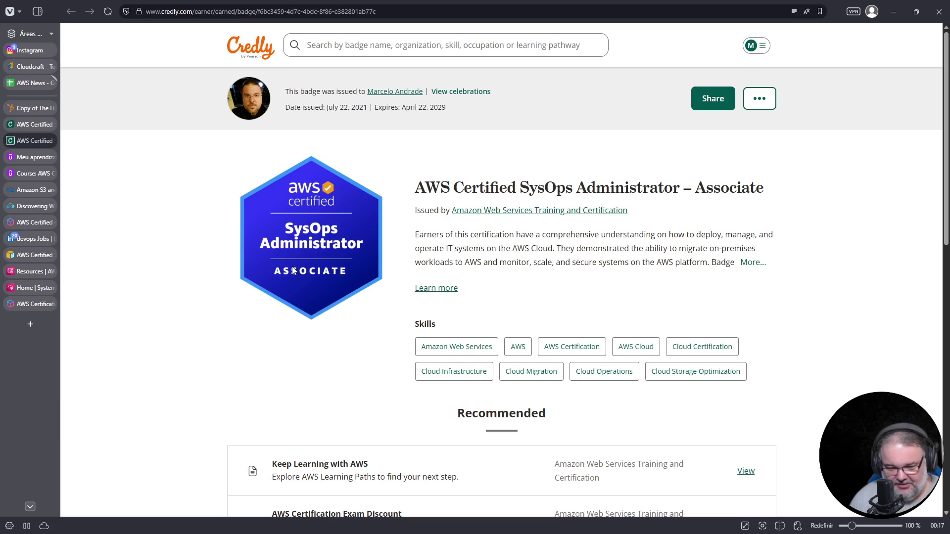
{"action": "left_click", "coordinate": [396, 93]}
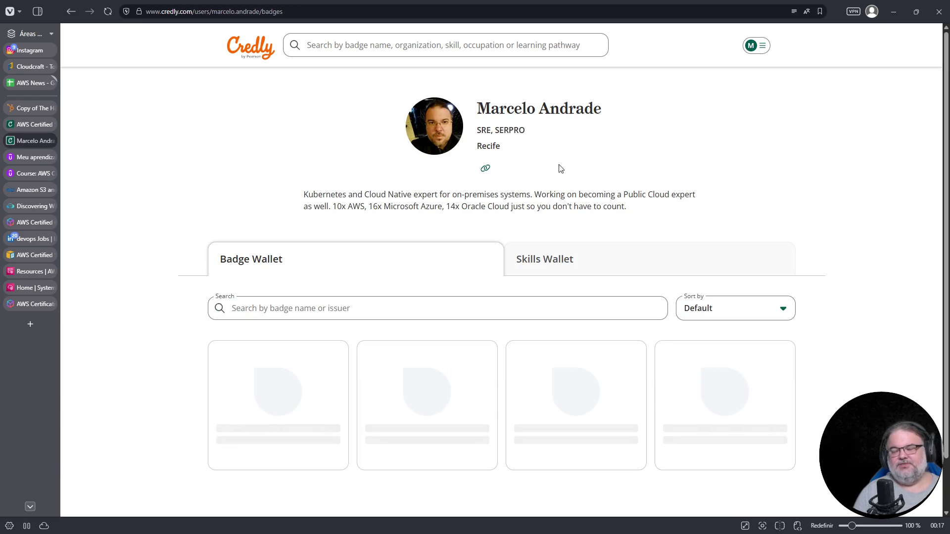
{"action": "scroll", "coordinate": [572, 165], "scroll_direction": "down", "scroll_amount": 2}
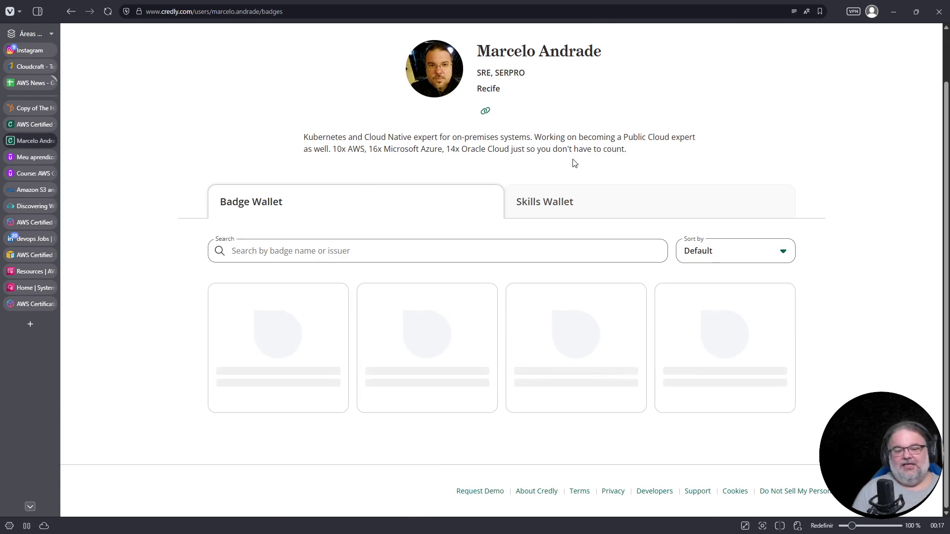
{"action": "scroll", "coordinate": [604, 163], "scroll_direction": "down", "scroll_amount": 5}
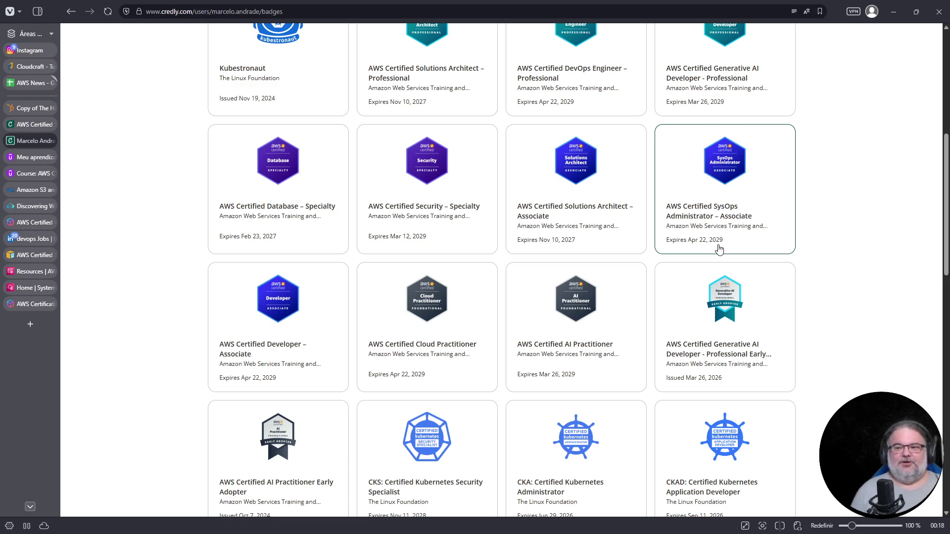
{"action": "left_click", "coordinate": [38, 176]}
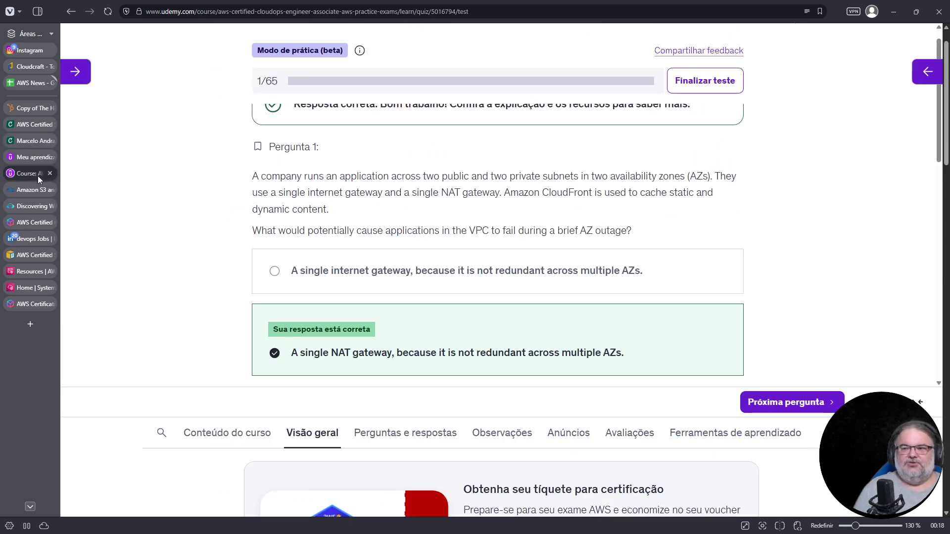
Step: Read the Question 1 explanation, highlight 'NAT gateway' in the correct option, and open a new tab
{"action": "scroll", "coordinate": [472, 282], "scroll_direction": "down", "scroll_amount": 2}
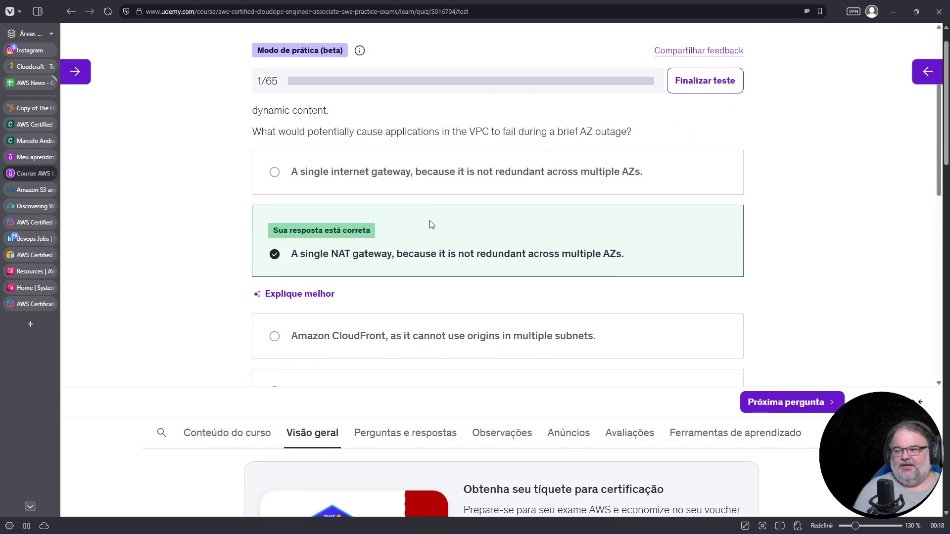
{"action": "scroll", "coordinate": [430, 225], "scroll_direction": "down", "scroll_amount": 1}
{"action": "scroll", "coordinate": [433, 227], "scroll_direction": "down", "scroll_amount": 1}
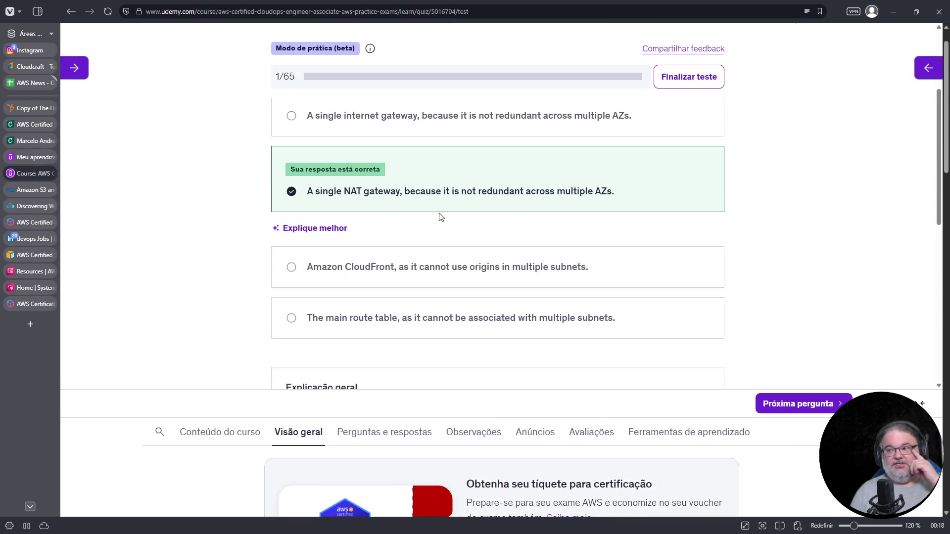
{"action": "scroll", "coordinate": [434, 227], "scroll_direction": "down", "scroll_amount": 1, "text": "ctrl"}
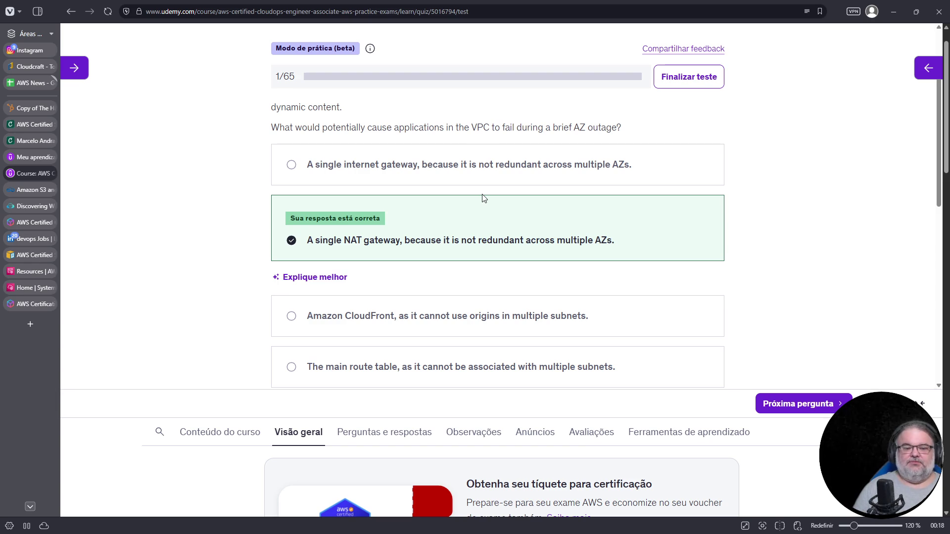
{"action": "scroll", "coordinate": [483, 198], "scroll_direction": "down", "scroll_amount": 1}
{"action": "scroll", "coordinate": [381, 276], "scroll_direction": "up", "scroll_amount": 1}
{"action": "left_click_drag", "start_coordinate": [343, 241], "coordinate": [414, 246]}
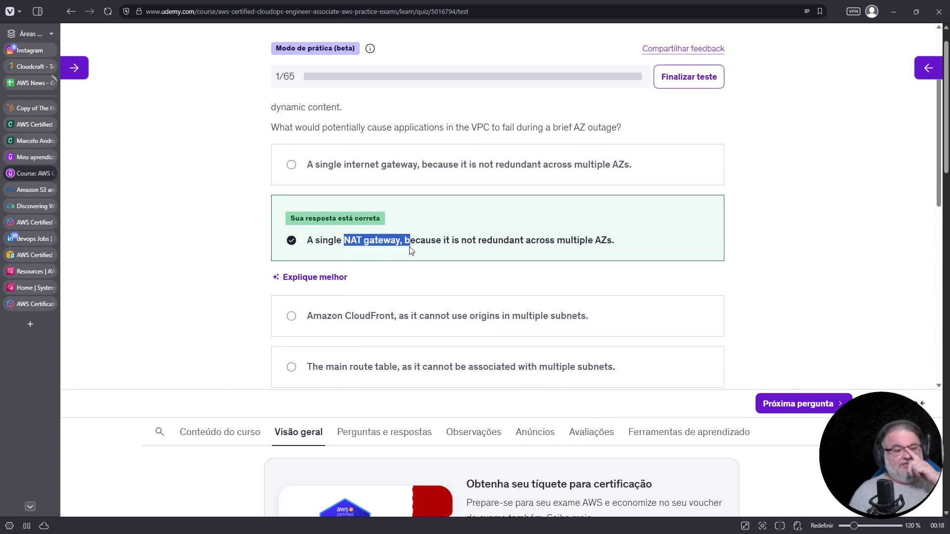
{"action": "left_click", "coordinate": [30, 325]}
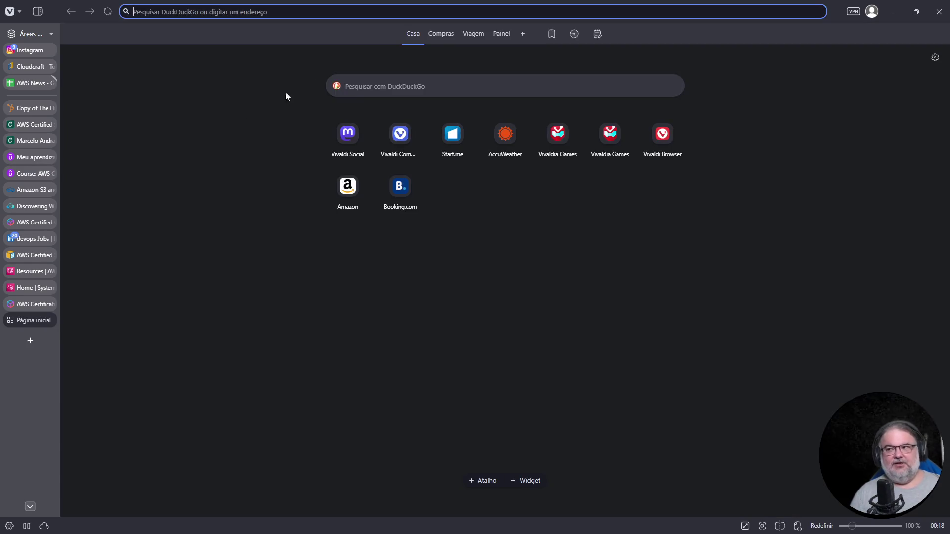
Step: Search Google for 'nat gateway cidr' from the address bar and scan the results
{"action": "left_click", "coordinate": [295, 11]}
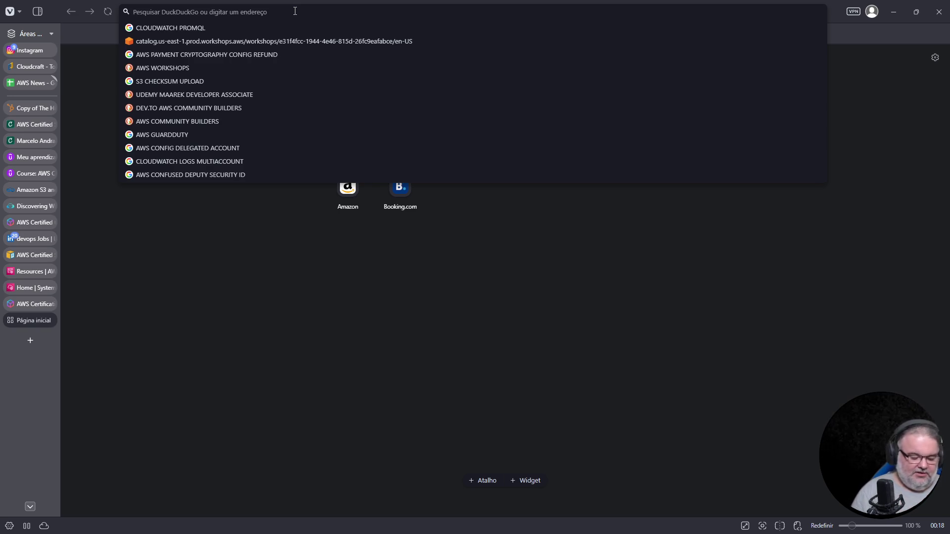
{"action": "type", "text": "g"}
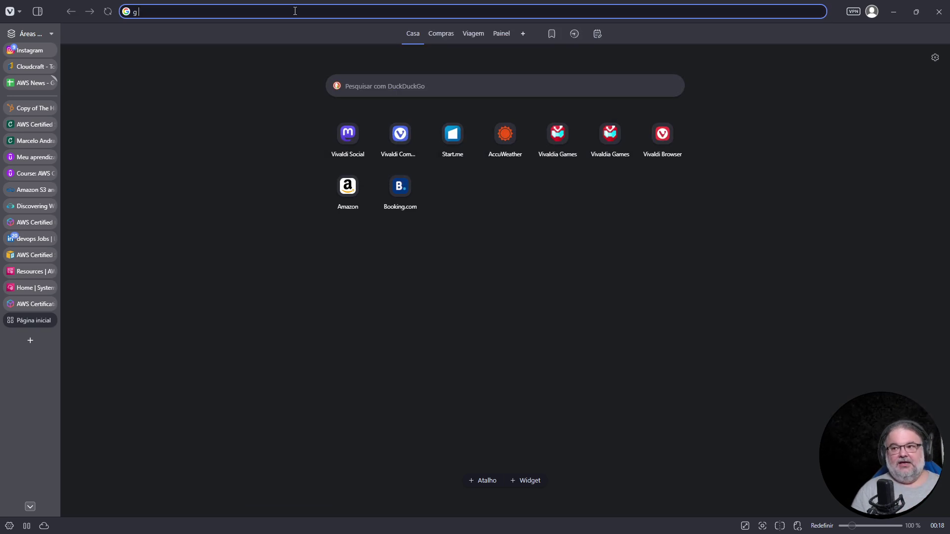
{"action": "type", "text": " nat gateway"}
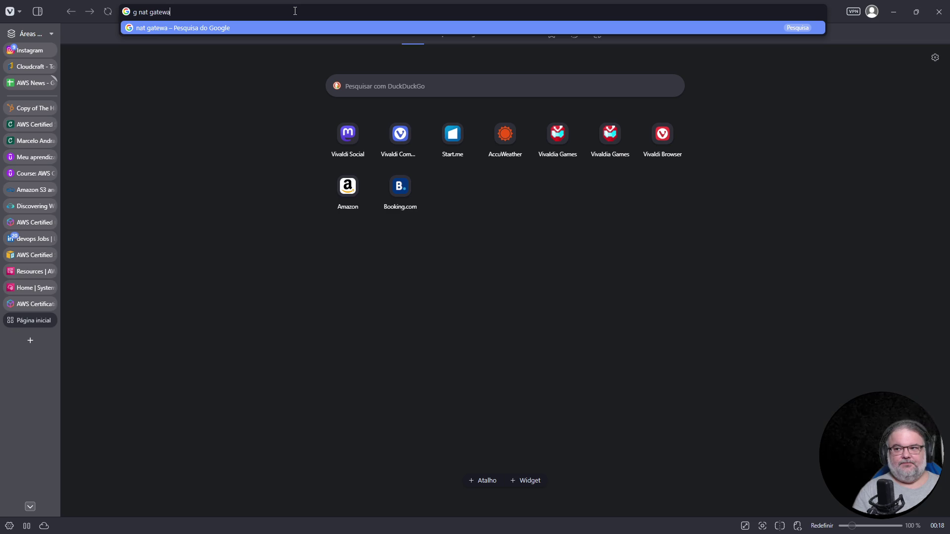
{"action": "type", "text": " cidr"}
{"action": "key", "text": "Return"}
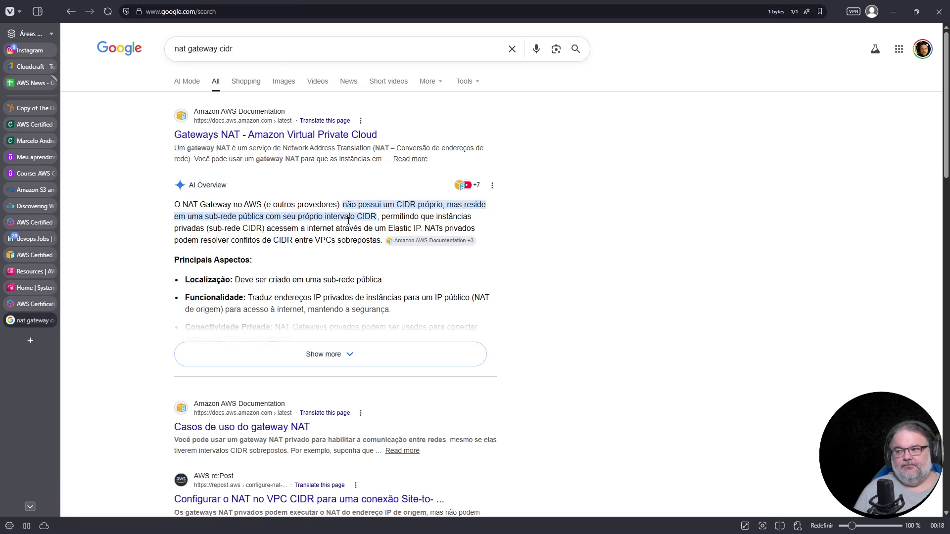
{"action": "scroll", "coordinate": [379, 268], "scroll_direction": "down", "scroll_amount": 6}
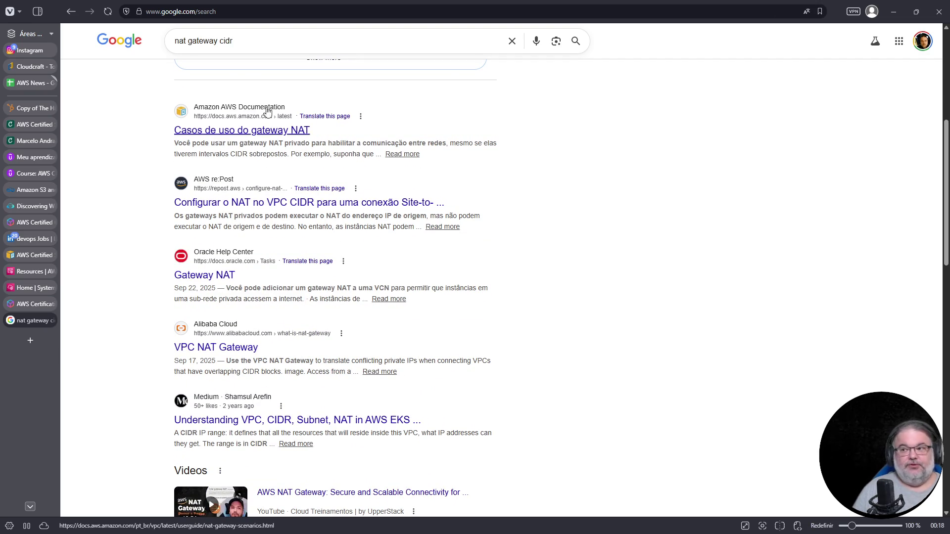
Step: Change the query to 'nat gateway aws doc' and search again
{"action": "double_click", "coordinate": [228, 41]}
{"action": "key", "text": "BackSpace"}
{"action": "type", "text": "aws doc"}
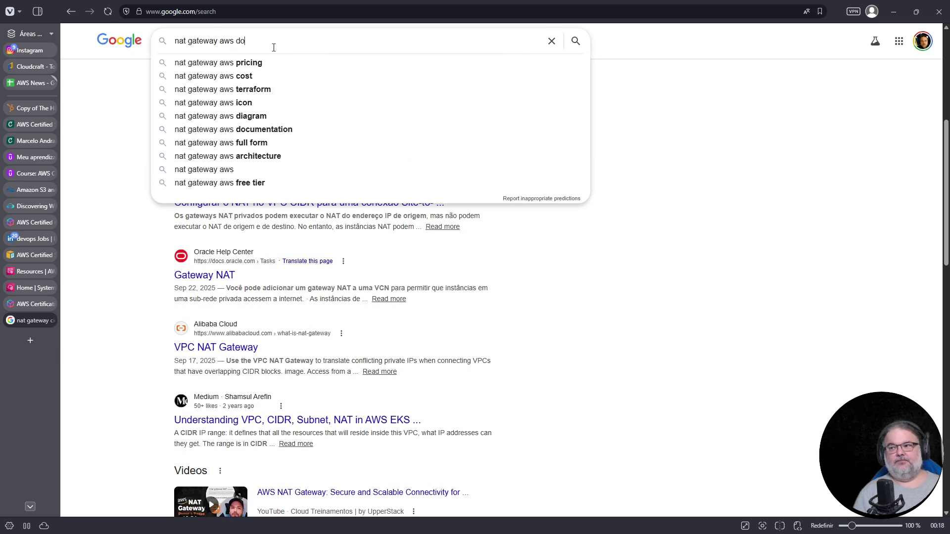
{"action": "key", "text": "Return"}
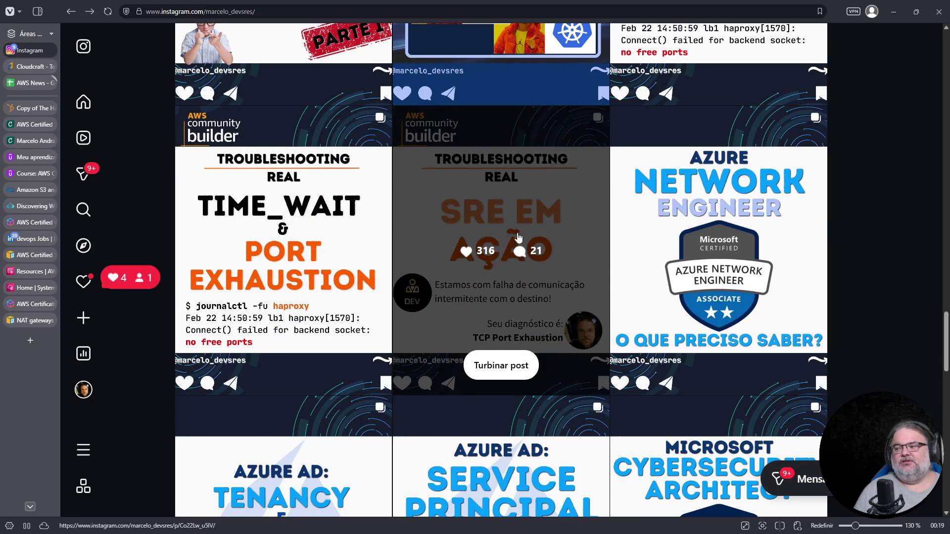
Step: Read the SRE EM AÇÃO post's slides, TOPOLOGIA and CONEXÕES DO NAT through SOLUÇÃO FINAL, then open the NAT gateways docs
{"action": "left_click", "coordinate": [508, 239]}
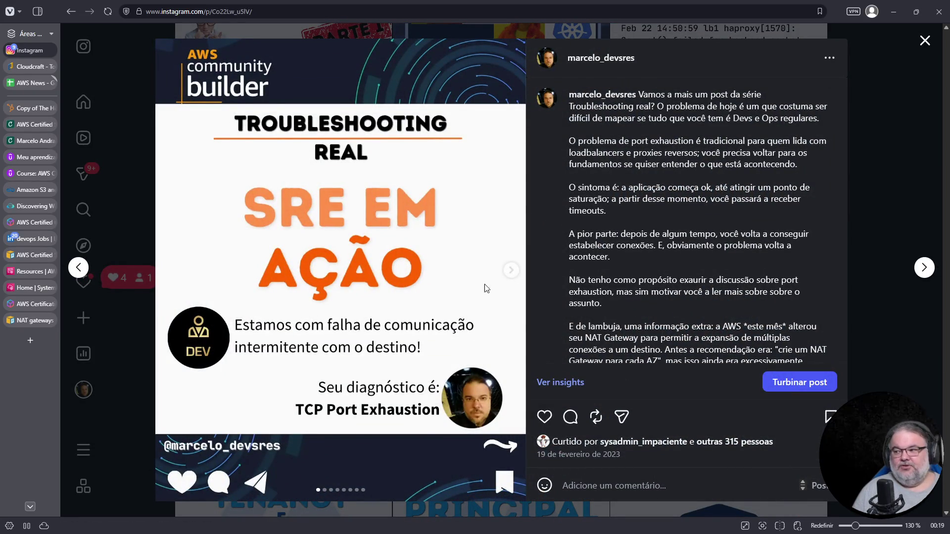
{"action": "left_click", "coordinate": [510, 271]}
{"action": "left_click", "coordinate": [511, 272]}
{"action": "left_click", "coordinate": [511, 271]}
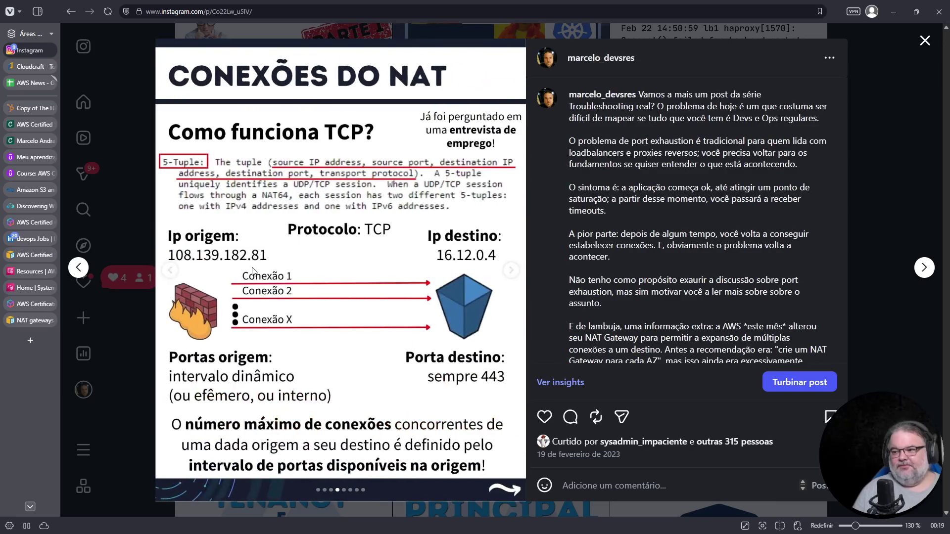
{"action": "left_click", "coordinate": [170, 271]}
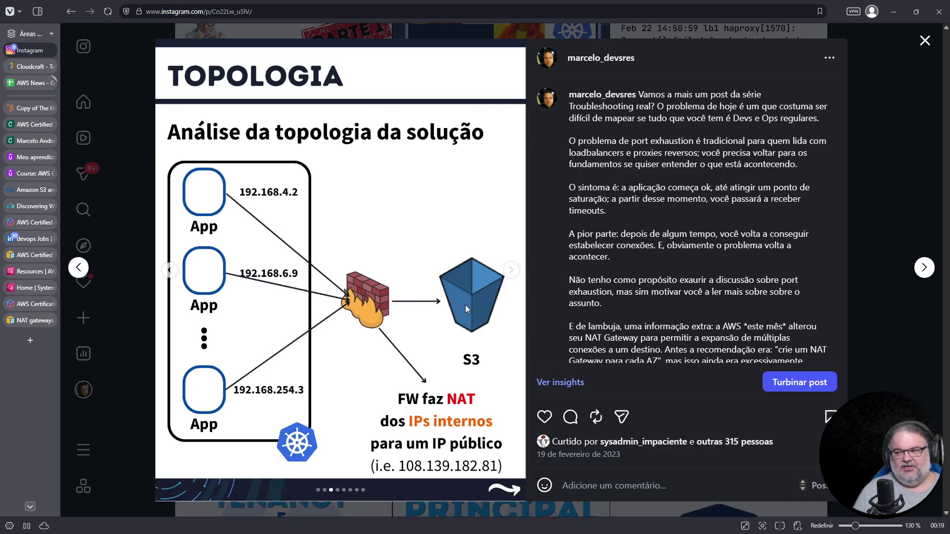
{"action": "left_click", "coordinate": [511, 270]}
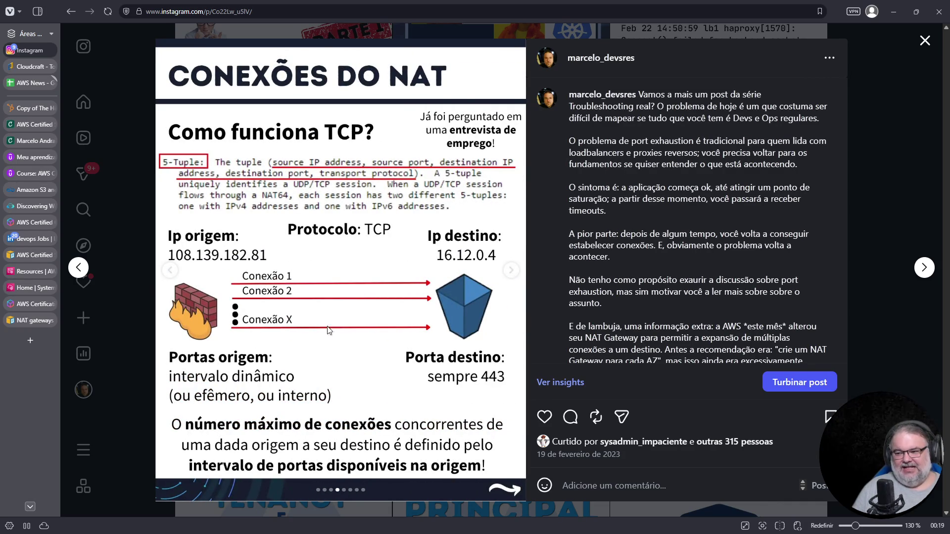
{"action": "left_click", "coordinate": [511, 270]}
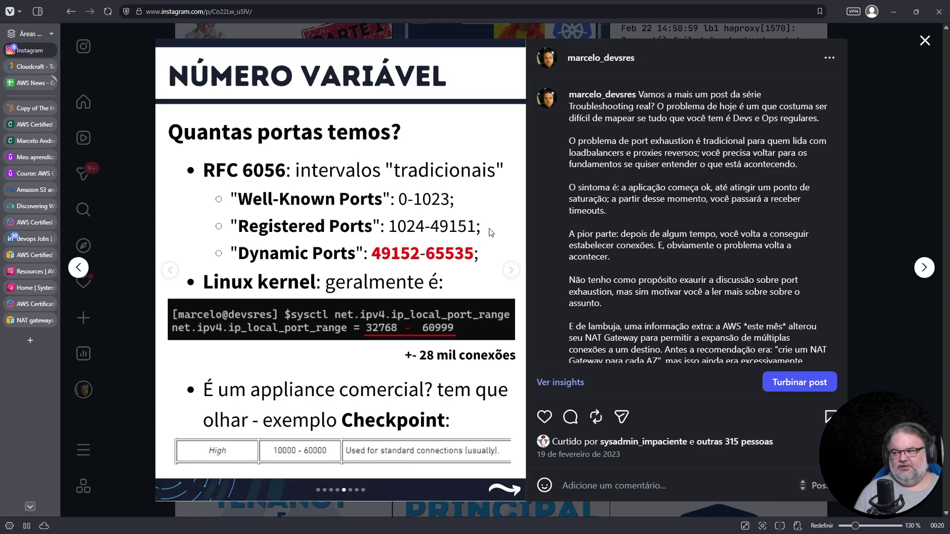
{"action": "left_click", "coordinate": [511, 272]}
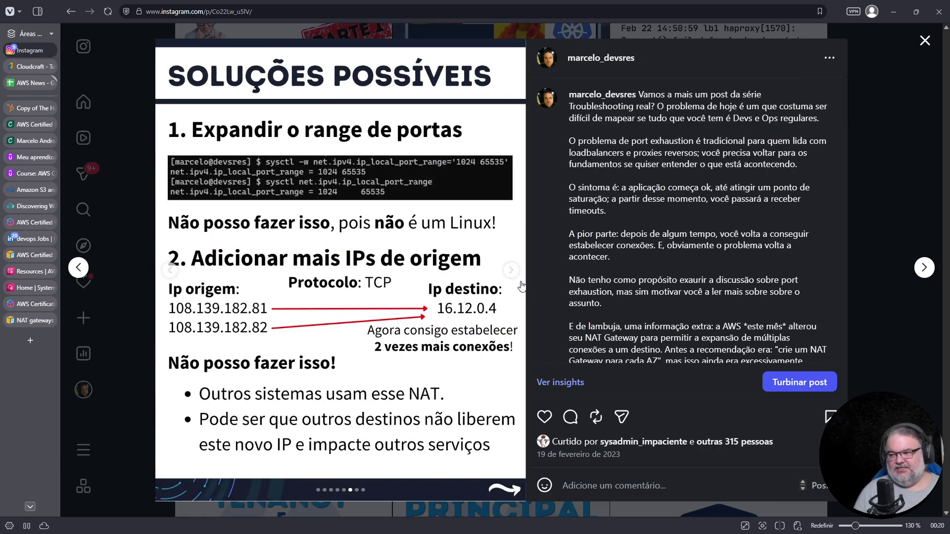
{"action": "left_click", "coordinate": [510, 271]}
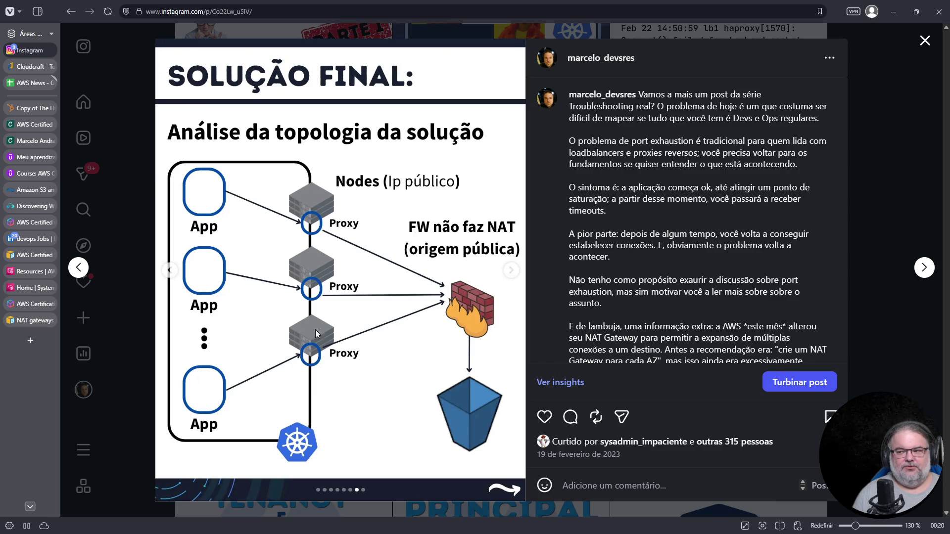
{"action": "left_click", "coordinate": [29, 321]}
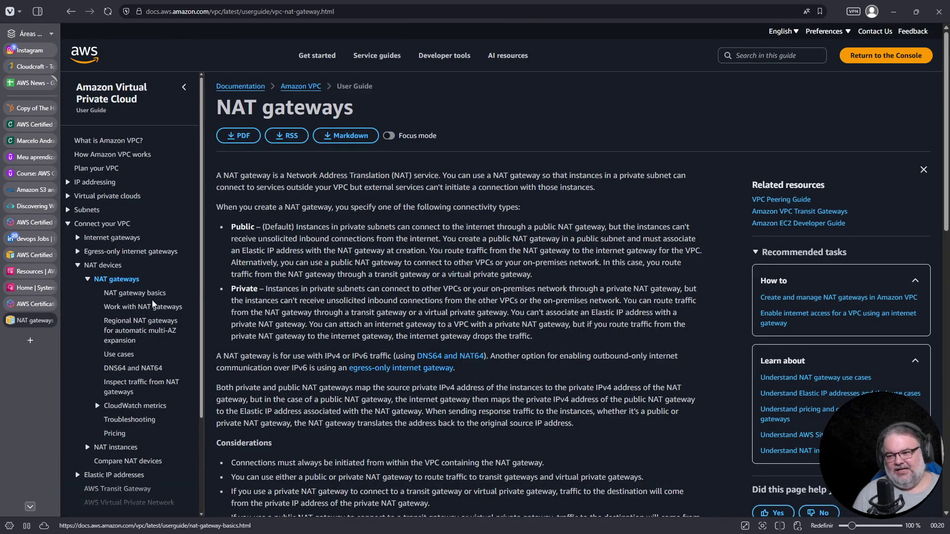
Step: Read the NAT gateway basics page's limits, then switch to the Systems Manager console
{"action": "scroll", "coordinate": [123, 312], "scroll_direction": "down", "scroll_amount": 1}
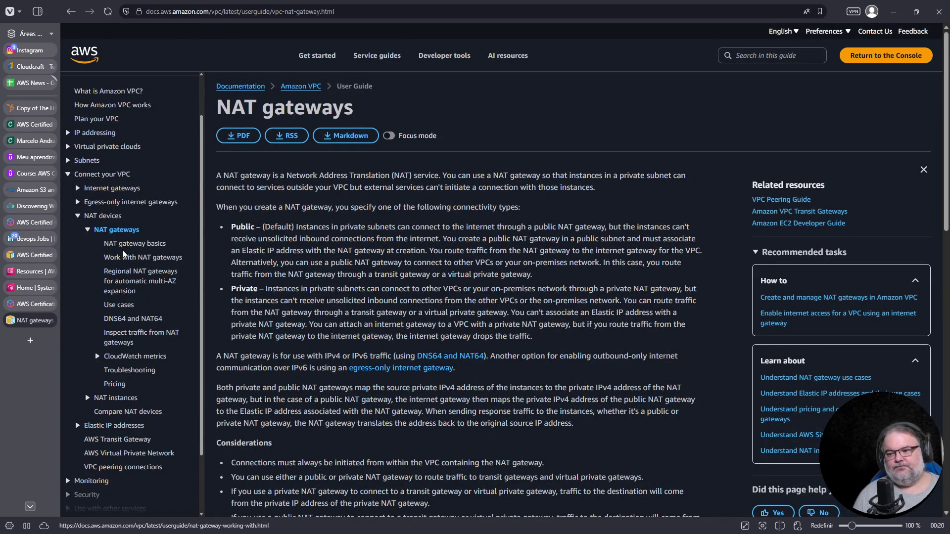
{"action": "left_click", "coordinate": [128, 245]}
{"action": "scroll", "coordinate": [375, 257], "scroll_direction": "down", "scroll_amount": 9}
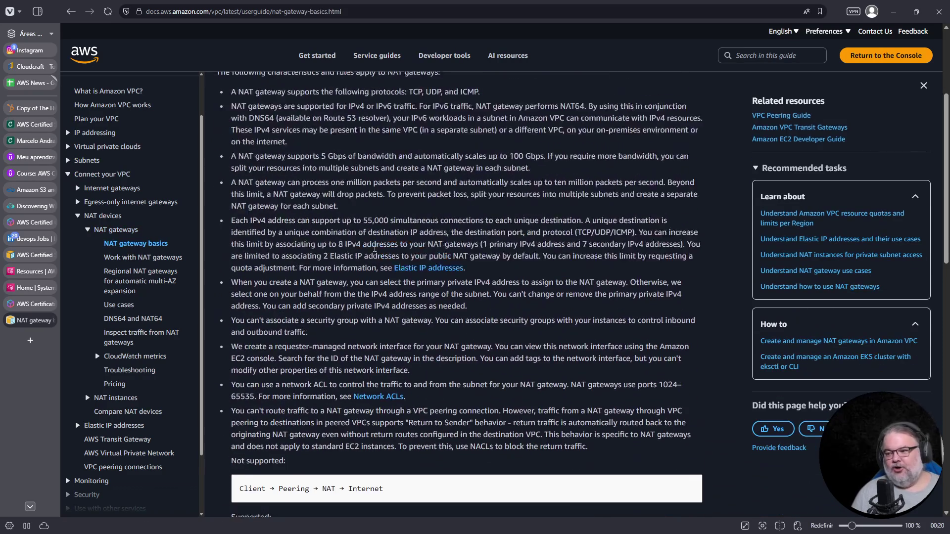
{"action": "scroll", "coordinate": [377, 264], "scroll_direction": "down", "scroll_amount": 2}
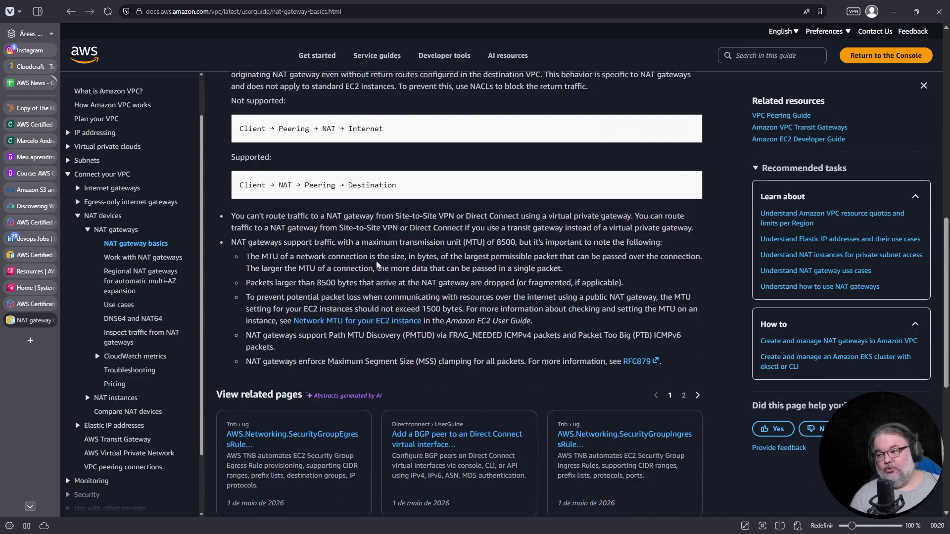
{"action": "scroll", "coordinate": [264, 254], "scroll_direction": "up", "scroll_amount": 7}
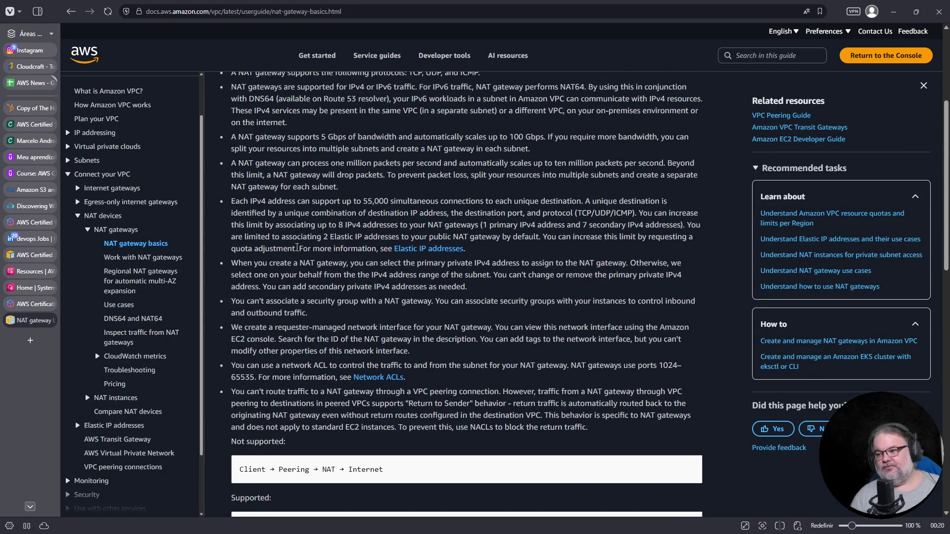
{"action": "left_click", "coordinate": [27, 286]}
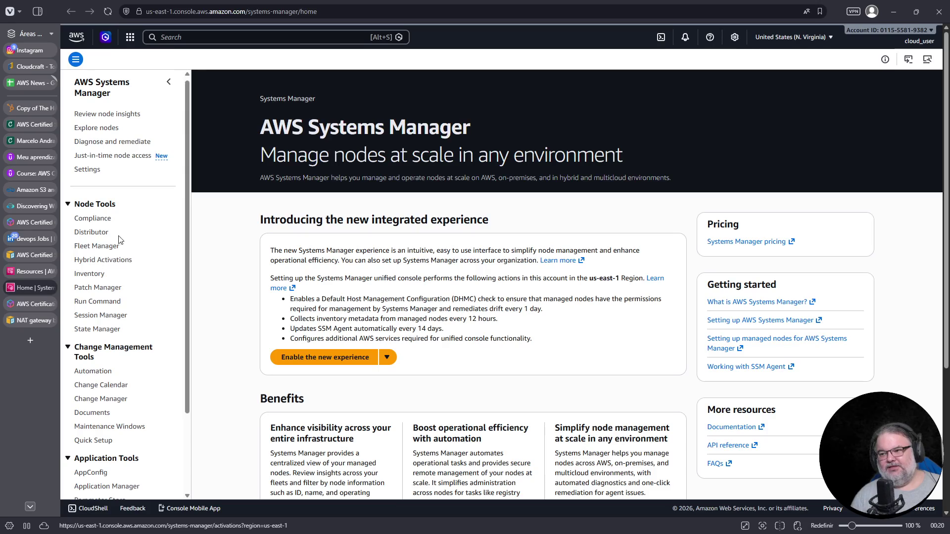
Step: Search the console for 'vpc' and open the VPC console's NAT gateways list
{"action": "left_click", "coordinate": [39, 270]}
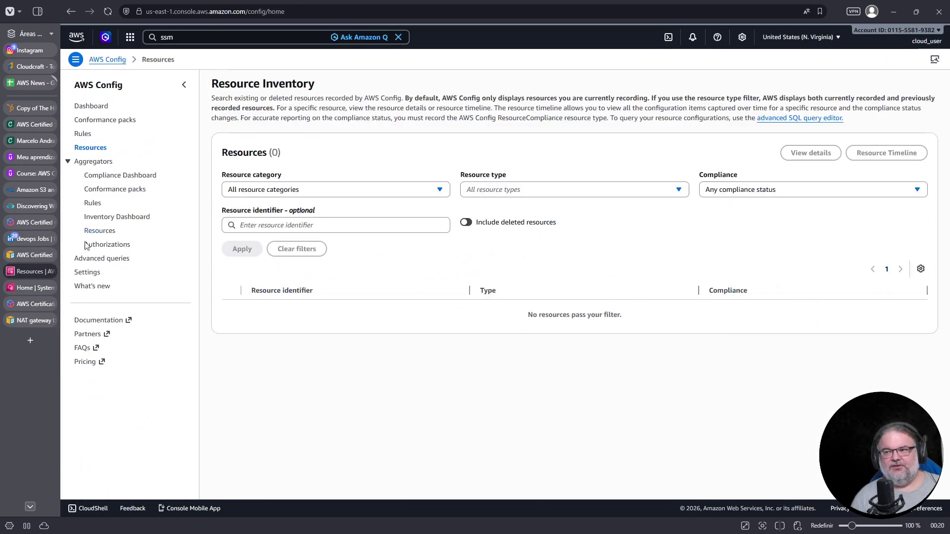
{"action": "left_click", "coordinate": [214, 37]}
{"action": "key", "text": "ctrl+a"}
{"action": "type", "text": "vpc"}
{"action": "left_click", "coordinate": [301, 93]}
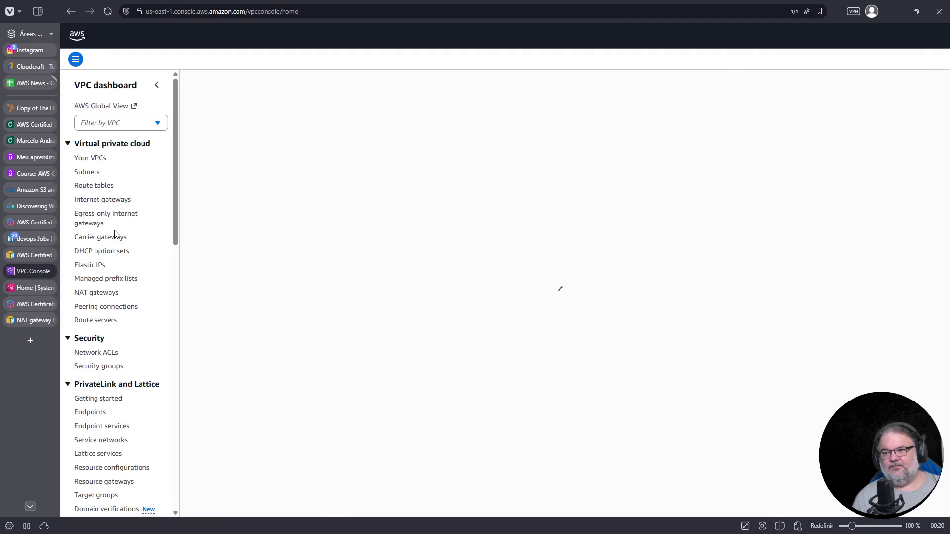
{"action": "left_click", "coordinate": [101, 293]}
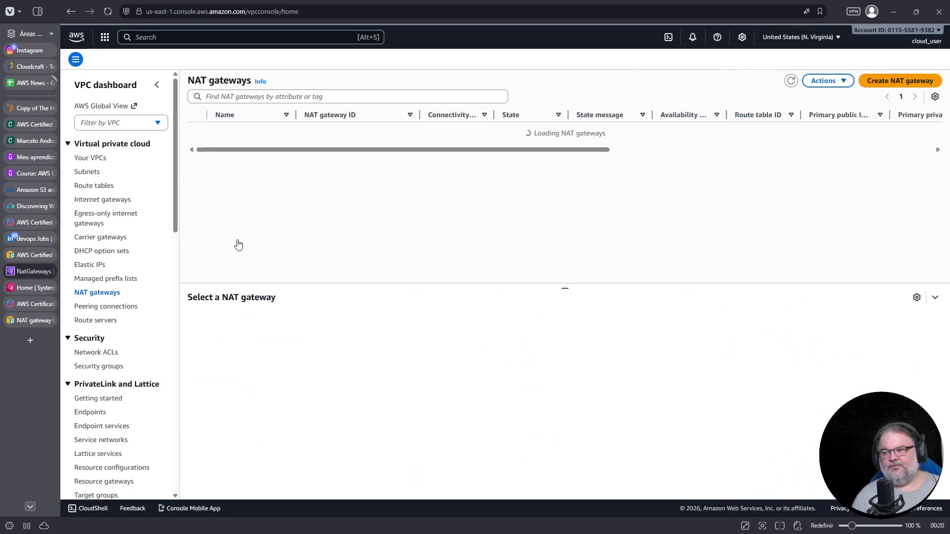
Step: Start a new NAT gateway named 'teste', zoom the page in, and open its Info help
{"action": "left_click", "coordinate": [884, 81]}
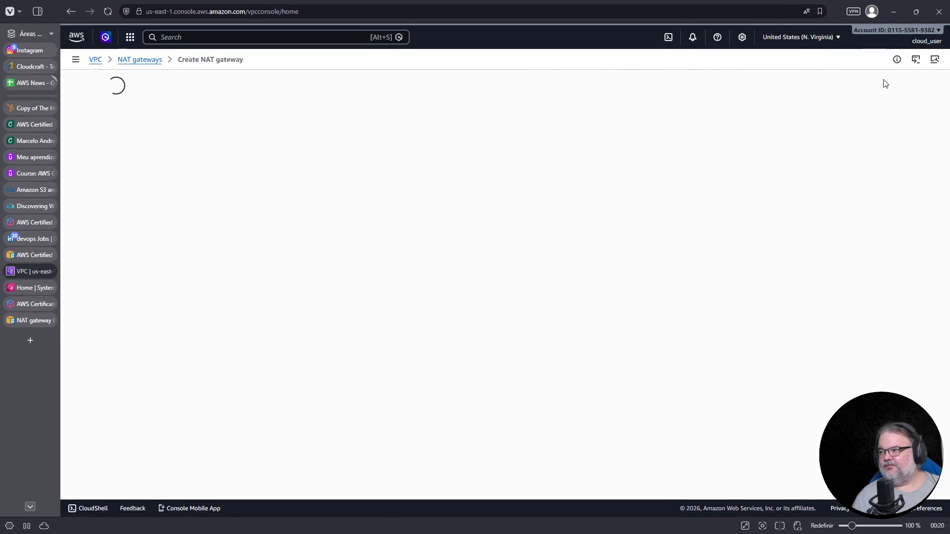
{"action": "left_click", "coordinate": [200, 157]}
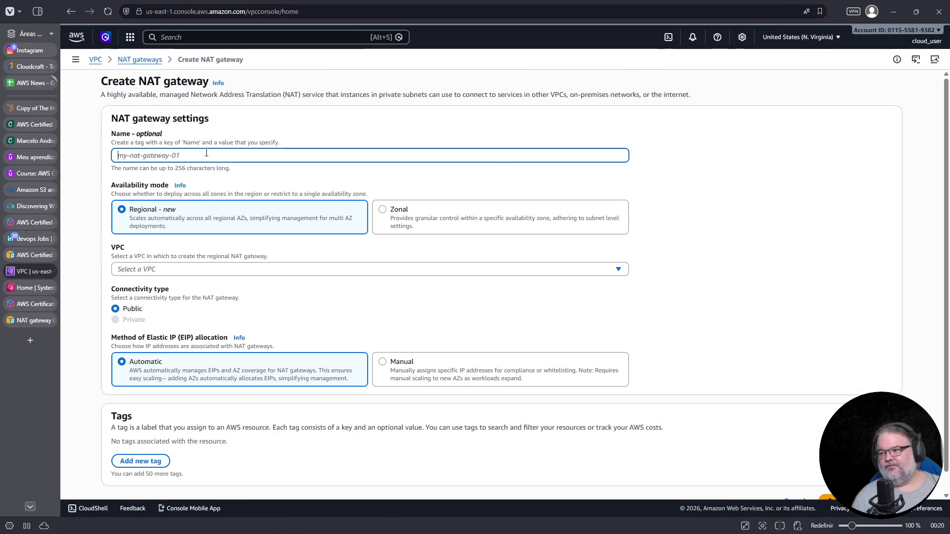
{"action": "type", "text": "teste"}
{"action": "key", "text": "ctrl+plus"}
{"action": "key", "text": "ctrl+plus"}
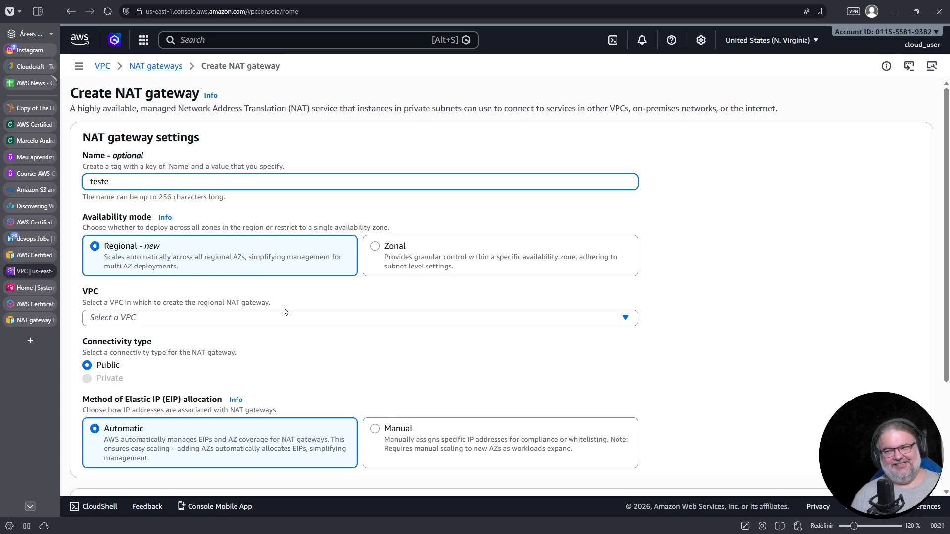
{"action": "left_click", "coordinate": [166, 219]}
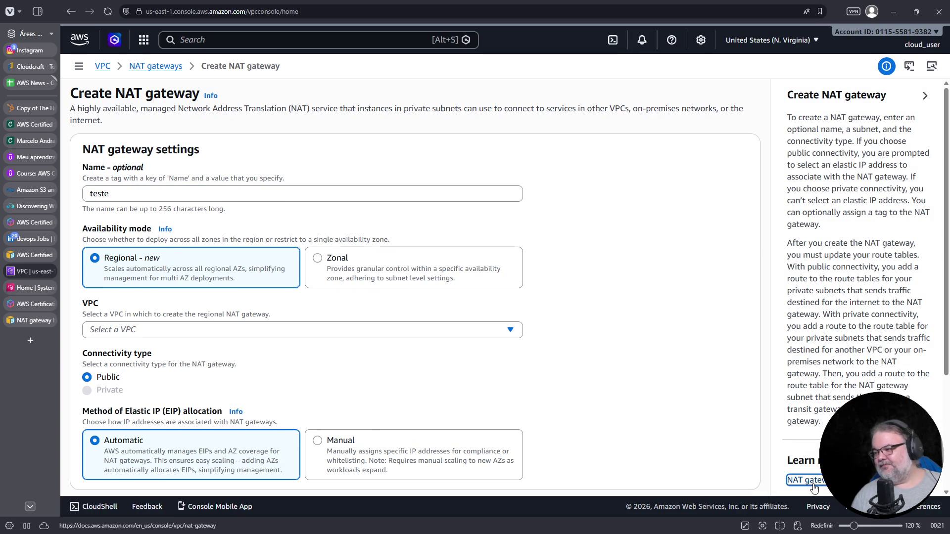
Step: Open the full NAT gateways documentation, enlarge it, and go to the Regional NAT gateways page
{"action": "left_click", "coordinate": [33, 305]}
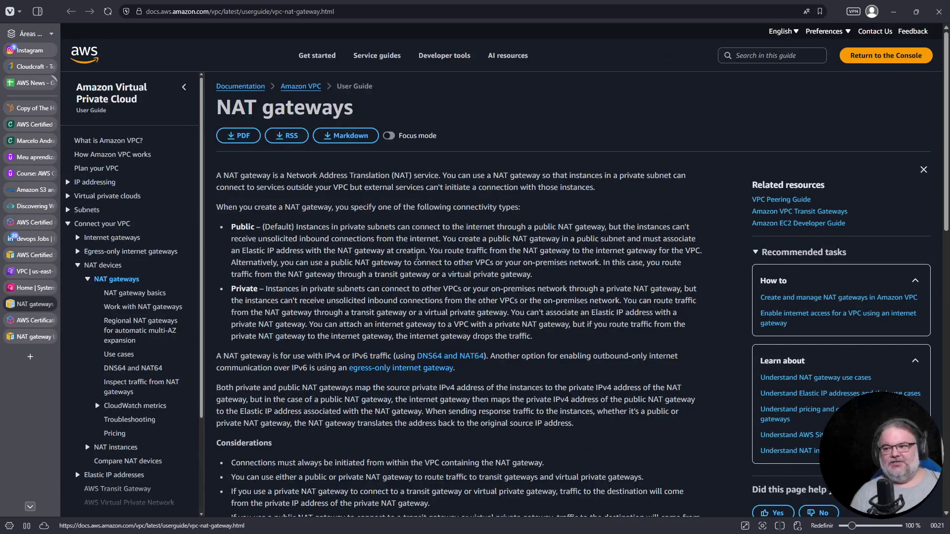
{"action": "key", "text": "ctrl+plus"}
{"action": "key", "text": "ctrl+plus"}
{"action": "scroll", "coordinate": [462, 283], "scroll_direction": "down", "scroll_amount": 5}
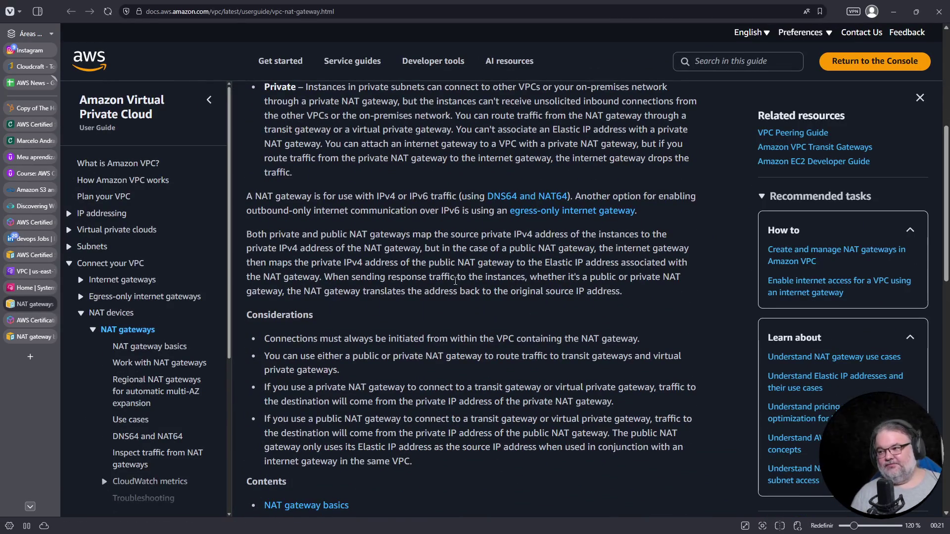
{"action": "scroll", "coordinate": [461, 283], "scroll_direction": "down", "scroll_amount": 5}
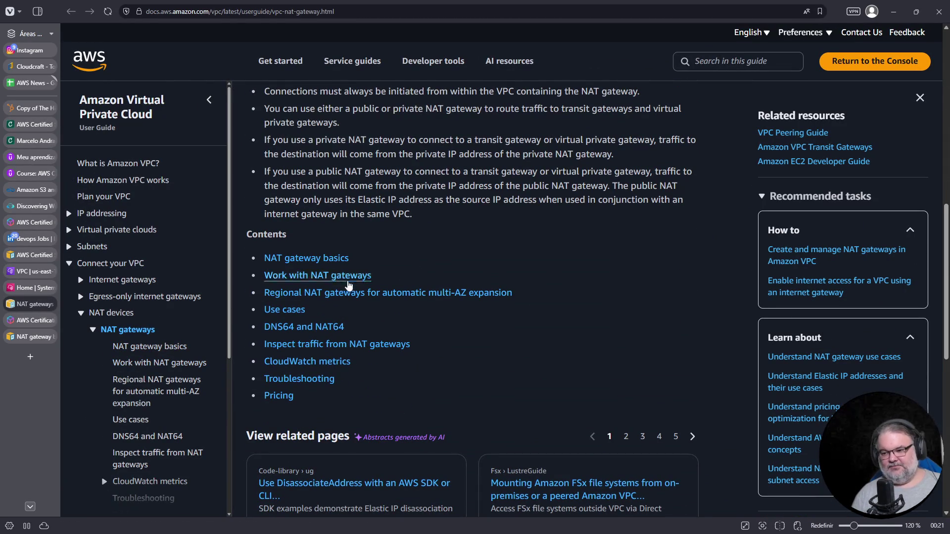
{"action": "left_click", "coordinate": [179, 385]}
Step: Highlight the regional NAT gateway intro: automatic expansion across Availability Zones and built-in high availability
{"action": "scroll", "coordinate": [430, 200], "scroll_direction": "down", "scroll_amount": 1}
{"action": "left_click_drag", "start_coordinate": [465, 169], "coordinate": [543, 171]}
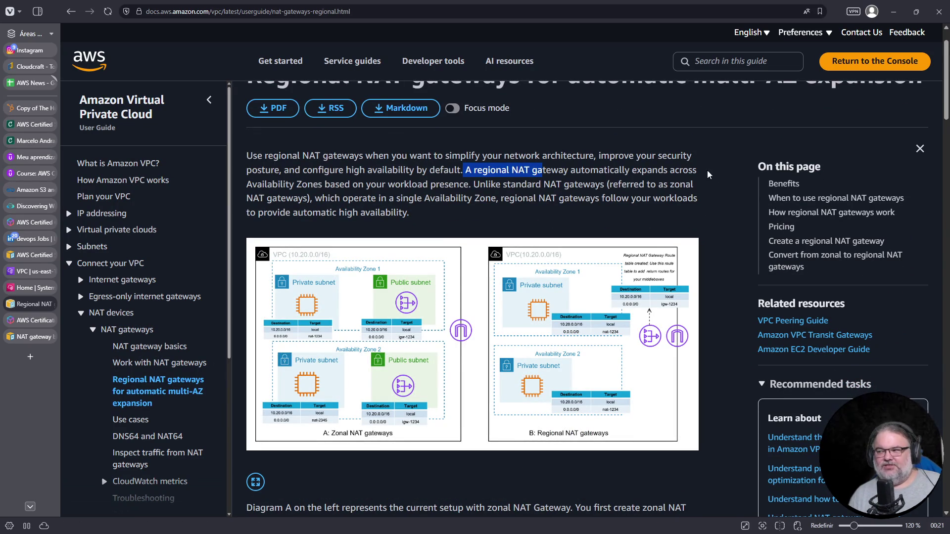
{"action": "left_click_drag", "start_coordinate": [637, 169], "coordinate": [671, 169]}
{"action": "left_click_drag", "start_coordinate": [262, 184], "coordinate": [461, 185]}
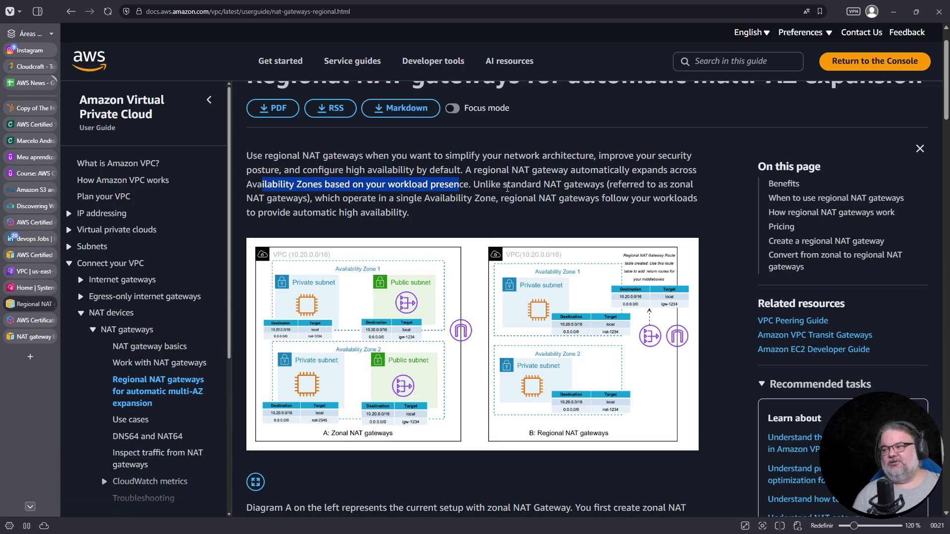
{"action": "left_click_drag", "start_coordinate": [488, 184], "coordinate": [660, 185]}
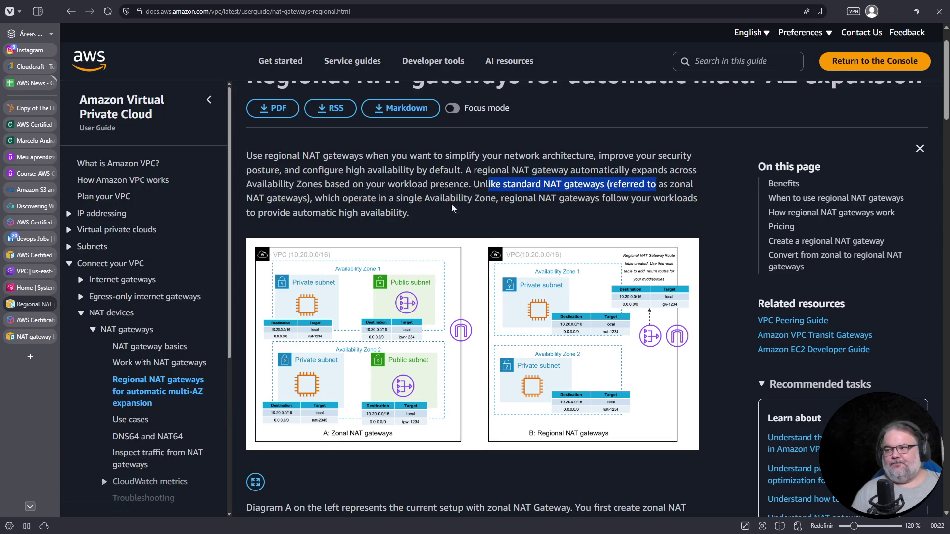
{"action": "left_click", "coordinate": [459, 210]}
{"action": "mouse_move", "coordinate": [361, 200]}
{"action": "left_mouse_down"}
{"action": "mouse_move", "coordinate": [529, 198]}
{"action": "mouse_move", "coordinate": [571, 224]}
{"action": "left_mouse_up"}
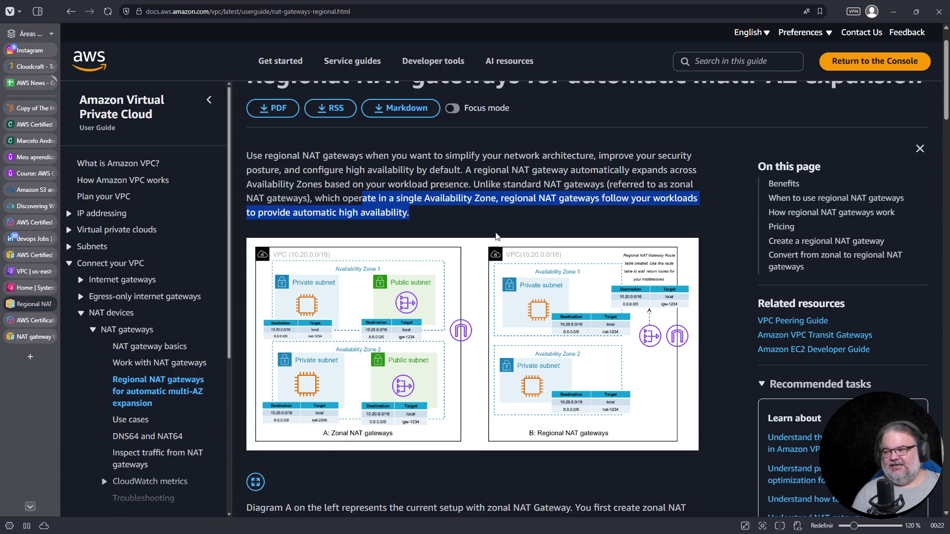
{"action": "scroll", "coordinate": [525, 233], "scroll_direction": "down", "scroll_amount": 5}
{"action": "scroll", "coordinate": [390, 238], "scroll_direction": "up", "scroll_amount": 3}
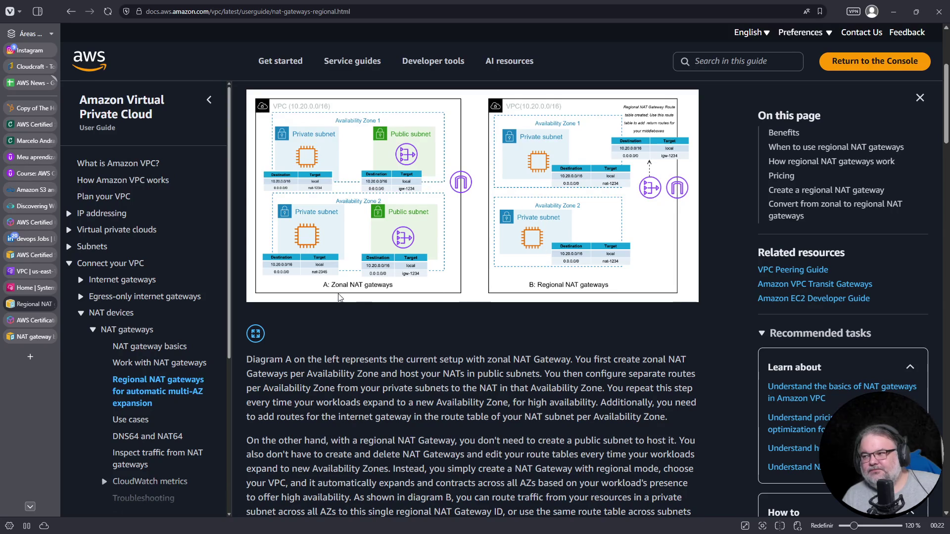
Step: Highlight 'NAT ID' in the Simplified setup benefit
{"action": "scroll", "coordinate": [436, 303], "scroll_direction": "down", "scroll_amount": 2}
{"action": "scroll", "coordinate": [436, 303], "scroll_direction": "down", "scroll_amount": 8}
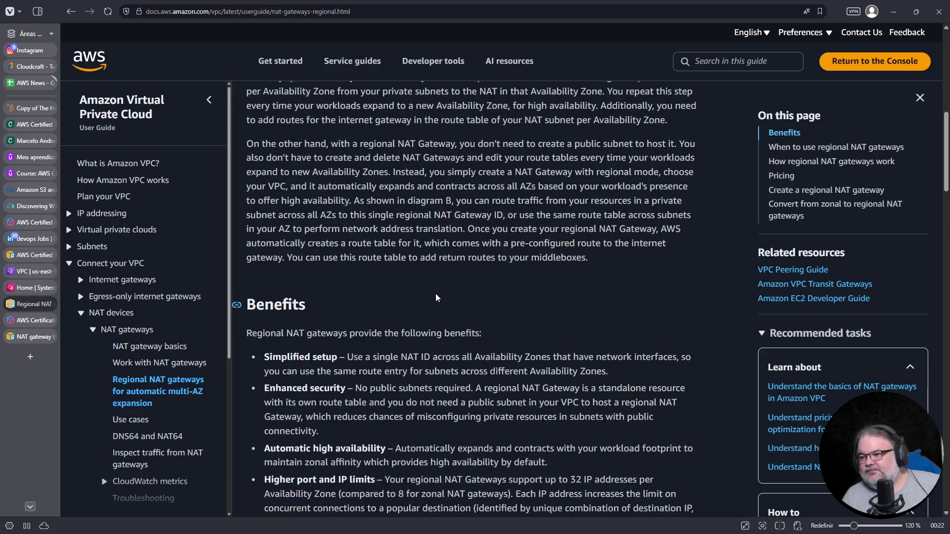
{"action": "left_click_drag", "start_coordinate": [264, 159], "coordinate": [429, 159]}
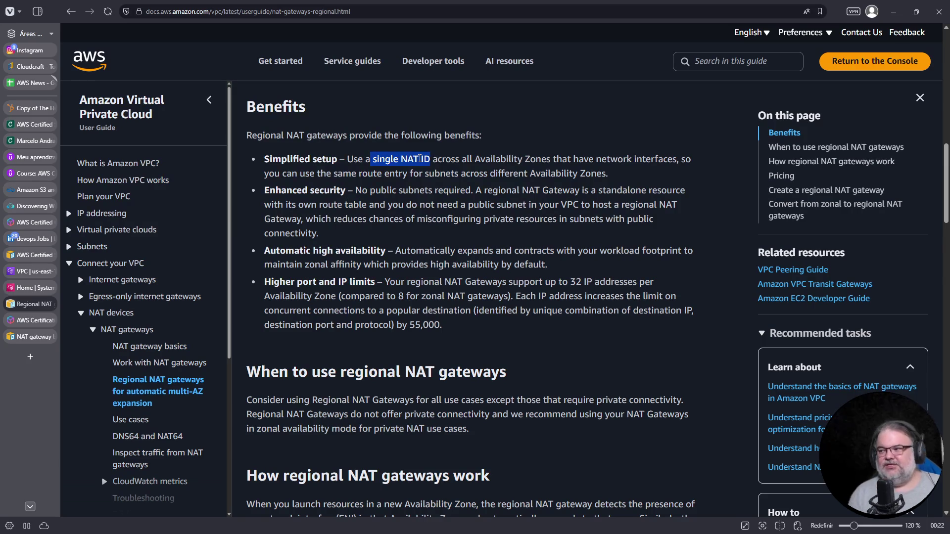
{"action": "left_click_drag", "start_coordinate": [399, 159], "coordinate": [430, 162]}
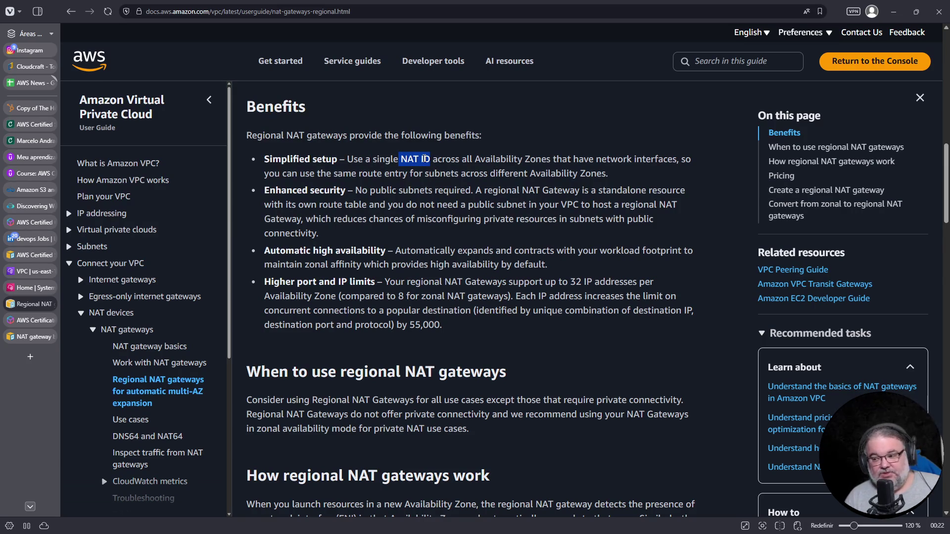
Step: Highlight the note that expansion can take up to 60 minutes, then return to Systems Manager
{"action": "scroll", "coordinate": [422, 160], "scroll_direction": "down", "scroll_amount": 5}
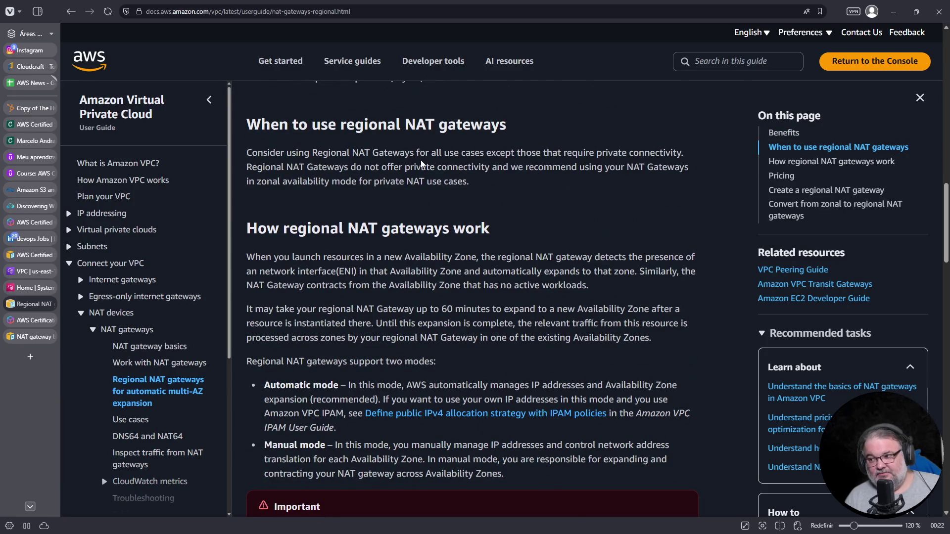
{"action": "scroll", "coordinate": [421, 162], "scroll_direction": "down", "scroll_amount": 3}
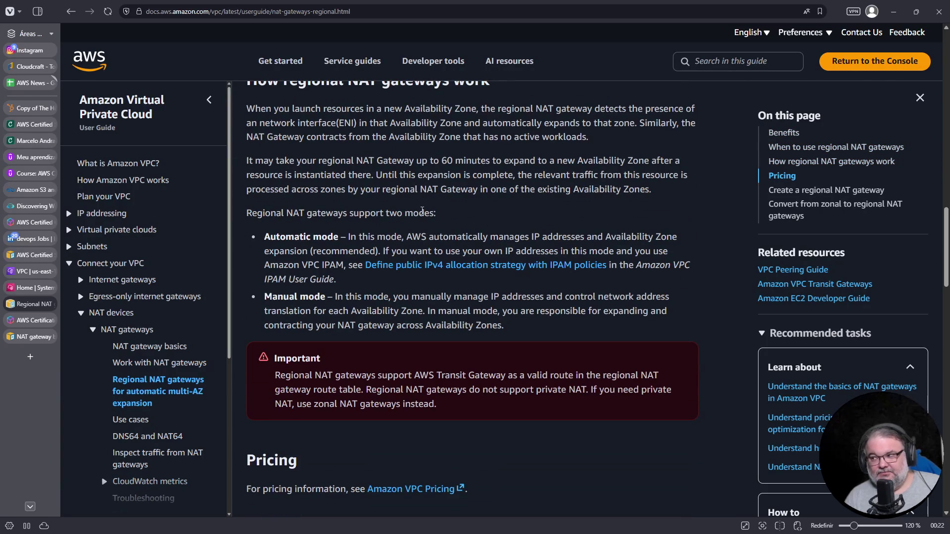
{"action": "scroll", "coordinate": [419, 208], "scroll_direction": "down", "scroll_amount": 3}
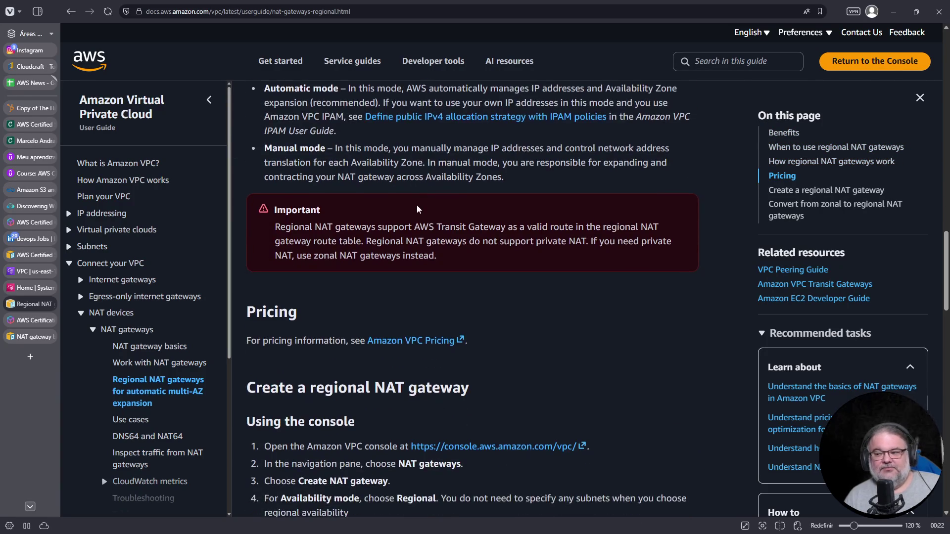
{"action": "scroll", "coordinate": [419, 208], "scroll_direction": "up", "scroll_amount": 3}
{"action": "mouse_move", "coordinate": [246, 163]}
{"action": "left_mouse_down"}
{"action": "mouse_move", "coordinate": [613, 177]}
{"action": "mouse_move", "coordinate": [662, 191]}
{"action": "left_mouse_up"}
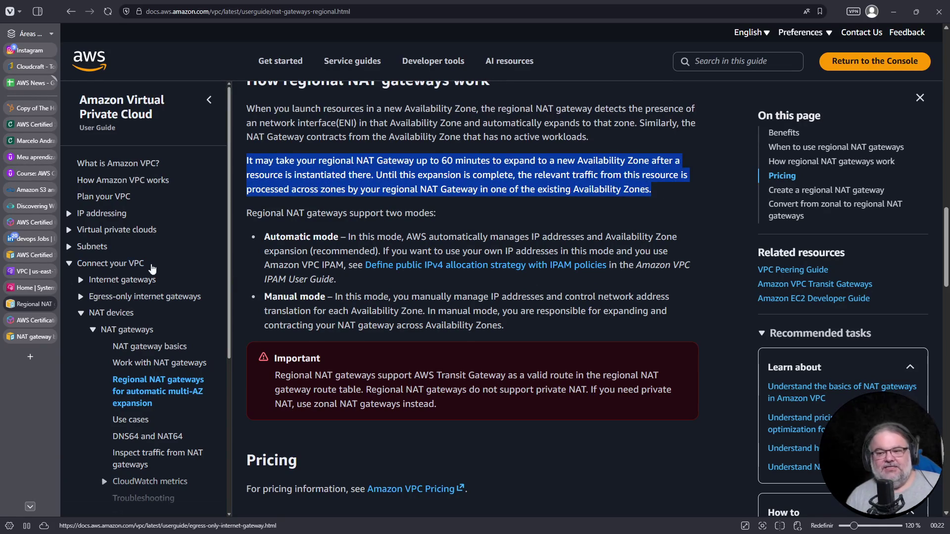
{"action": "left_click", "coordinate": [28, 287]}
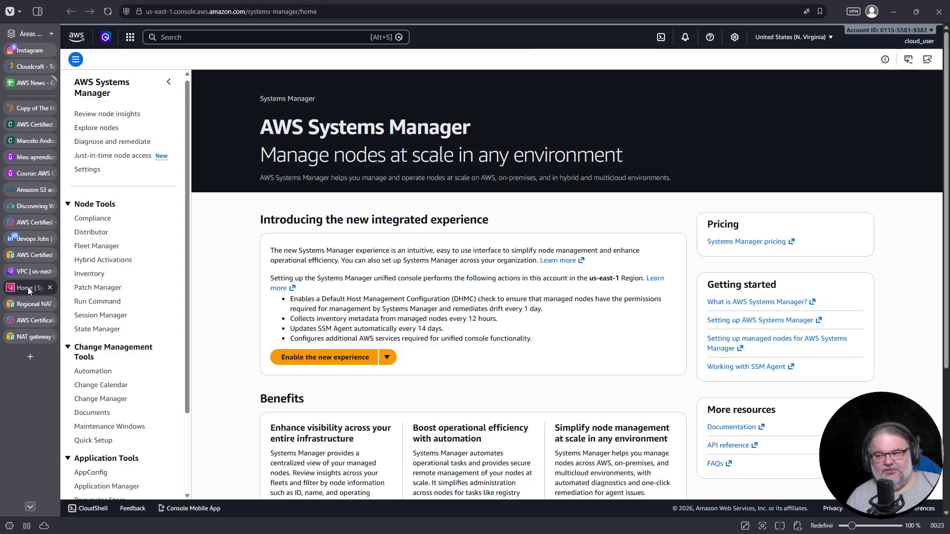
Step: In the Create NAT gateway form, choose VPC vpc-017abf0fd0ef9978b and set Elastic IP allocation to manual; no EIPs are listed
{"action": "left_click", "coordinate": [29, 271]}
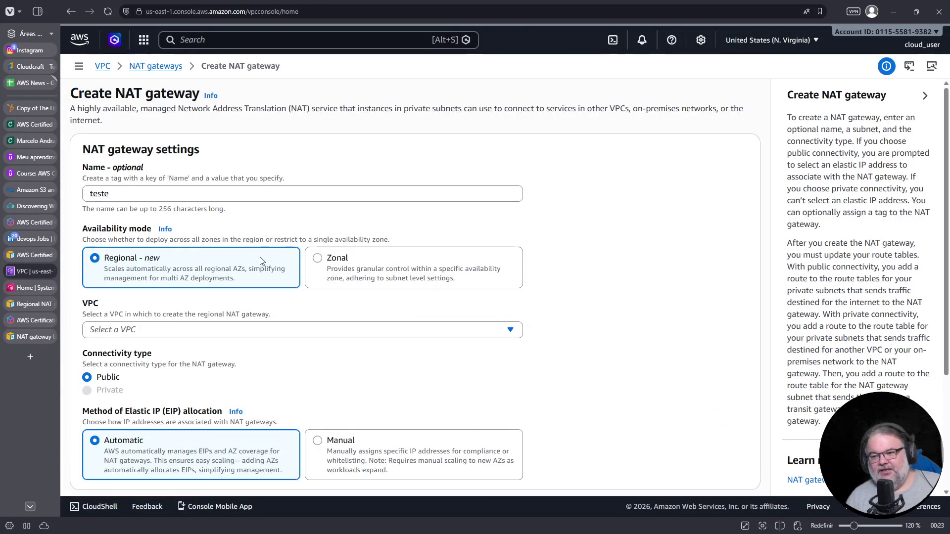
{"action": "scroll", "coordinate": [196, 248], "scroll_direction": "down", "scroll_amount": 2}
{"action": "left_click", "coordinate": [196, 232]}
{"action": "left_click", "coordinate": [187, 285]}
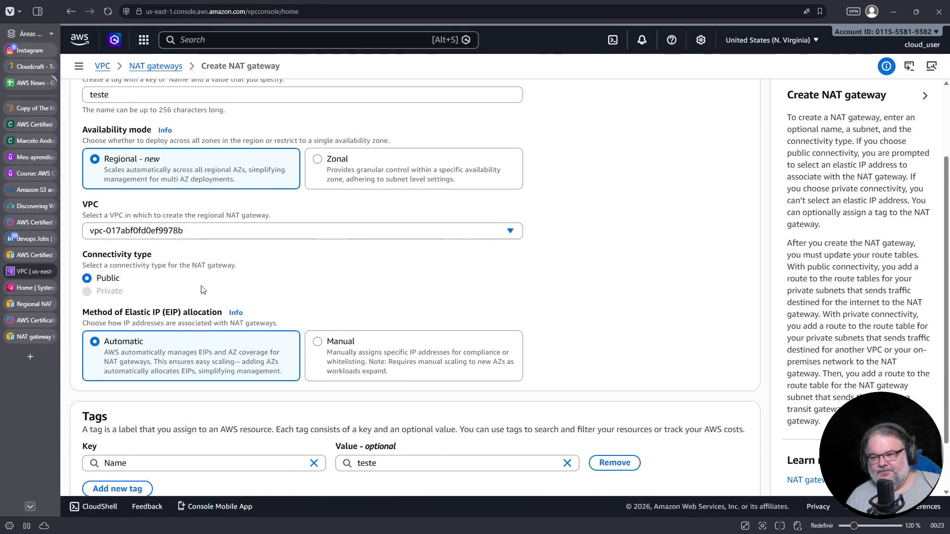
{"action": "scroll", "coordinate": [312, 285], "scroll_direction": "down", "scroll_amount": 1}
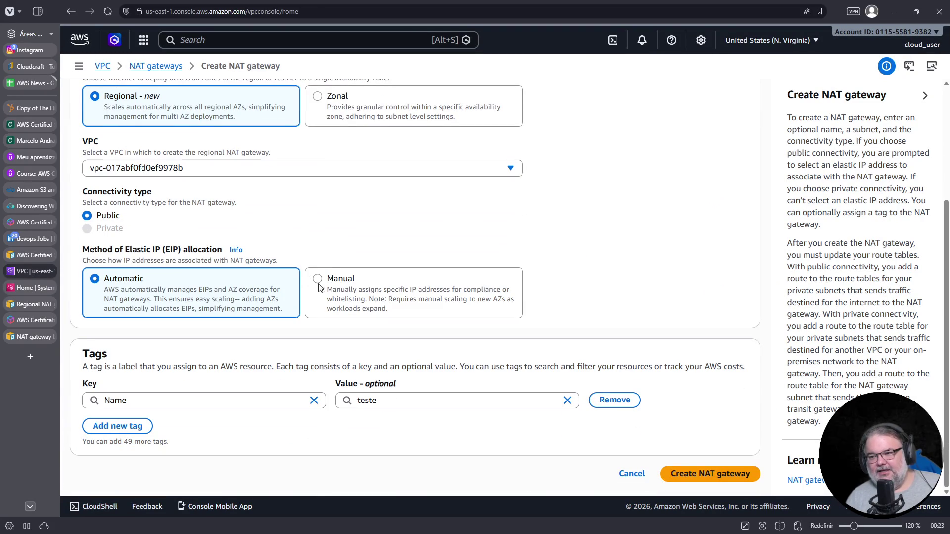
{"action": "left_click", "coordinate": [338, 288]}
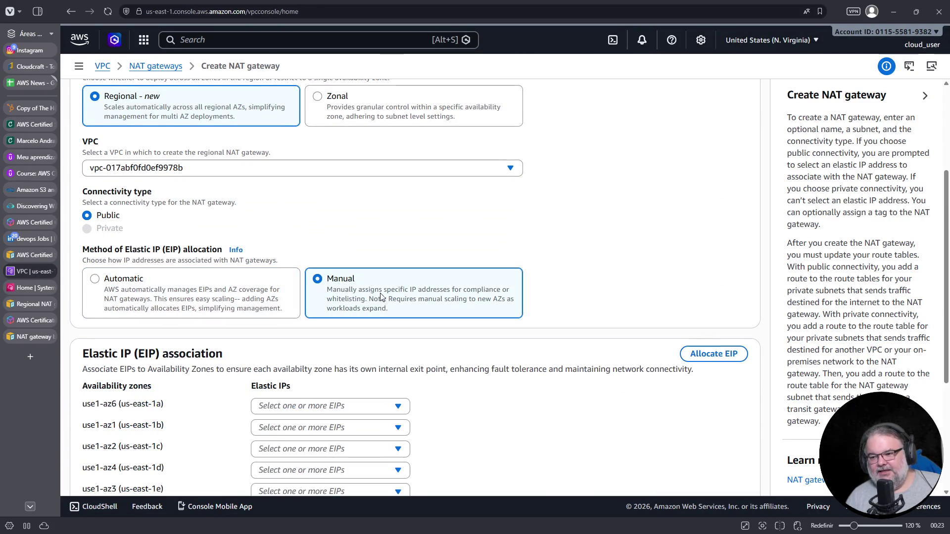
{"action": "scroll", "coordinate": [379, 287], "scroll_direction": "down", "scroll_amount": 3}
{"action": "left_click", "coordinate": [374, 262]}
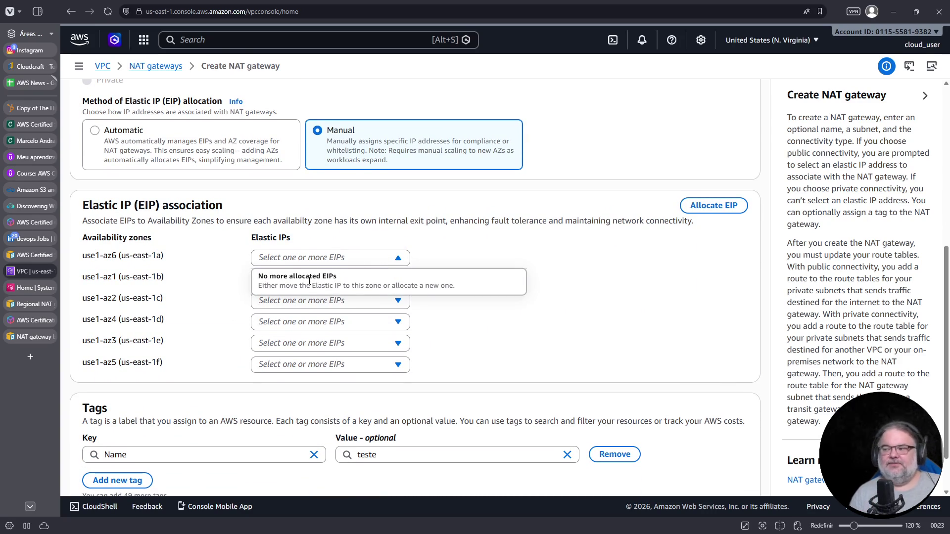
{"action": "left_click", "coordinate": [558, 255]}
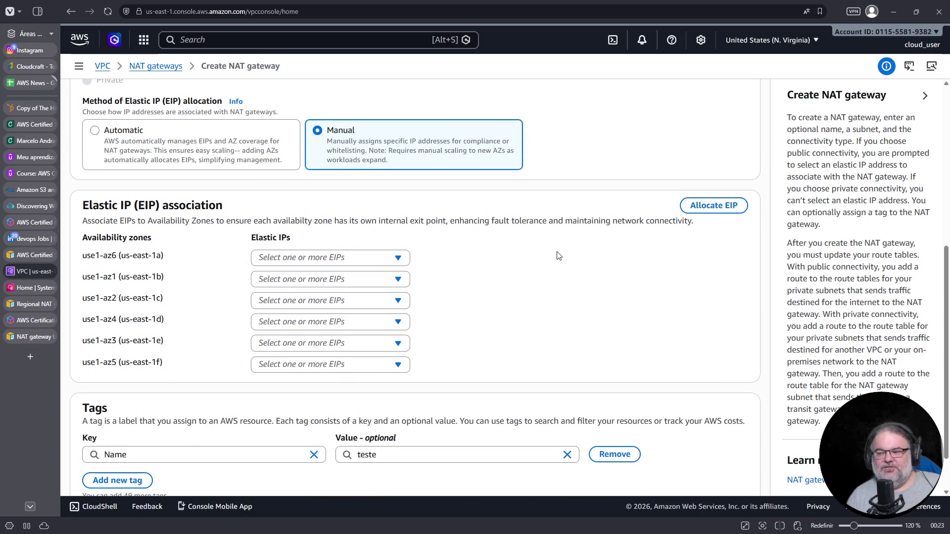
Step: Switch to zonal mode, pick subnet project-subnet-public2-us-east-1b, and find no Elastic IP to attach
{"action": "scroll", "coordinate": [513, 250], "scroll_direction": "up", "scroll_amount": 5}
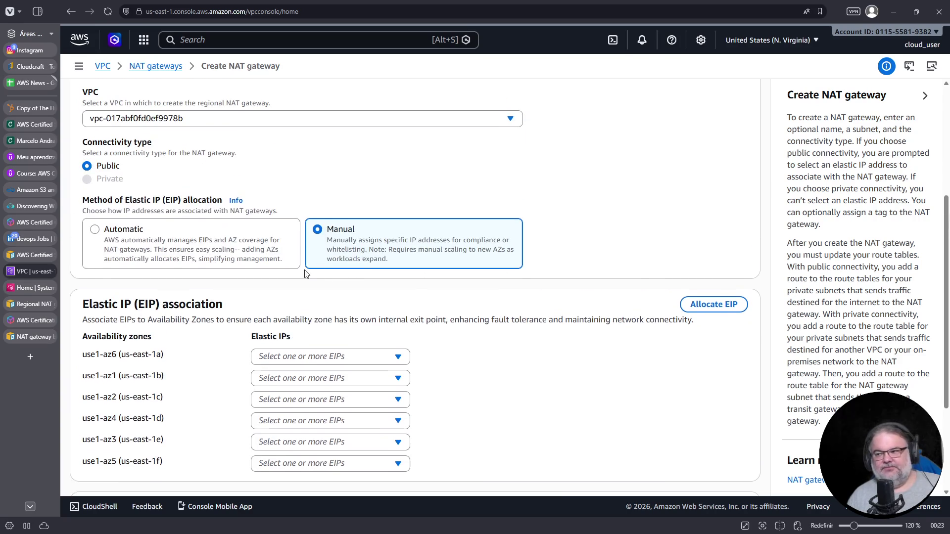
{"action": "scroll", "coordinate": [160, 386], "scroll_direction": "down", "scroll_amount": 2}
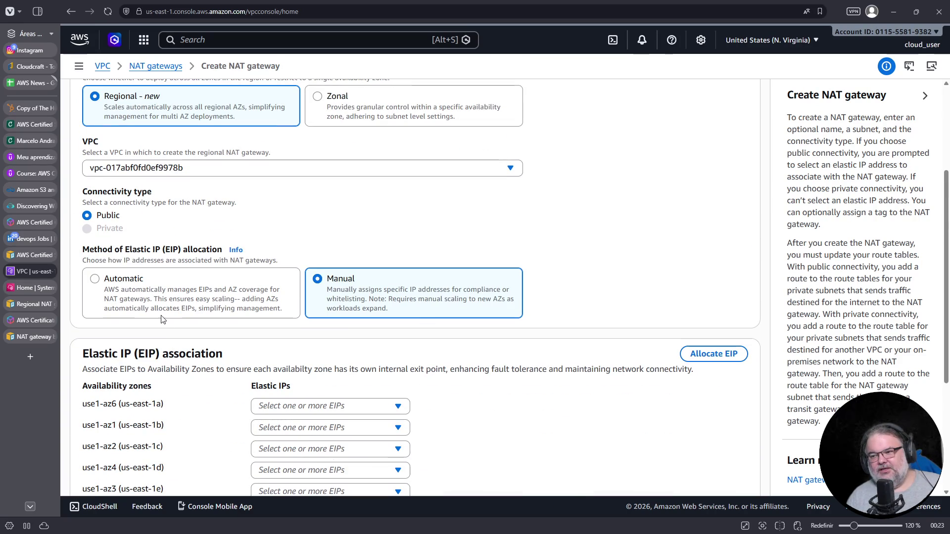
{"action": "scroll", "coordinate": [349, 210], "scroll_direction": "up", "scroll_amount": 2}
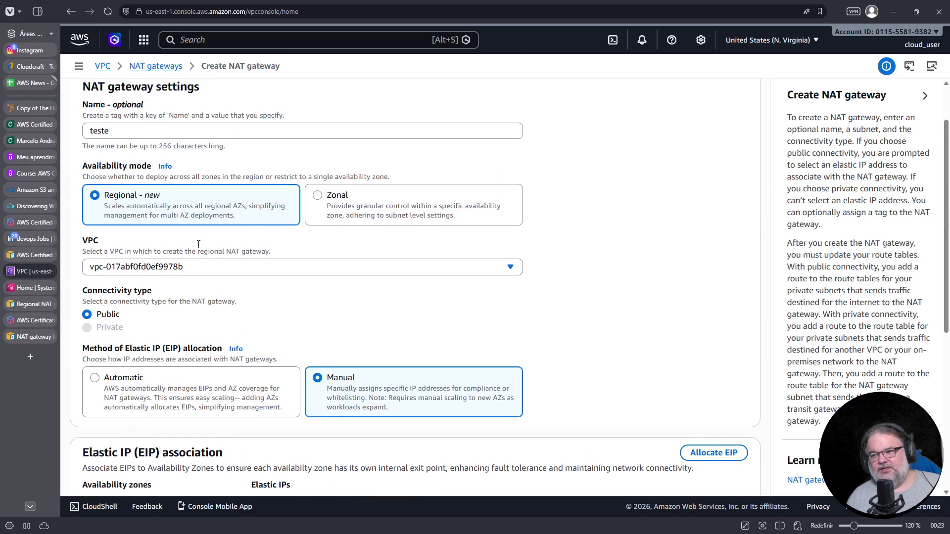
{"action": "left_click", "coordinate": [353, 201]}
{"action": "scroll", "coordinate": [381, 313], "scroll_direction": "down", "scroll_amount": 2}
{"action": "left_click", "coordinate": [291, 168]}
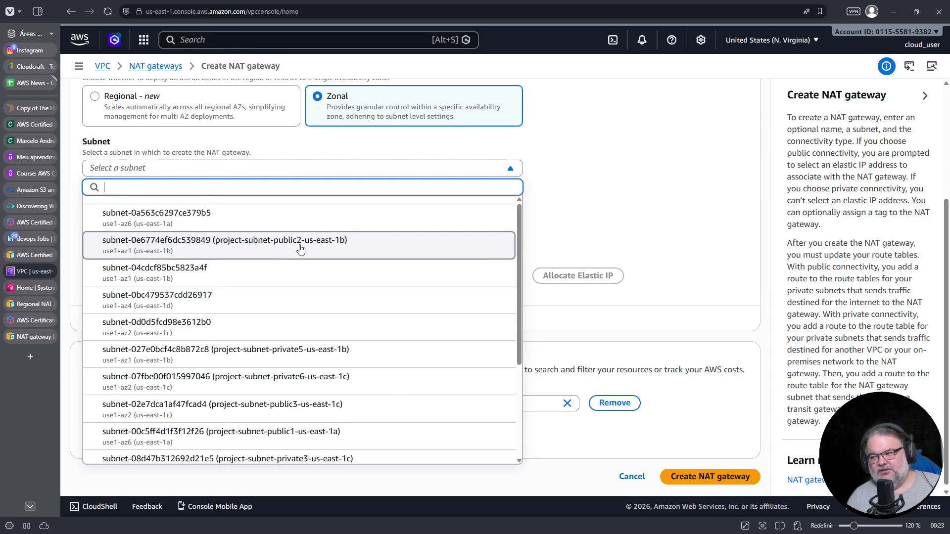
{"action": "left_click", "coordinate": [299, 248]}
{"action": "left_click", "coordinate": [412, 280]}
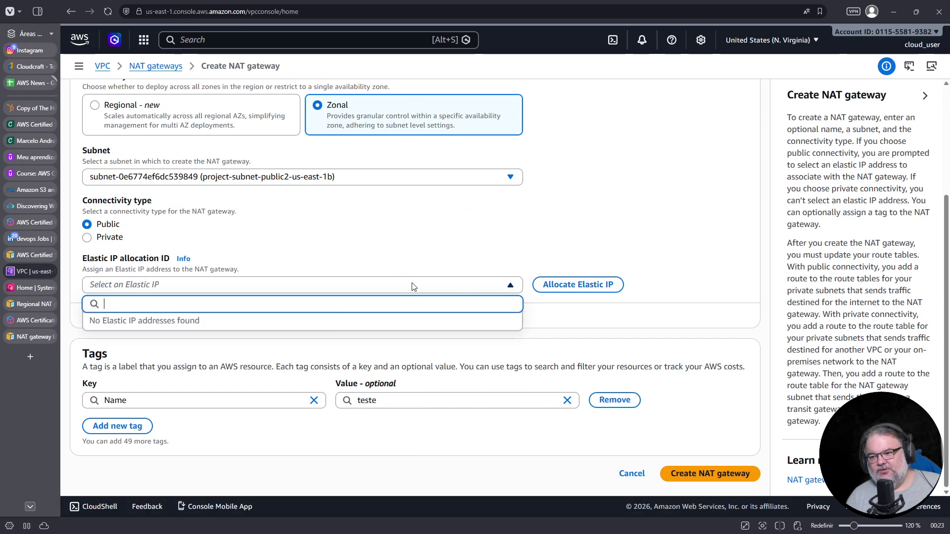
{"action": "left_click", "coordinate": [557, 252]}
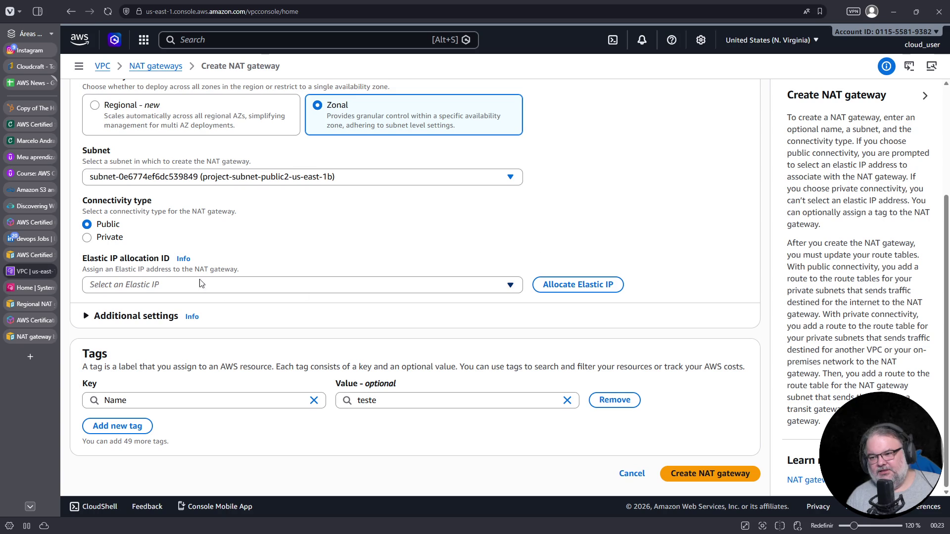
Step: Expand the additional settings, highlight the Tags heading, then return to the Instagram post
{"action": "left_click", "coordinate": [136, 316]}
{"action": "scroll", "coordinate": [230, 317], "scroll_direction": "down", "scroll_amount": 1}
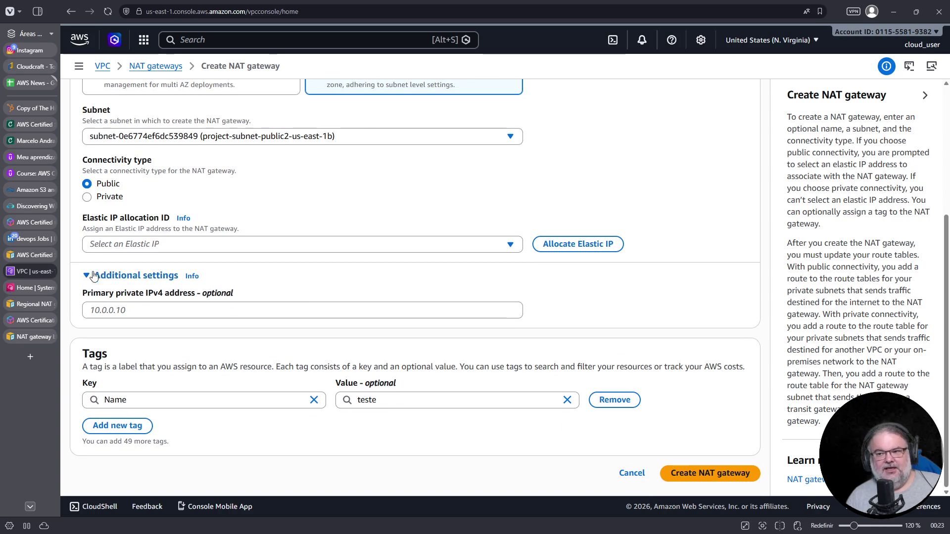
{"action": "double_click", "coordinate": [154, 357]}
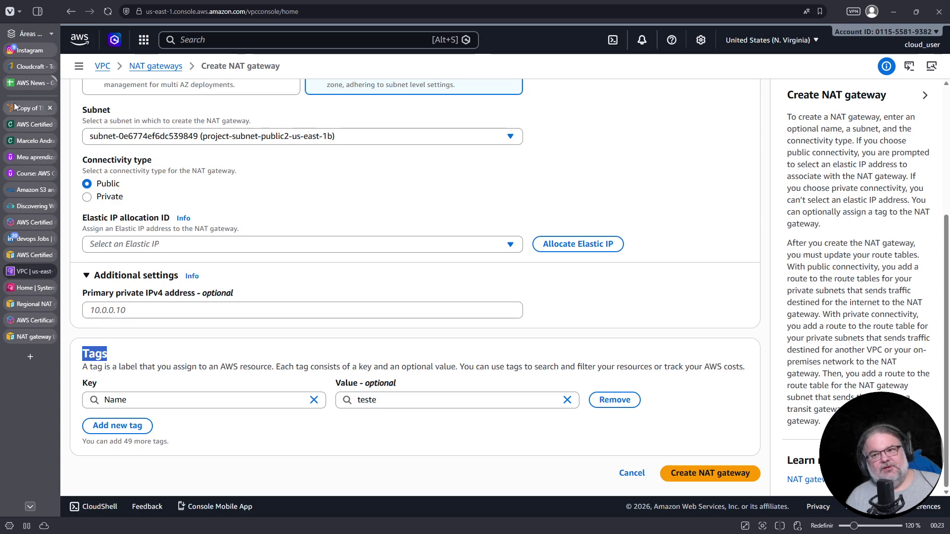
{"action": "left_click", "coordinate": [23, 52]}
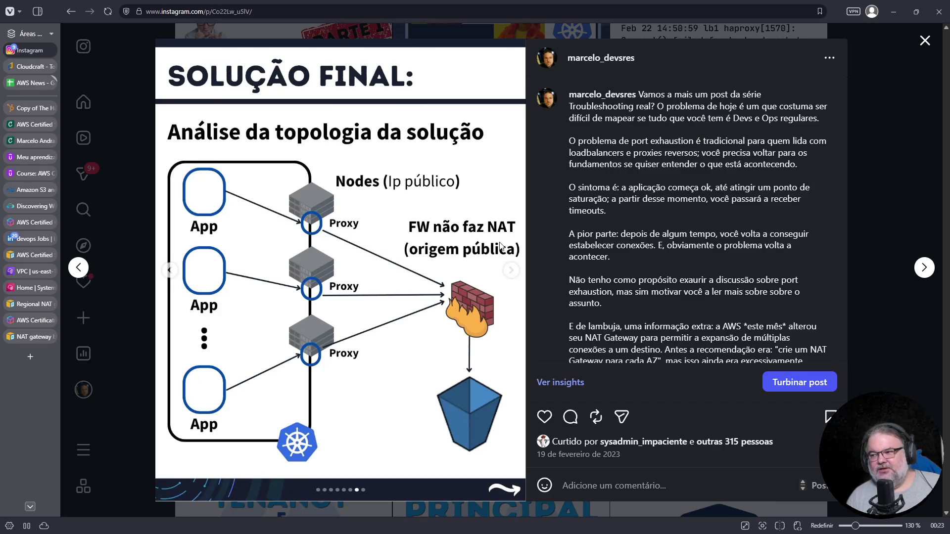
Step: Google 'aws nat gateway port exhaustion' in a new tab and open the re:Post port allocation article
{"action": "left_click", "coordinate": [30, 357]}
{"action": "left_click", "coordinate": [285, 12]}
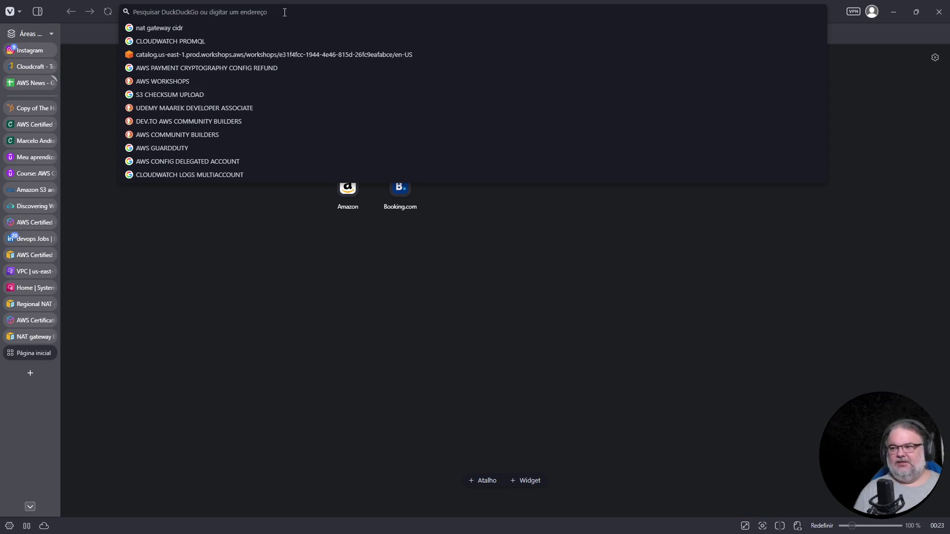
{"action": "type", "text": "g aws"}
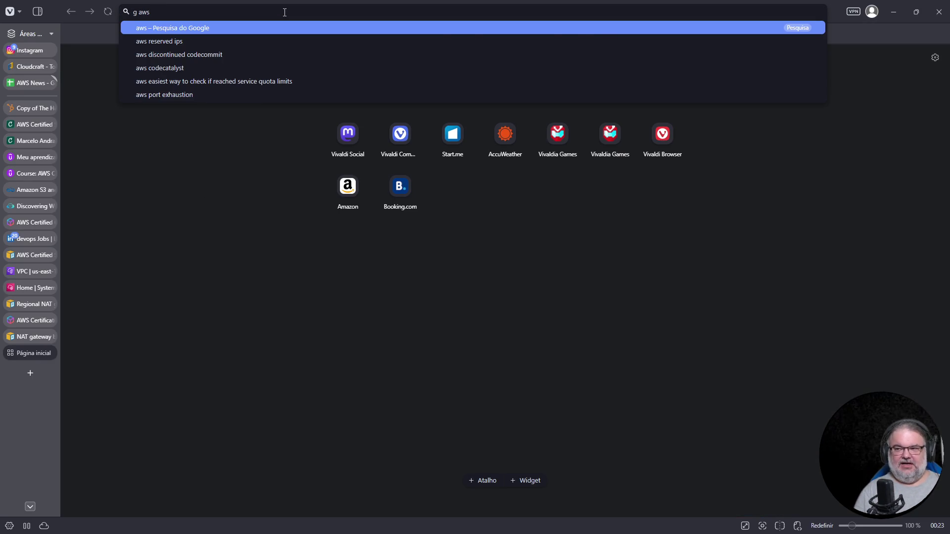
{"action": "type", "text": " nat gateway port exhaustion"}
{"action": "key", "text": "Return"}
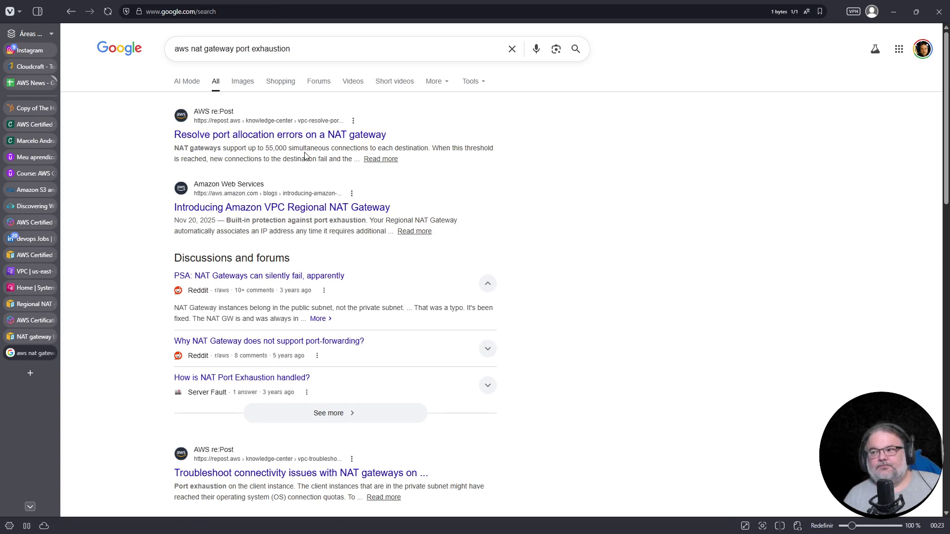
{"action": "left_click", "coordinate": [305, 136]}
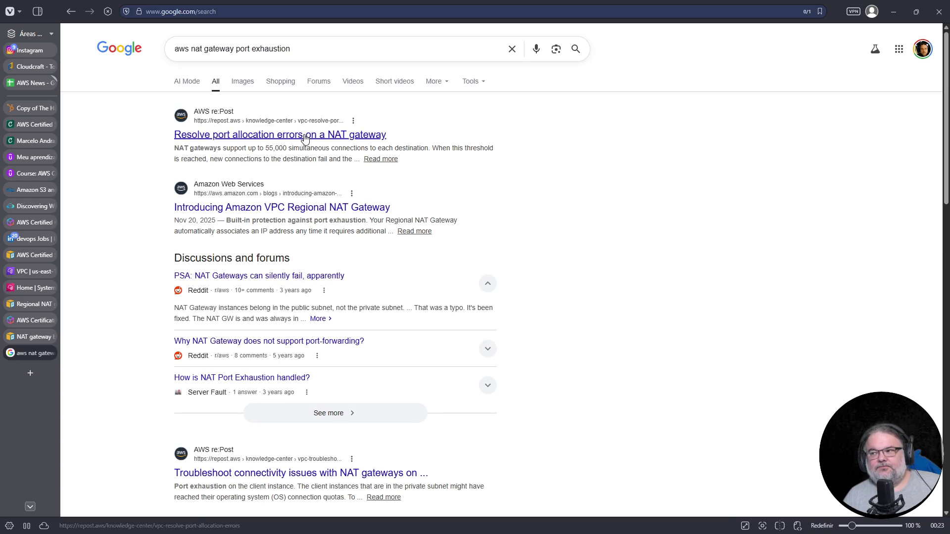
{"action": "scroll", "coordinate": [322, 241], "scroll_direction": "down", "scroll_amount": 7}
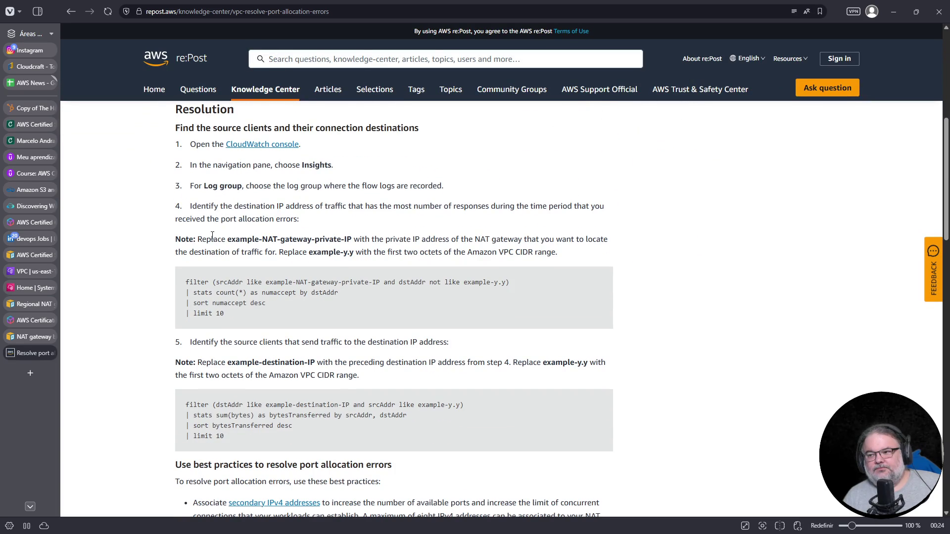
Step: Scroll to the best-practices list and highlight the eight IPv4 addresses limit
{"action": "scroll", "coordinate": [209, 233], "scroll_direction": "down", "scroll_amount": 2}
{"action": "scroll", "coordinate": [345, 231], "scroll_direction": "down", "scroll_amount": 2}
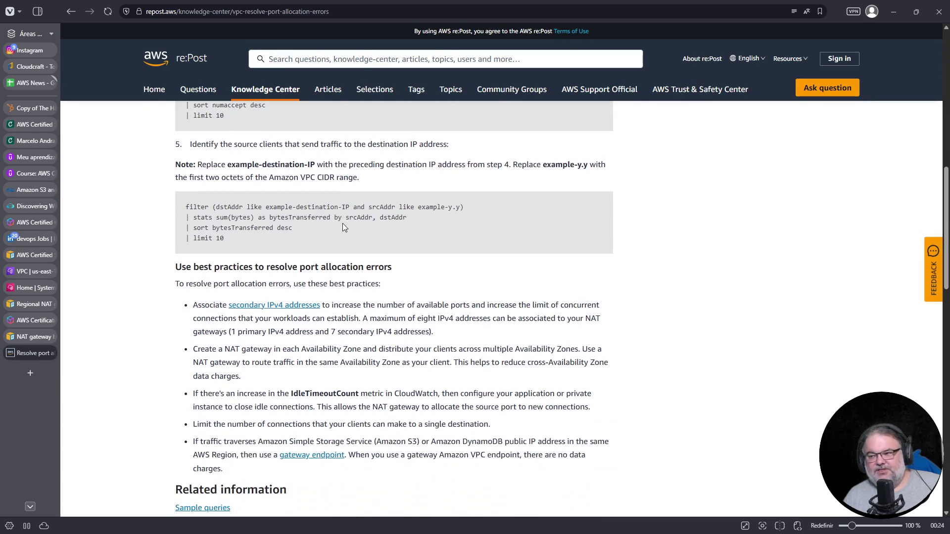
{"action": "scroll", "coordinate": [348, 216], "scroll_direction": "down", "scroll_amount": 2}
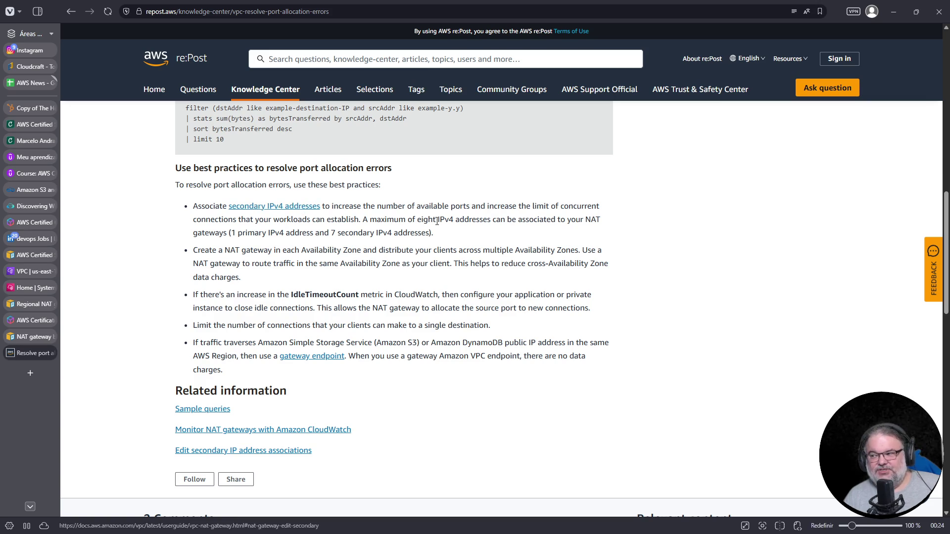
{"action": "left_click_drag", "start_coordinate": [417, 219], "coordinate": [455, 220]}
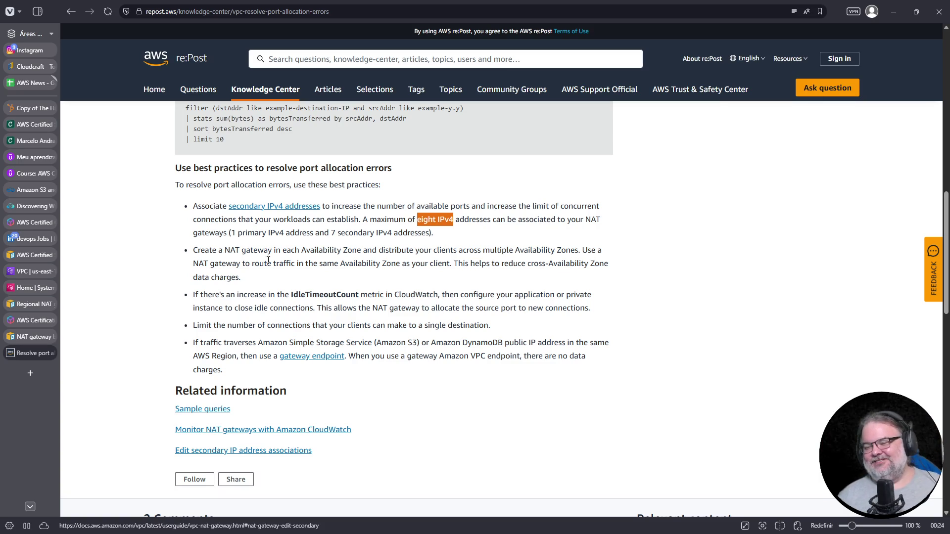
Step: Clear the highlight and close the NAT gateway documentation and port allocation article tabs
{"action": "right_click", "coordinate": [350, 245]}
{"action": "left_click", "coordinate": [252, 273]}
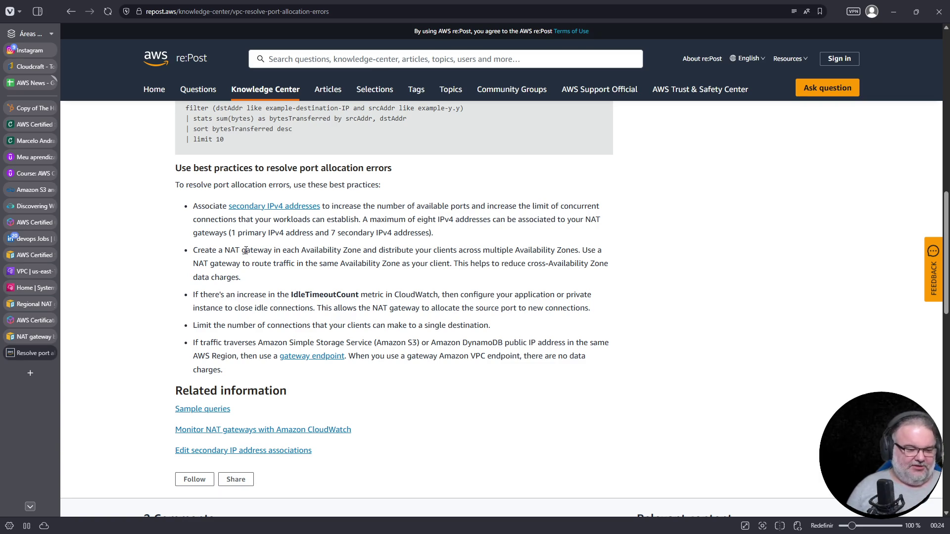
{"action": "left_click", "coordinate": [50, 337]}
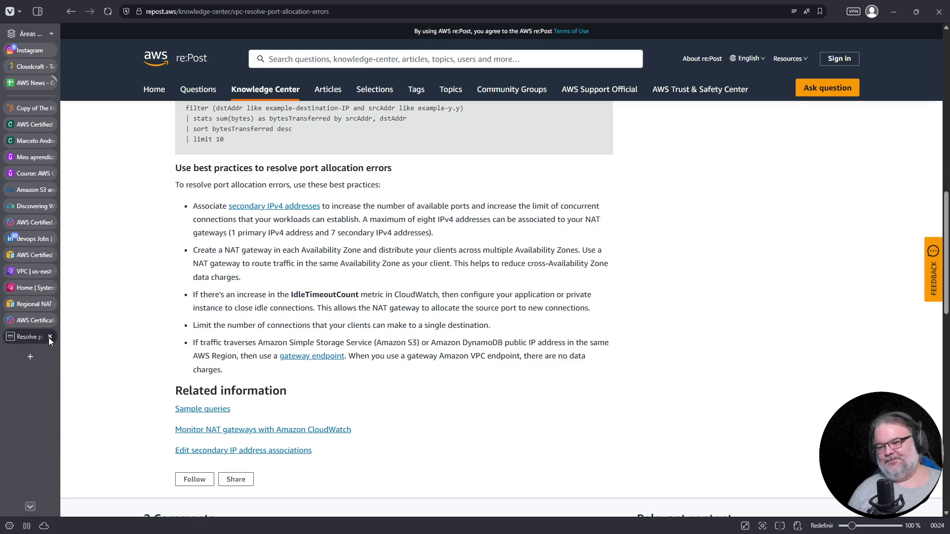
{"action": "left_click", "coordinate": [49, 337]}
Step: Resume the paused Udemy test, highlight 'single NAT gateway' in question 1, and advance to question 2
{"action": "left_click", "coordinate": [33, 171]}
{"action": "left_click", "coordinate": [664, 227]}
{"action": "scroll", "coordinate": [490, 208], "scroll_direction": "up", "scroll_amount": 2}
{"action": "left_click_drag", "start_coordinate": [419, 192], "coordinate": [495, 193]}
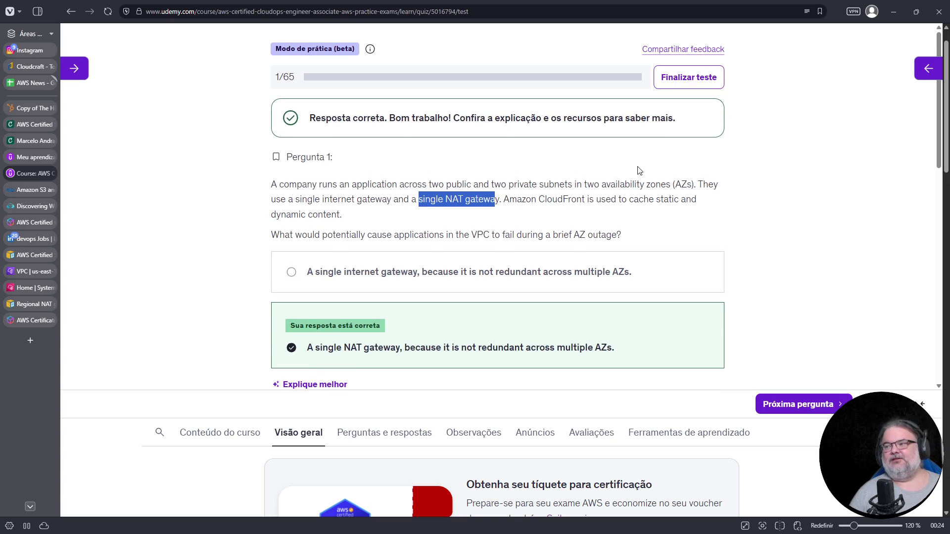
{"action": "scroll", "coordinate": [431, 149], "scroll_direction": "down", "scroll_amount": 2}
{"action": "scroll", "coordinate": [432, 149], "scroll_direction": "down", "scroll_amount": 1}
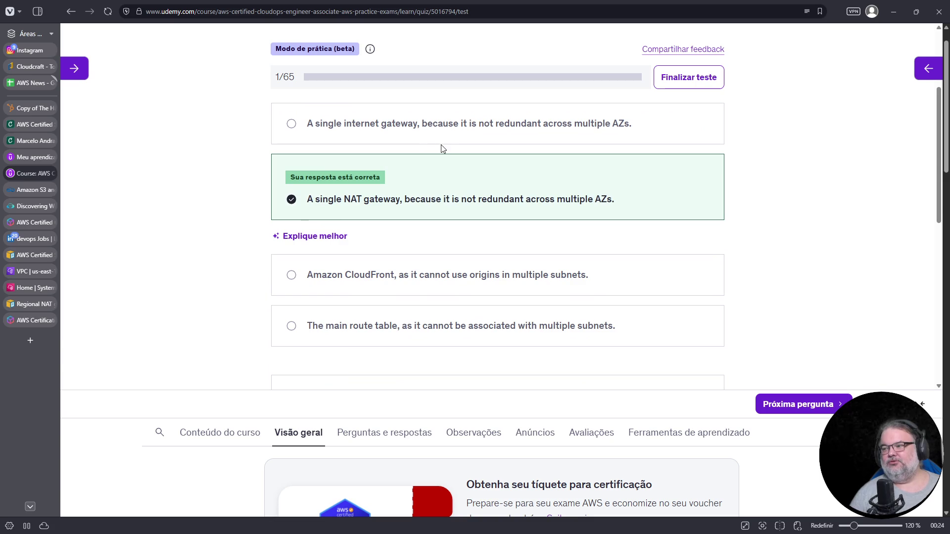
{"action": "left_click", "coordinate": [797, 404]}
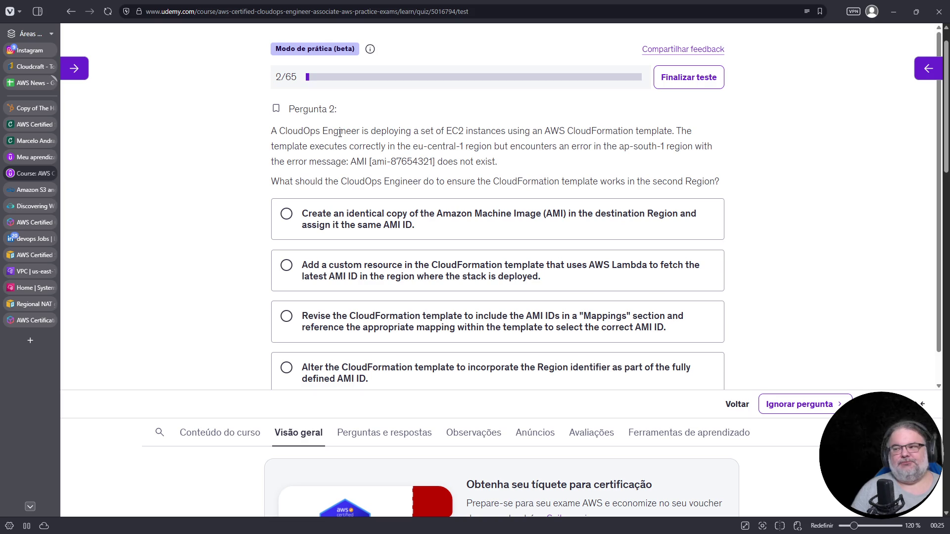
{"action": "left_click_drag", "start_coordinate": [310, 131], "coordinate": [352, 131]}
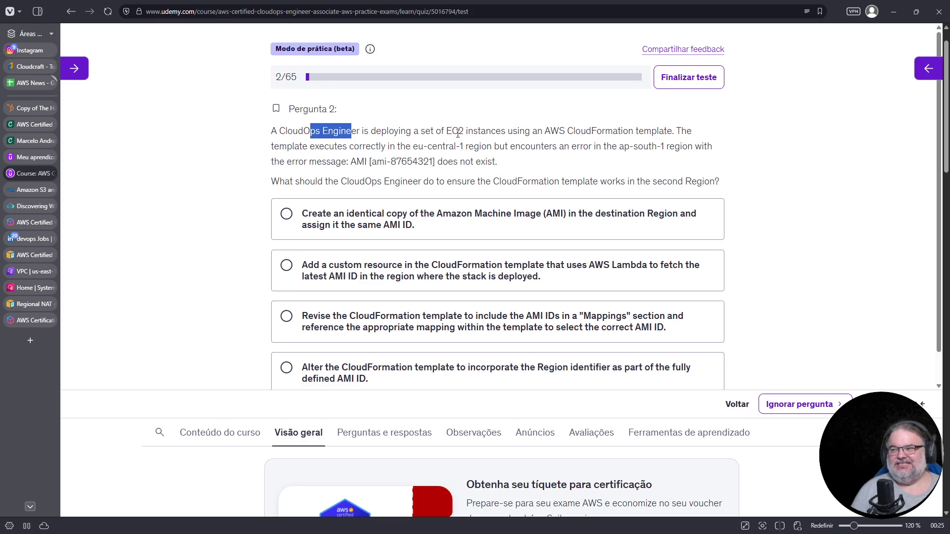
{"action": "left_click_drag", "start_coordinate": [544, 132], "coordinate": [673, 127]}
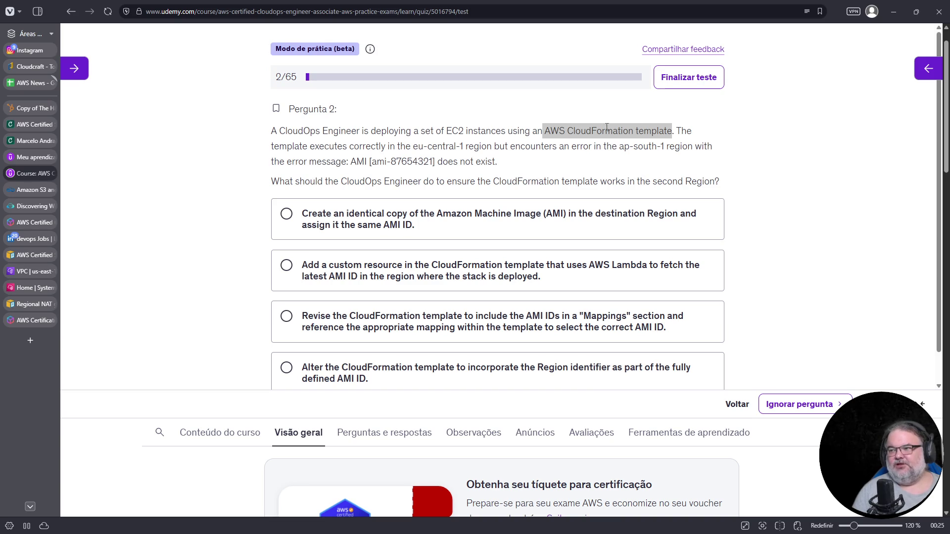
{"action": "left_click", "coordinate": [414, 148]}
{"action": "left_click_drag", "start_coordinate": [415, 149], "coordinate": [463, 148]}
{"action": "left_click", "coordinate": [569, 148]}
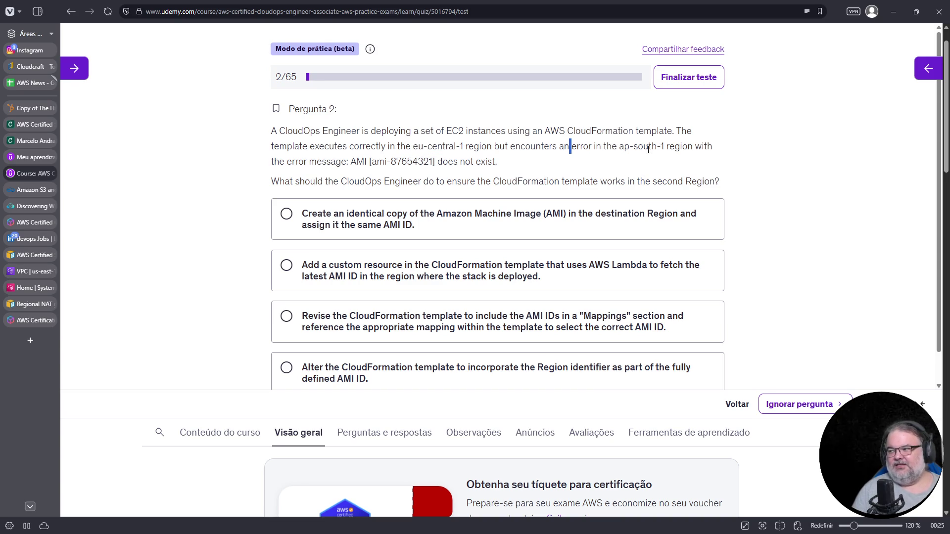
{"action": "left_click_drag", "start_coordinate": [619, 148], "coordinate": [664, 151]}
{"action": "left_click", "coordinate": [425, 159]}
{"action": "left_click_drag", "start_coordinate": [371, 163], "coordinate": [433, 162]}
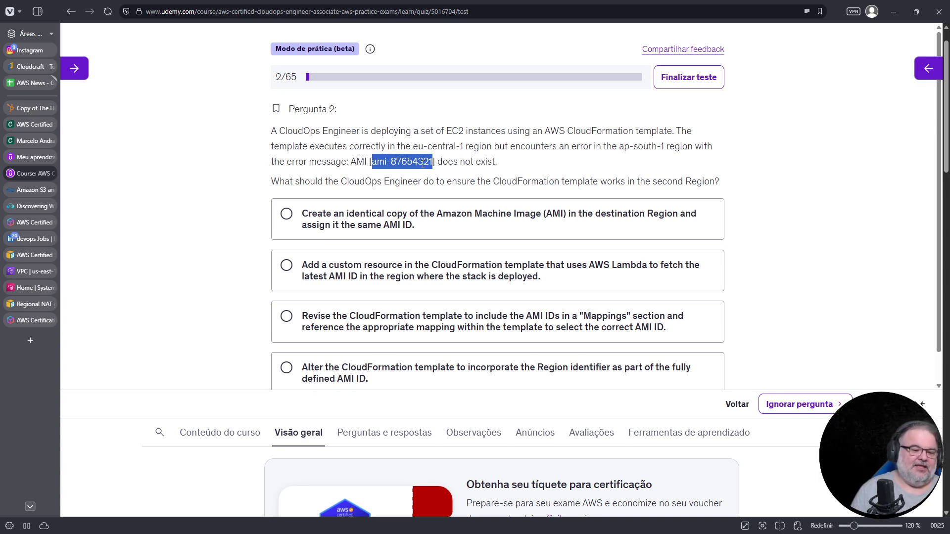
{"action": "left_click_drag", "start_coordinate": [412, 147], "coordinate": [466, 147]}
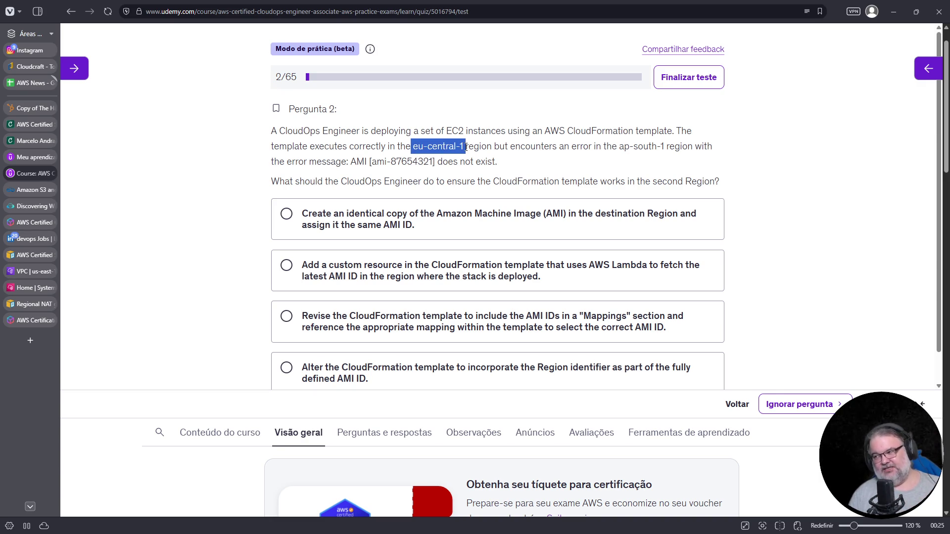
{"action": "left_click_drag", "start_coordinate": [619, 147], "coordinate": [667, 147]}
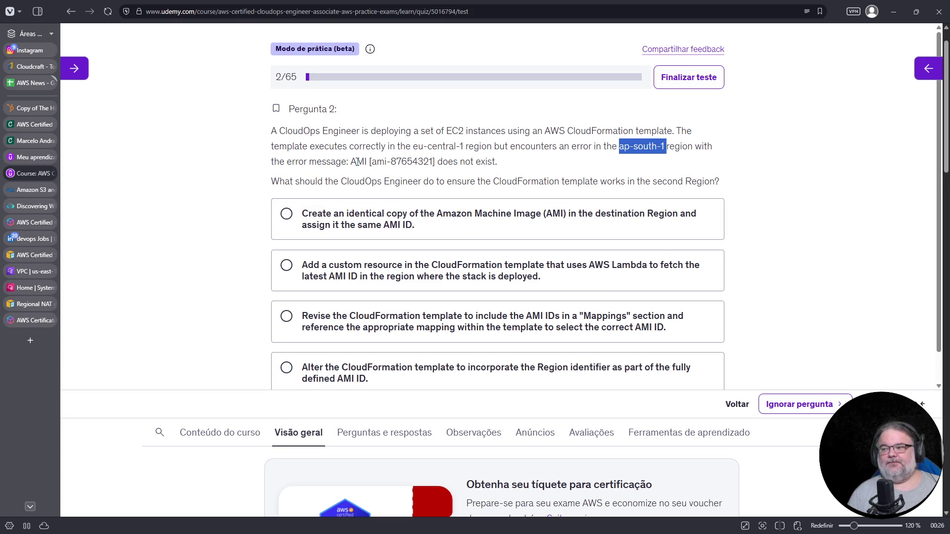
{"action": "scroll", "coordinate": [478, 225], "scroll_direction": "down", "scroll_amount": 1}
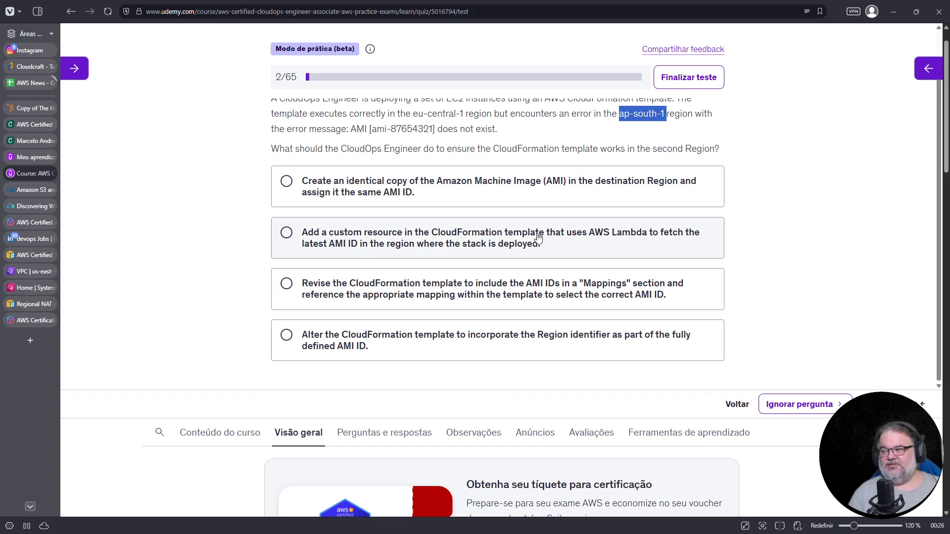
Step: Answer question 2 with the Mappings option instead of the Lambda one and check it
{"action": "left_click", "coordinate": [508, 248]}
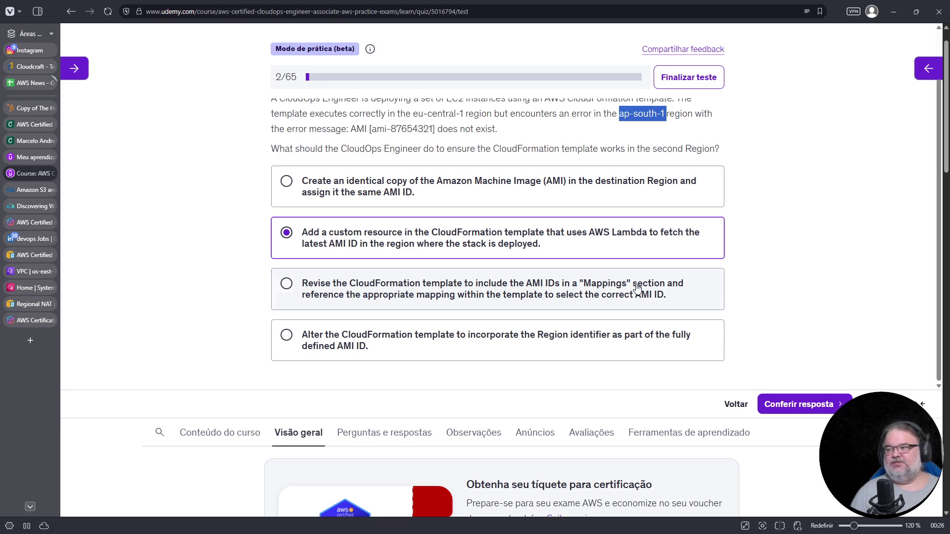
{"action": "left_click", "coordinate": [663, 288]}
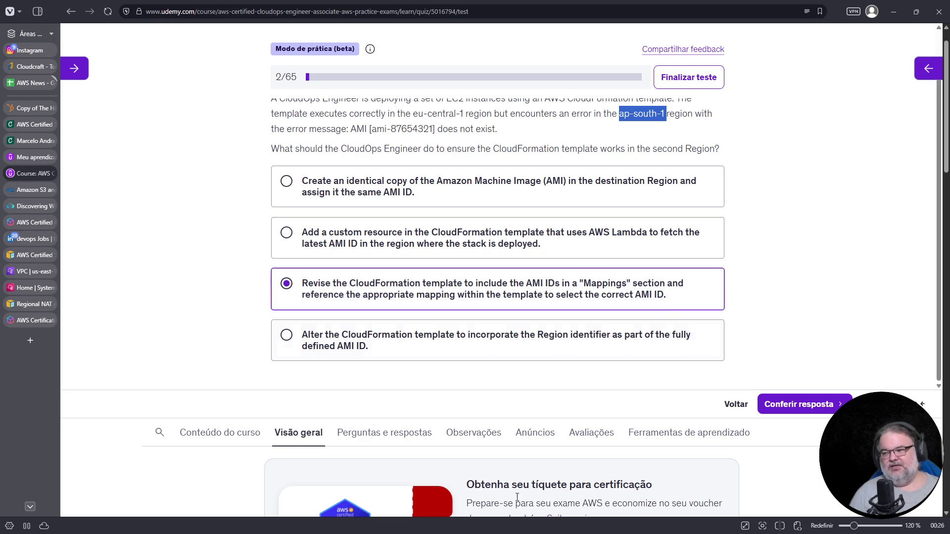
{"action": "left_click", "coordinate": [792, 408]}
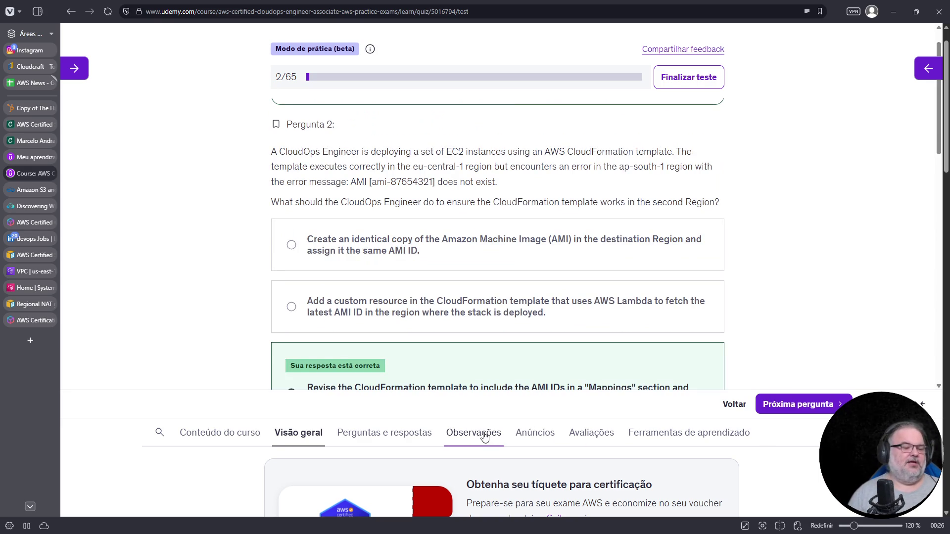
Step: Scroll to the confirmed answer and move the Ubuntu terminal window to the lower right
{"action": "scroll", "coordinate": [483, 377], "scroll_direction": "down", "scroll_amount": 2}
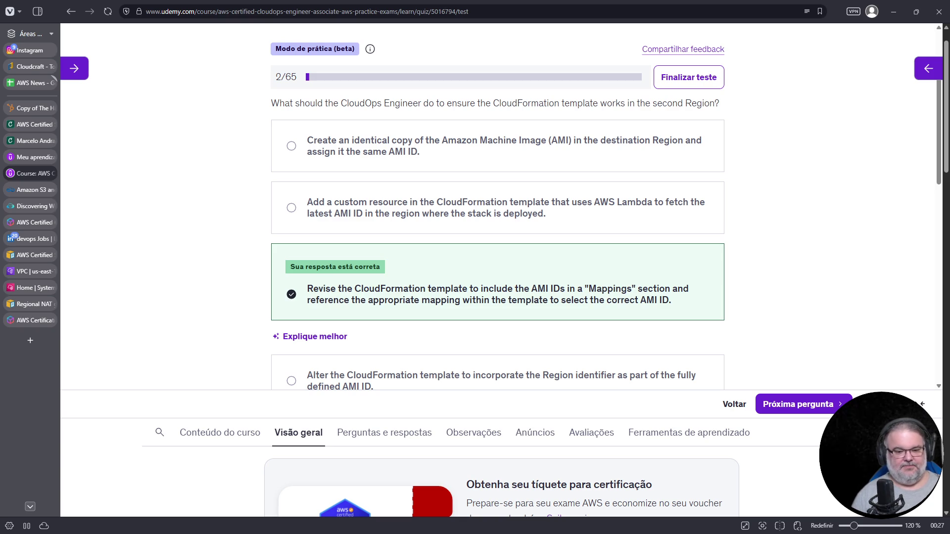
{"action": "mouse_move", "coordinate": [323, 370]}
{"action": "left_mouse_down"}
{"action": "mouse_move", "coordinate": [705, 379]}
{"action": "mouse_move", "coordinate": [694, 374]}
{"action": "mouse_move", "coordinate": [696, 388]}
{"action": "mouse_move", "coordinate": [722, 387]}
{"action": "left_mouse_up"}
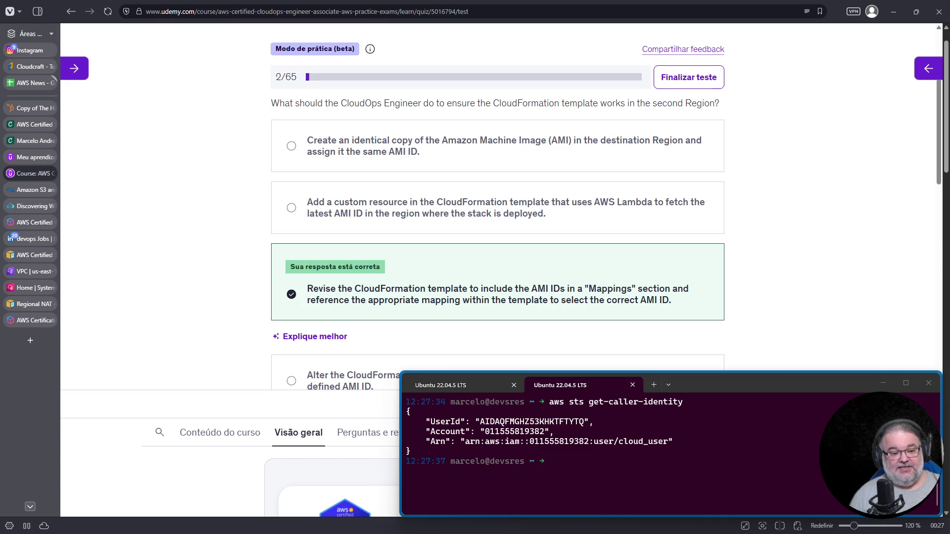
{"action": "left_click", "coordinate": [41, 337]}
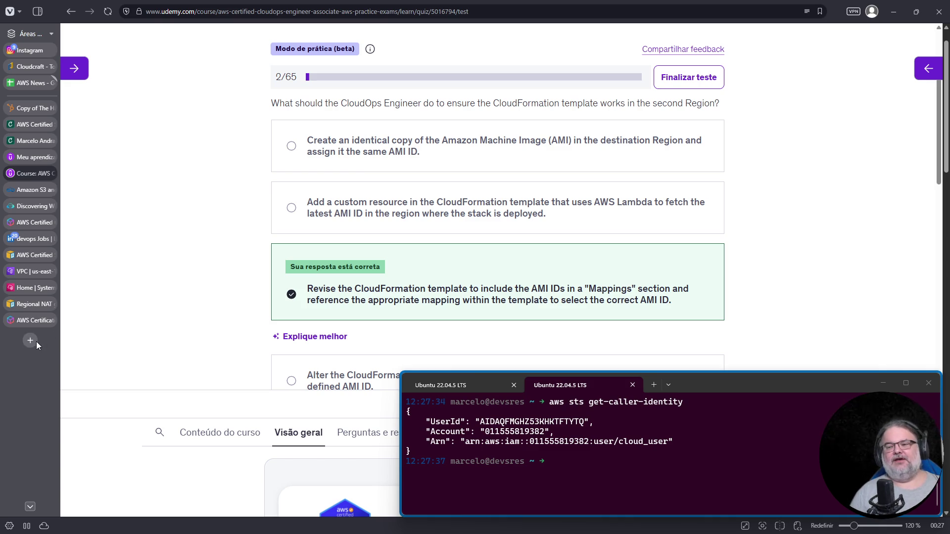
Step: Google 'aws ec2 oracle linux' and open the Oracle Forums Oracle Linux launch article
{"action": "type", "text": "g"}
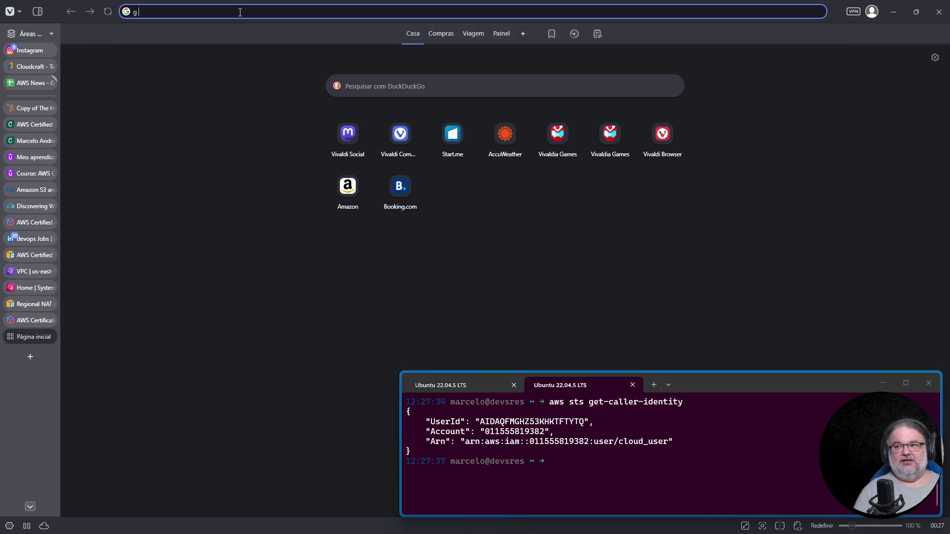
{"action": "type", "text": " aws ec2 o"}
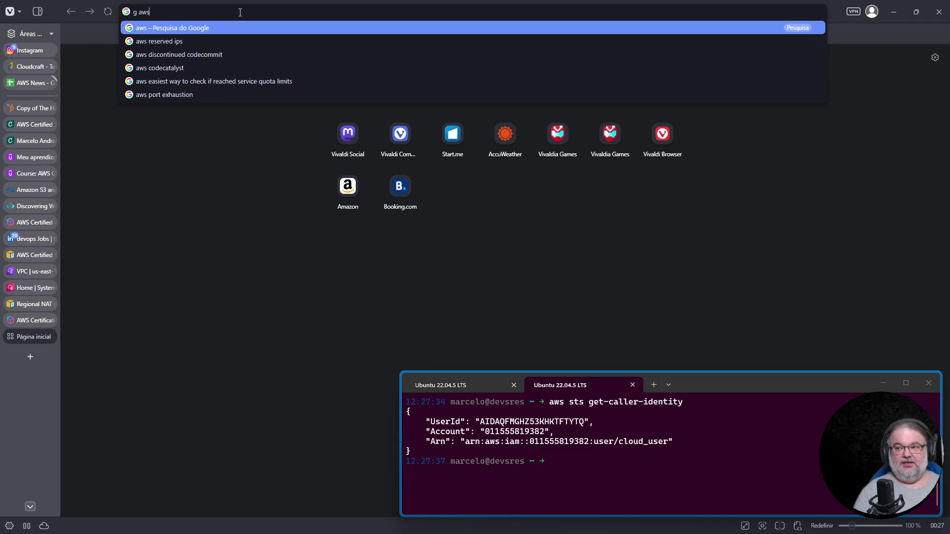
{"action": "type", "text": "racle linux"}
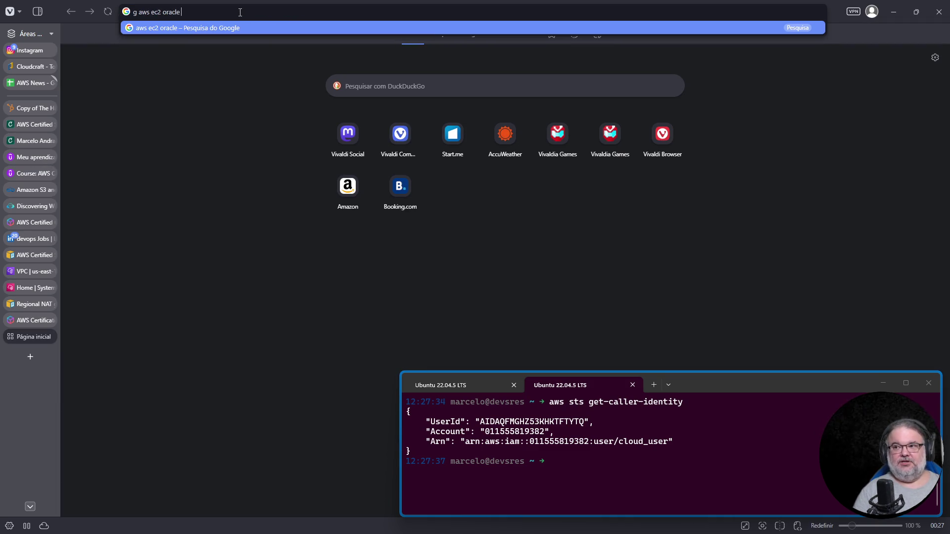
{"action": "key", "text": "Return"}
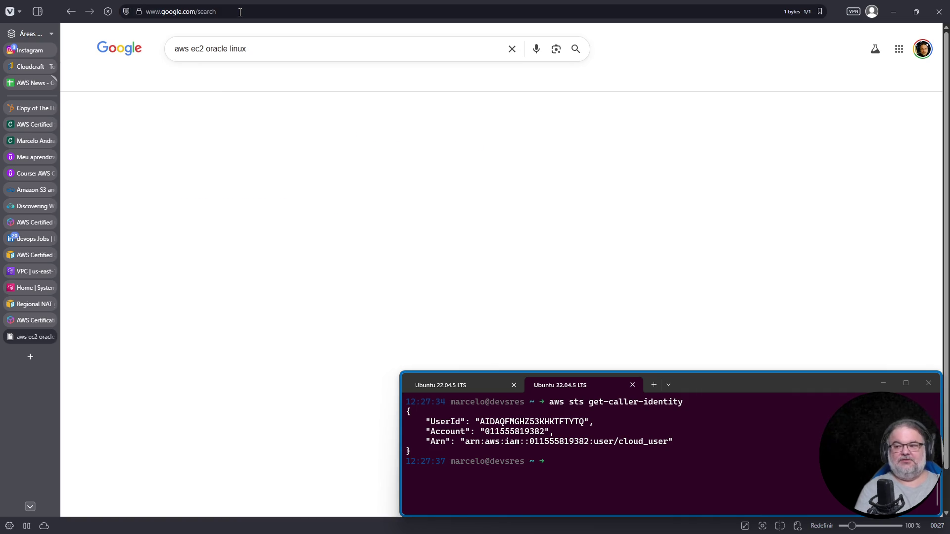
{"action": "left_click", "coordinate": [236, 132]}
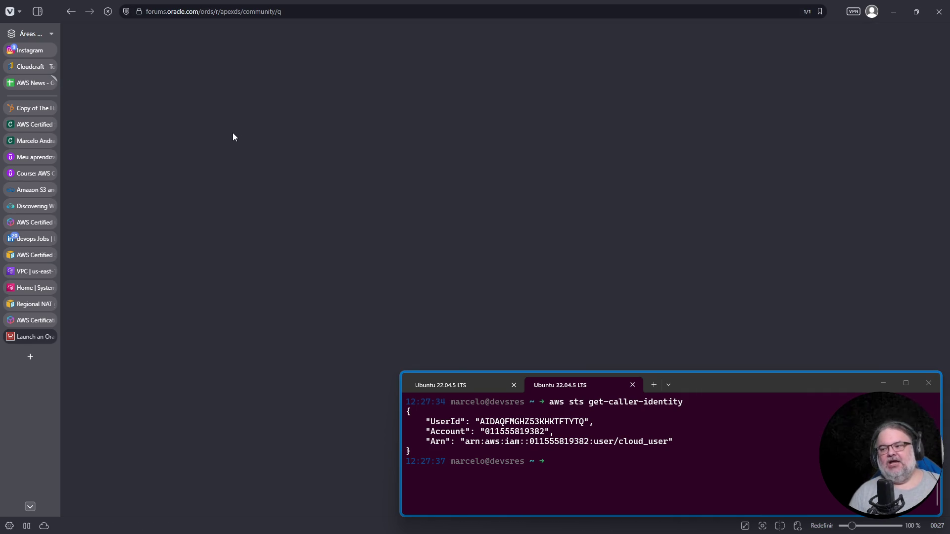
Step: Copy Oracle's AMI owner ID from the article
{"action": "scroll", "coordinate": [299, 206], "scroll_direction": "down", "scroll_amount": 2}
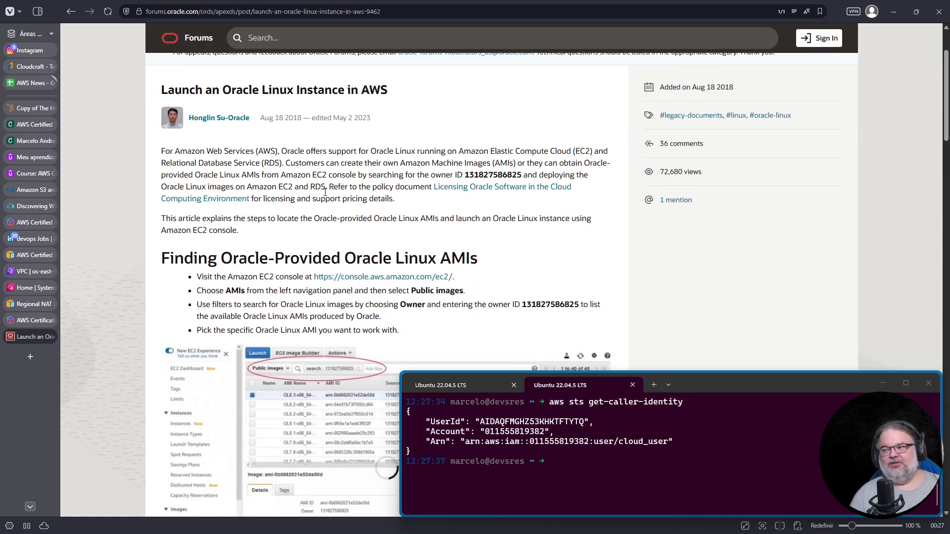
{"action": "double_click", "coordinate": [495, 173]}
{"action": "right_click", "coordinate": [495, 172]}
{"action": "left_click", "coordinate": [510, 178]}
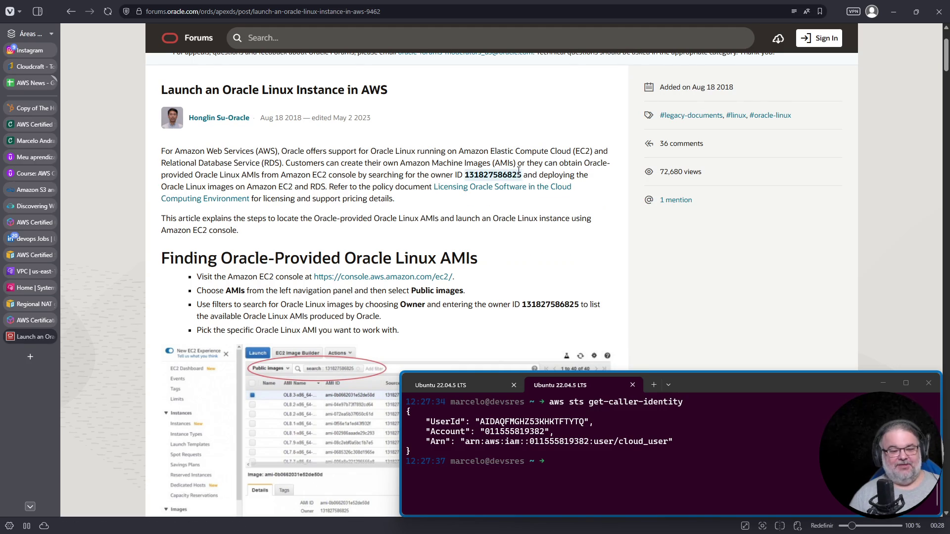
{"action": "right_click", "coordinate": [487, 175]}
{"action": "left_click", "coordinate": [499, 179]}
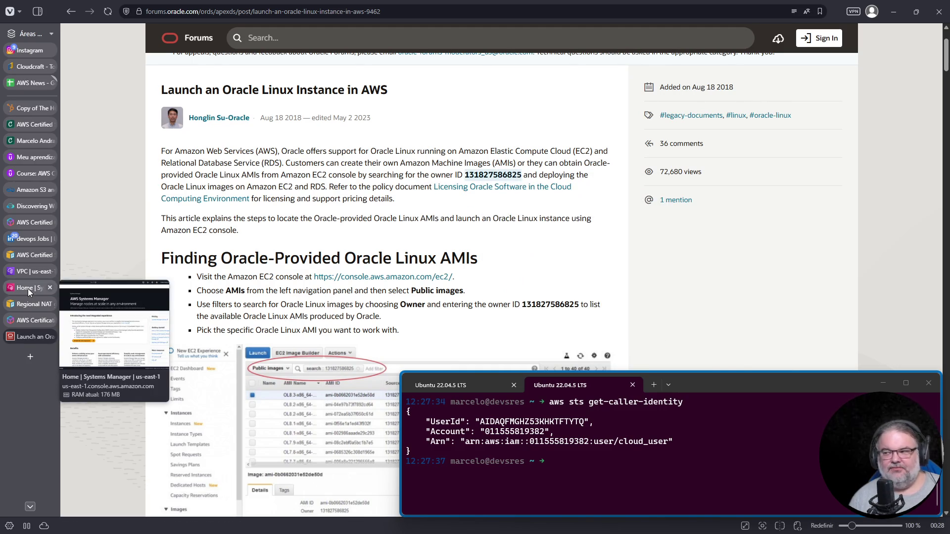
Step: In the AWS console, open the EC2 AMIs list
{"action": "left_click", "coordinate": [29, 291]}
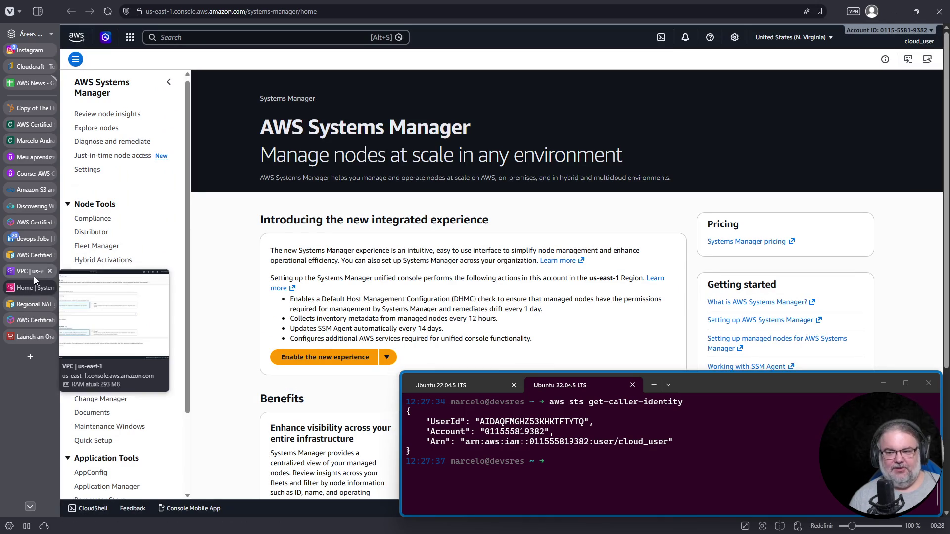
{"action": "left_click", "coordinate": [228, 38]}
{"action": "type", "text": "ec2"}
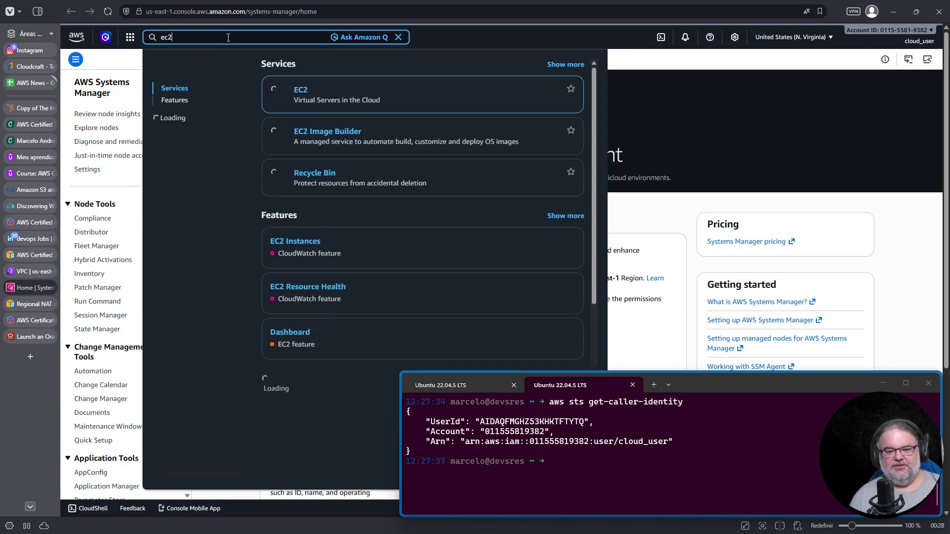
{"action": "left_click", "coordinate": [300, 96]}
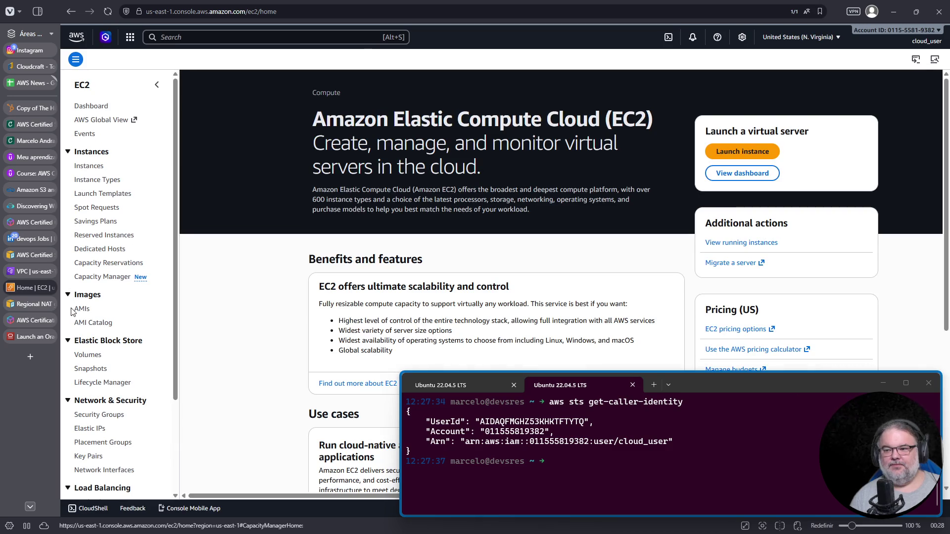
{"action": "left_click", "coordinate": [81, 309]}
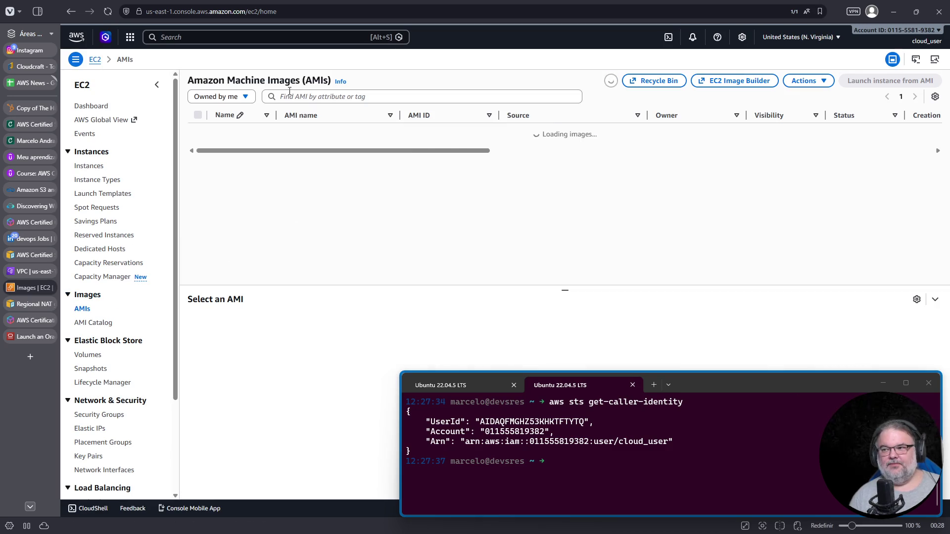
Step: Switch the list to public images and search them for Oracle's owner ID
{"action": "left_click", "coordinate": [291, 94]}
{"action": "type", "text": "131827586825"}
{"action": "left_click", "coordinate": [232, 97]}
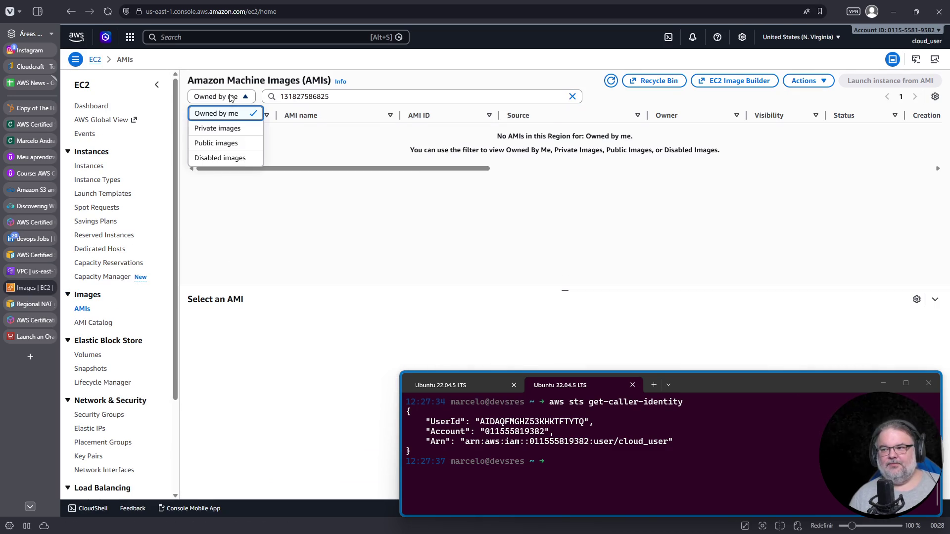
{"action": "left_click", "coordinate": [227, 143]}
{"action": "left_click", "coordinate": [330, 96]}
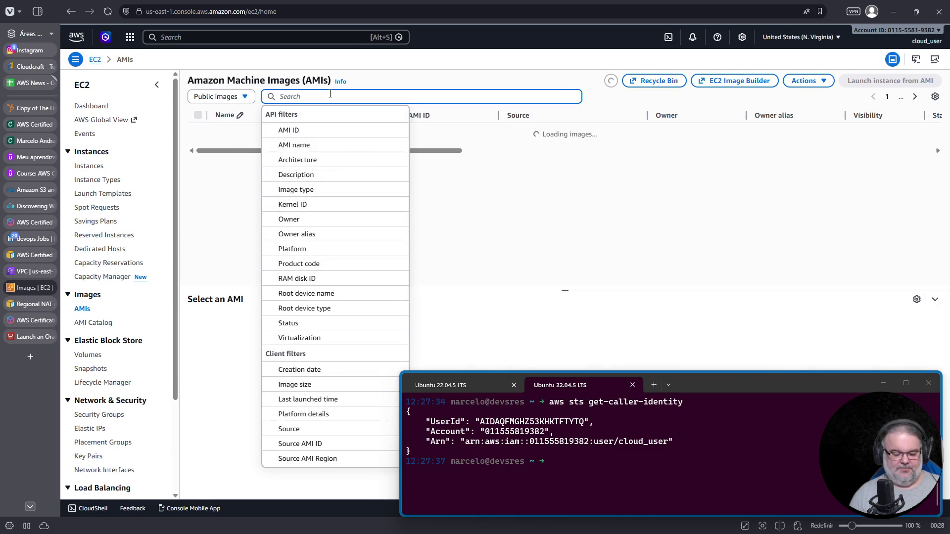
{"action": "type", "text": "131827586825"}
{"action": "key", "text": "Return"}
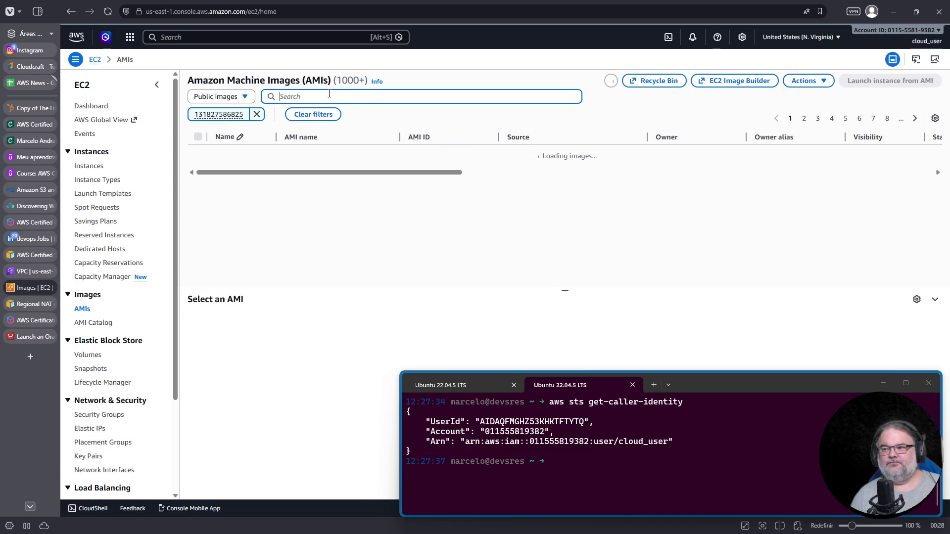
Step: Filter by Owner = Oracle's owner ID, remove the plain token, and return to the forum article
{"action": "left_click", "coordinate": [329, 94]}
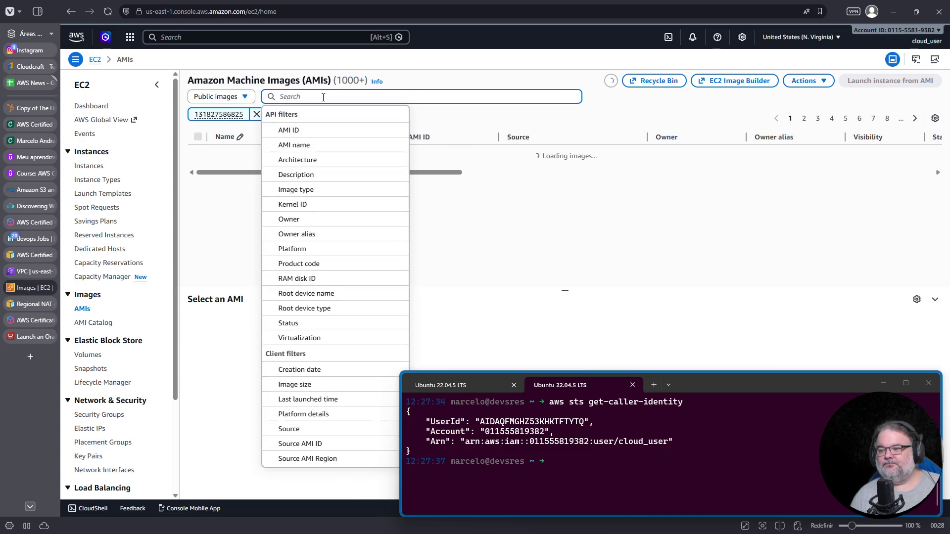
{"action": "left_click", "coordinate": [301, 224]}
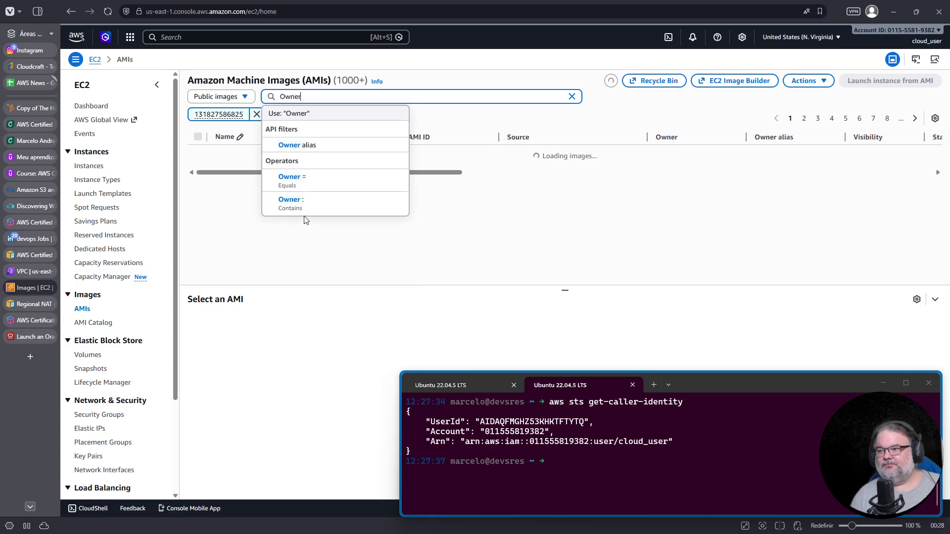
{"action": "type", "text": "="}
{"action": "key", "text": "ctrl+v"}
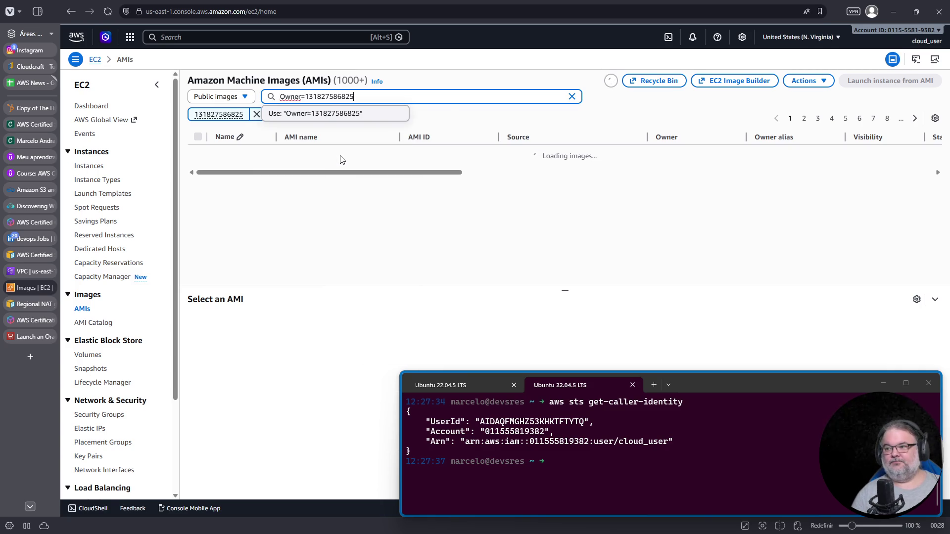
{"action": "key", "text": "Return"}
{"action": "left_click", "coordinate": [257, 114]}
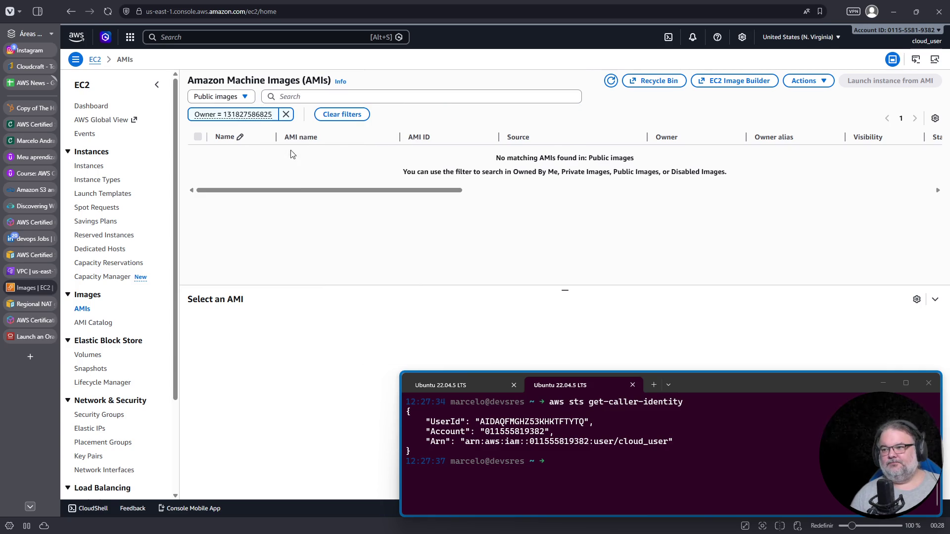
{"action": "left_click", "coordinate": [375, 95]}
{"action": "left_click", "coordinate": [437, 88]}
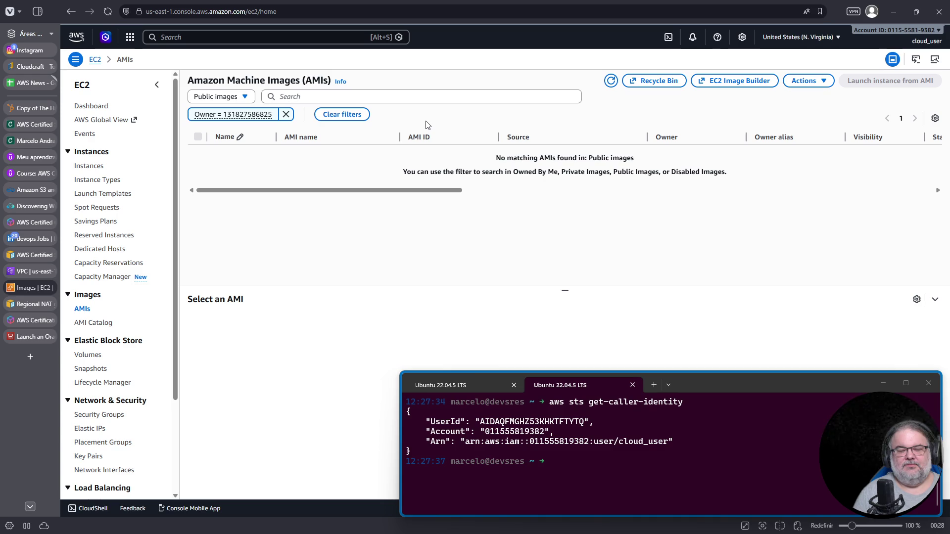
{"action": "left_click", "coordinate": [34, 337]}
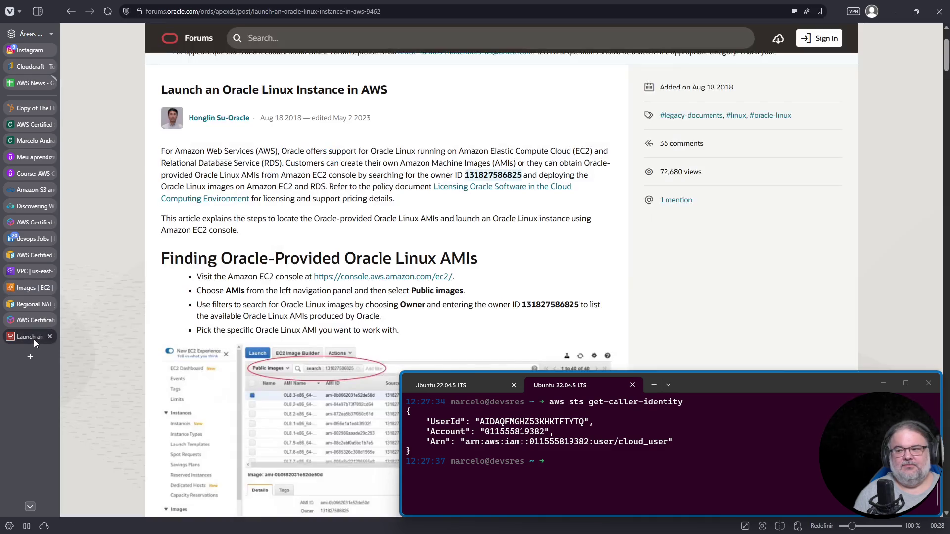
{"action": "scroll", "coordinate": [416, 239], "scroll_direction": "down", "scroll_amount": 20}
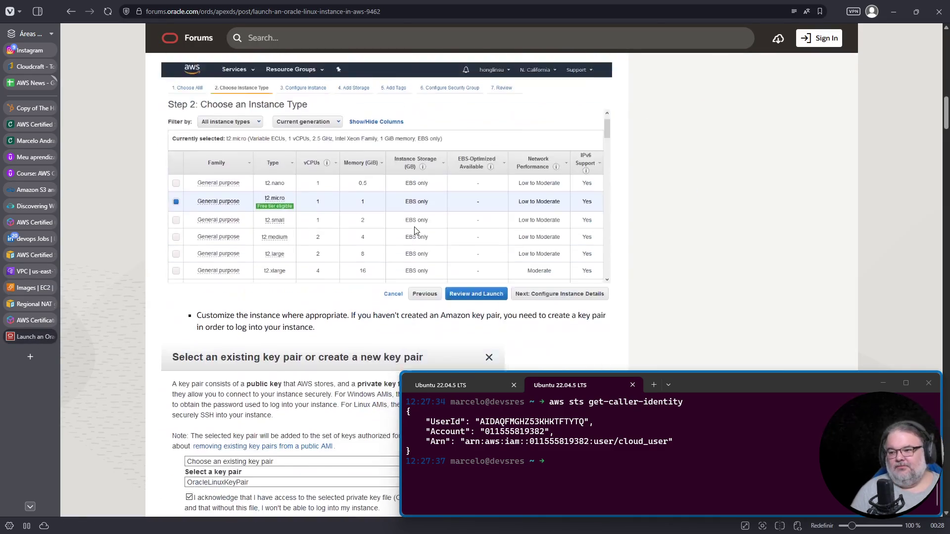
{"action": "scroll", "coordinate": [415, 228], "scroll_direction": "down", "scroll_amount": 20}
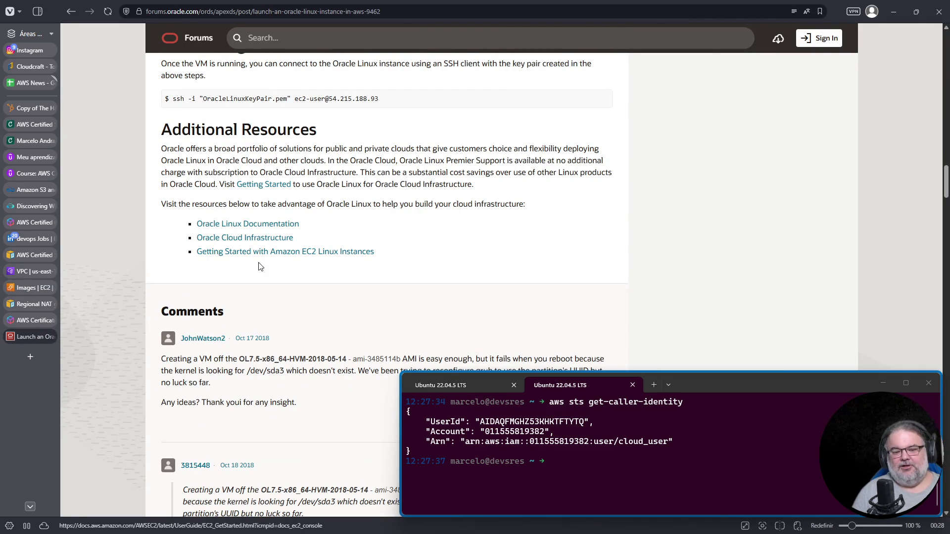
{"action": "left_click", "coordinate": [20, 320]}
{"action": "left_click", "coordinate": [30, 304]}
{"action": "left_click", "coordinate": [30, 336]}
{"action": "left_click", "coordinate": [28, 289]}
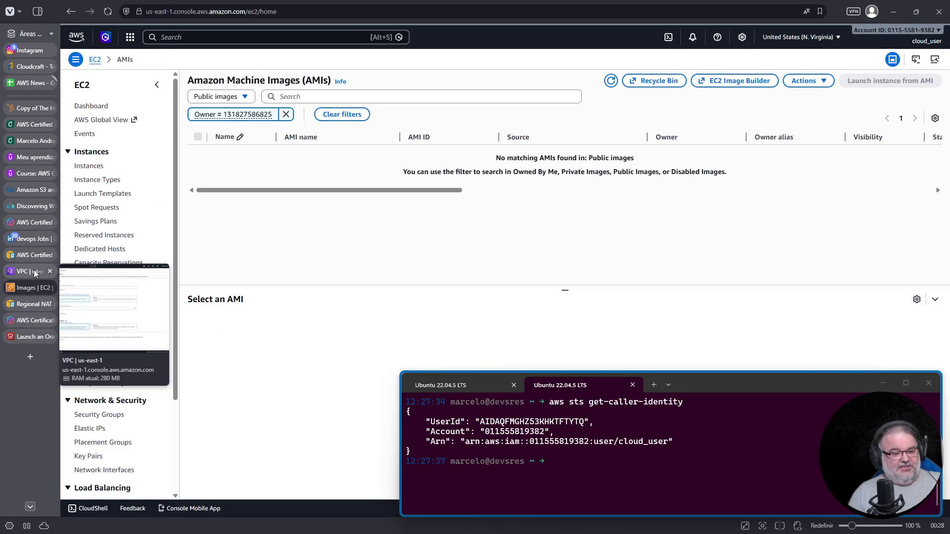
{"action": "left_click", "coordinate": [31, 337]}
{"action": "scroll", "coordinate": [338, 215], "scroll_direction": "up", "scroll_amount": 2}
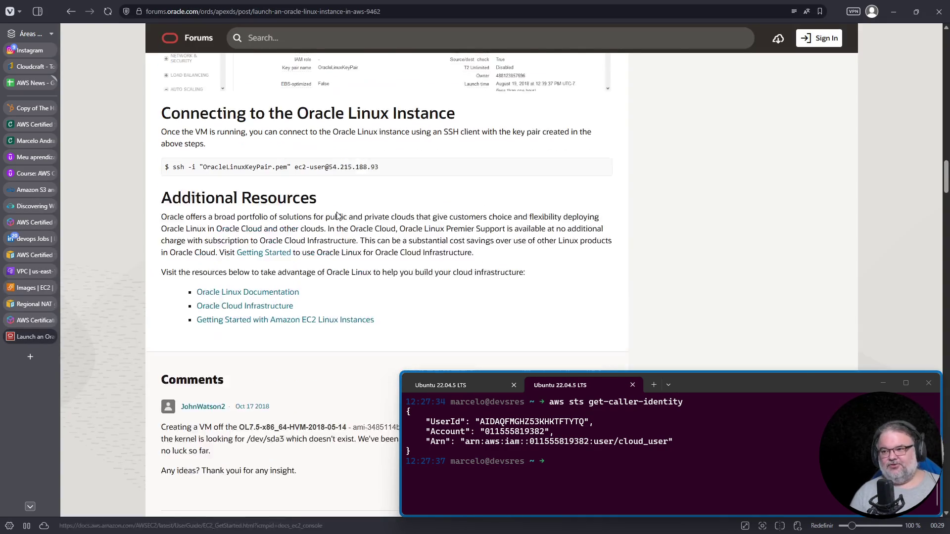
{"action": "scroll", "coordinate": [338, 216], "scroll_direction": "up", "scroll_amount": 10}
{"action": "scroll", "coordinate": [339, 215], "scroll_direction": "down", "scroll_amount": 5}
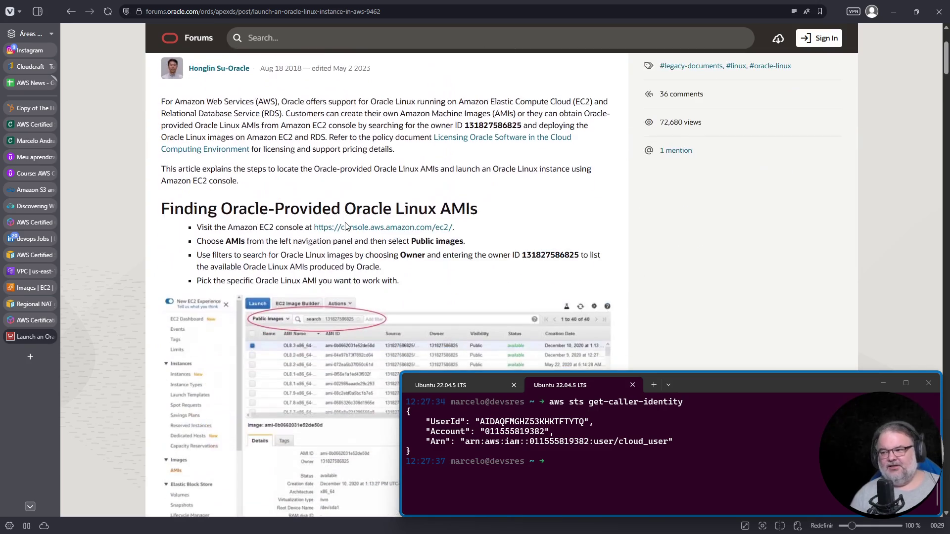
{"action": "scroll", "coordinate": [338, 216], "scroll_direction": "down", "scroll_amount": 2}
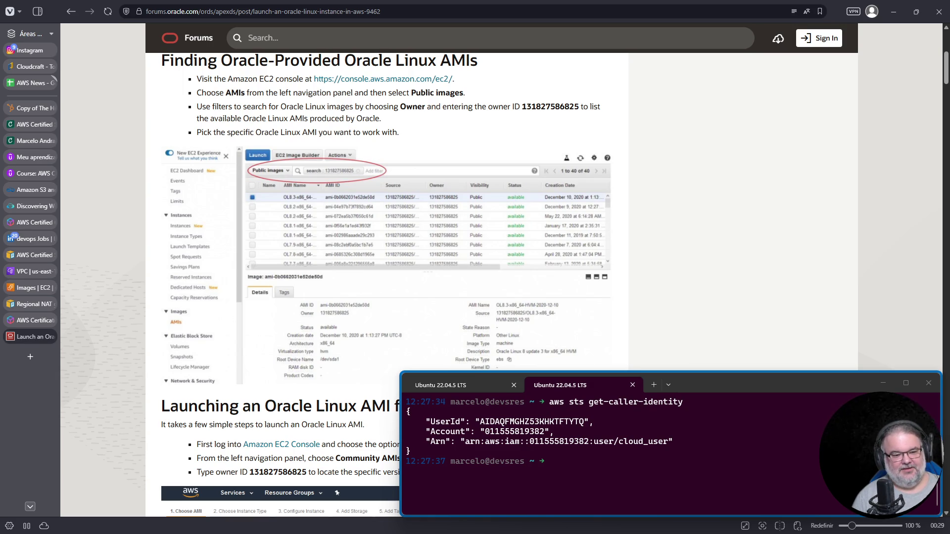
Step: Run aws ec2 describe-images --owners with Oracle's pasted owner ID, fixing the subcommand typo
{"action": "left_click", "coordinate": [585, 472]}
{"action": "type", "text": "aws ec2 describe-imagems --"}
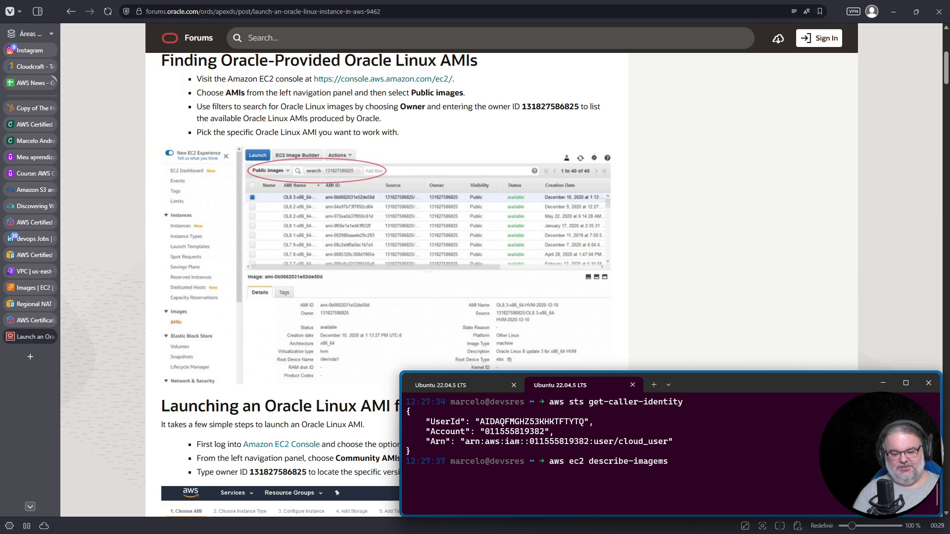
{"action": "type", "text": "owners"}
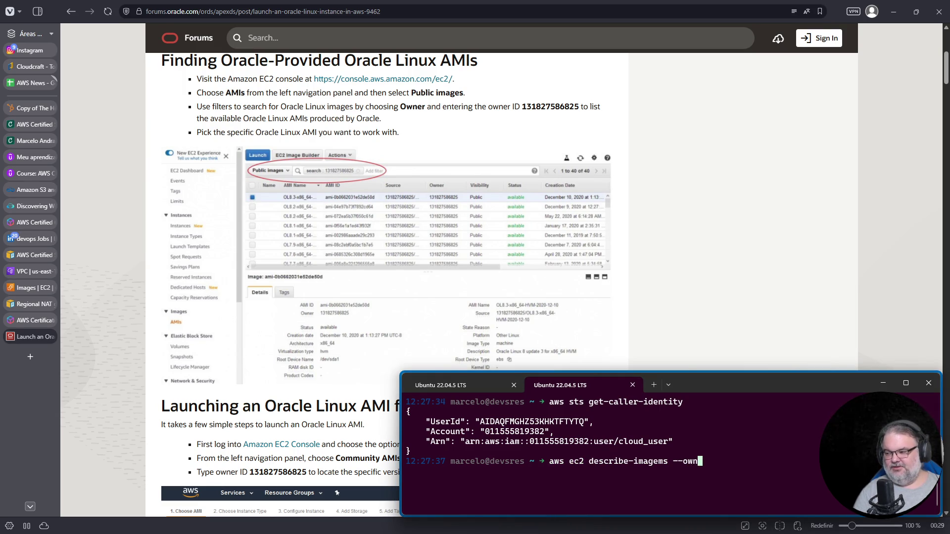
{"action": "key", "text": "ctrl+v"}
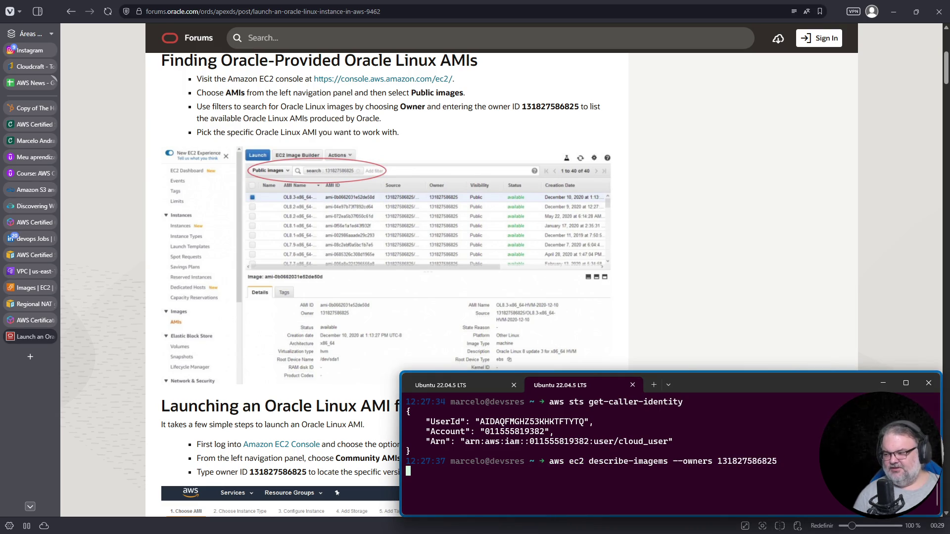
{"action": "key", "text": "Return"}
{"action": "left_click_drag", "start_coordinate": [726, 387], "coordinate": [725, 373]}
{"action": "key", "text": "Up"}
{"action": "key", "text": "Left"}
{"action": "key", "text": "Left"}
{"action": "key", "text": "Left"}
{"action": "key", "text": "Left"}
{"action": "key", "text": "Left"}
{"action": "key", "text": "Left"}
{"action": "key", "text": "BackSpace"}
{"action": "key", "text": "Return"}
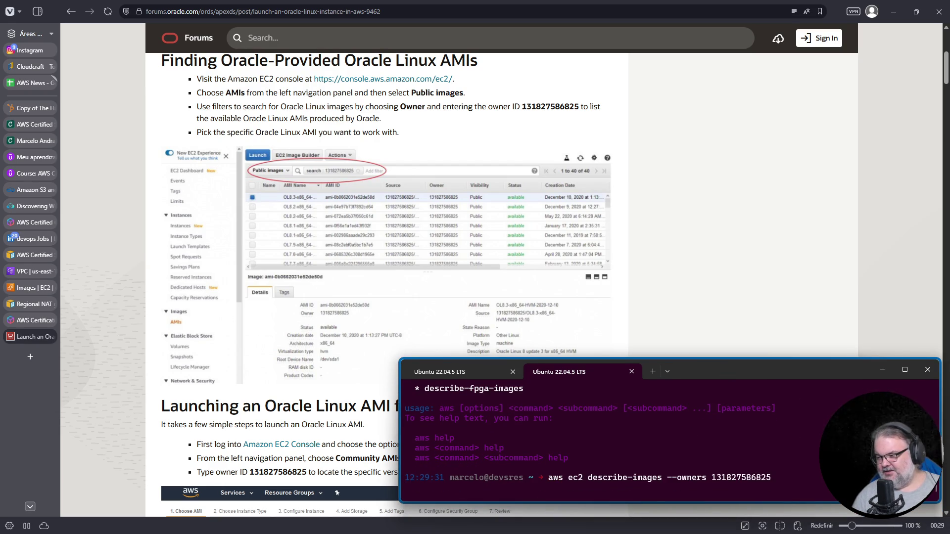
Step: Try appending 'help' and then '--help' to the describe-images owner query
{"action": "key", "text": "Up"}
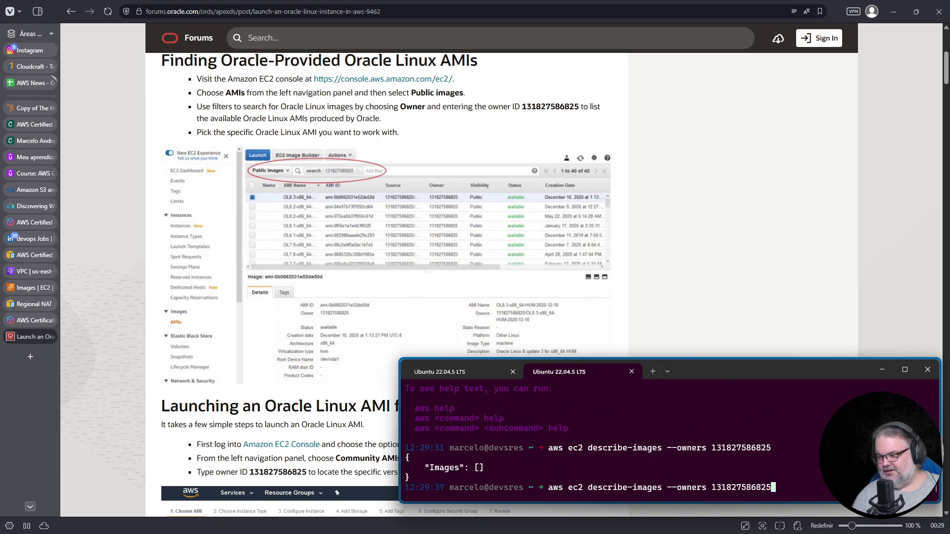
{"action": "type", "text": "help"}
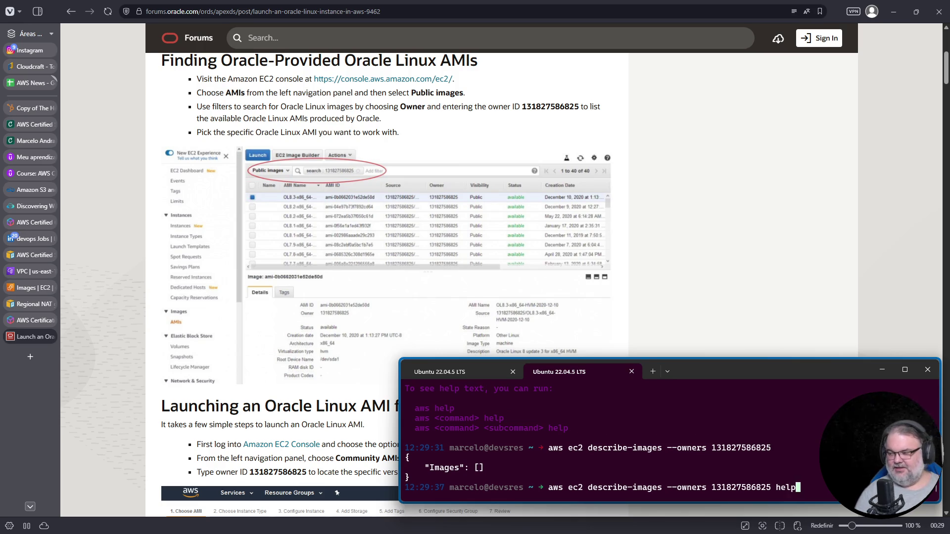
{"action": "key", "text": "Return"}
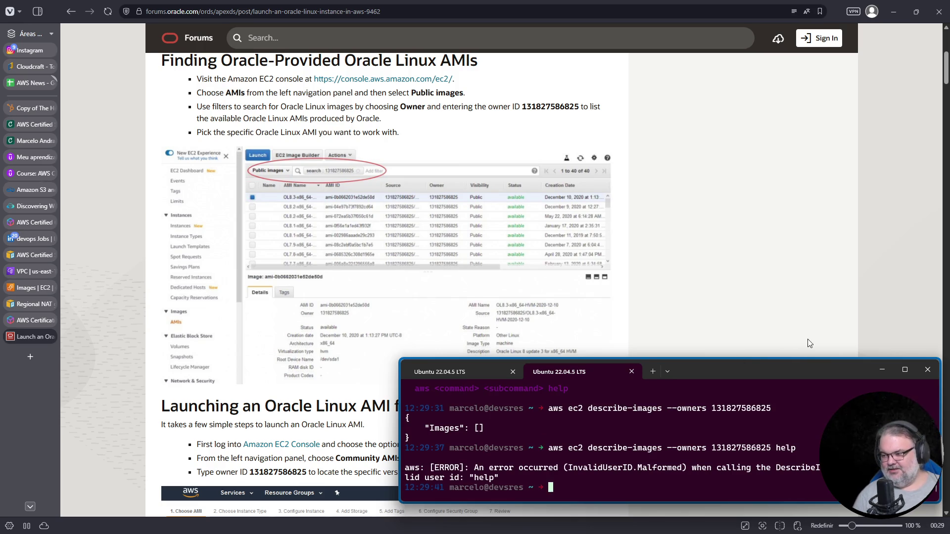
{"action": "key", "text": "Up"}
{"action": "key", "text": "BackSpace"}
{"action": "key", "text": "BackSpace"}
{"action": "key", "text": "BackSpace"}
{"action": "type", "text": "--help"}
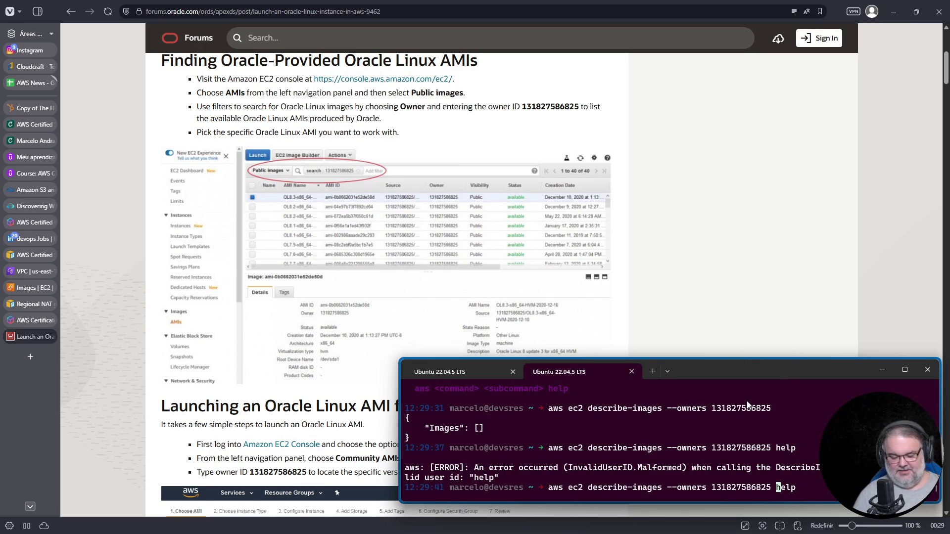
{"action": "key", "text": "Return"}
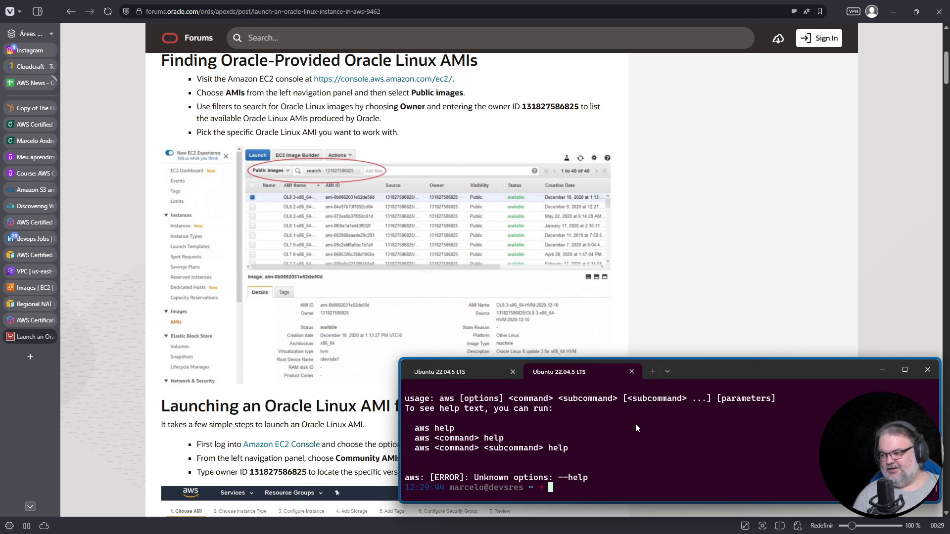
Step: Drop the owner filter to open the aws ec2 describe-images manual page
{"action": "key", "text": "Up"}
{"action": "key", "text": "Left"}
{"action": "key", "text": "Left"}
{"action": "key", "text": "Left"}
{"action": "key", "text": "Delete"}
{"action": "key", "text": "Delete"}
{"action": "key", "text": "Delete"}
{"action": "key", "text": "Return"}
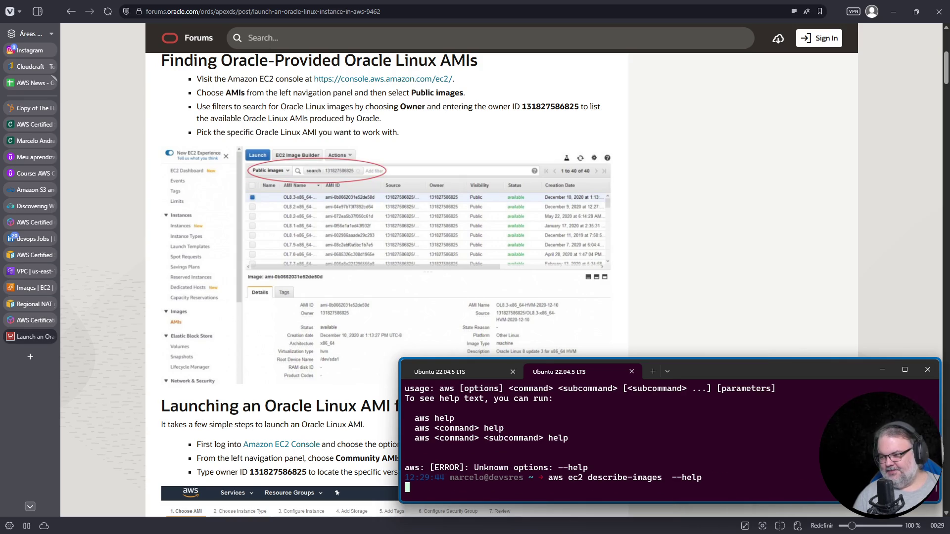
{"action": "key", "text": "Up"}
{"action": "key", "text": "Left"}
{"action": "key", "text": "Left"}
{"action": "key", "text": "Left"}
{"action": "key", "text": "Delete"}
{"action": "key", "text": "Delete"}
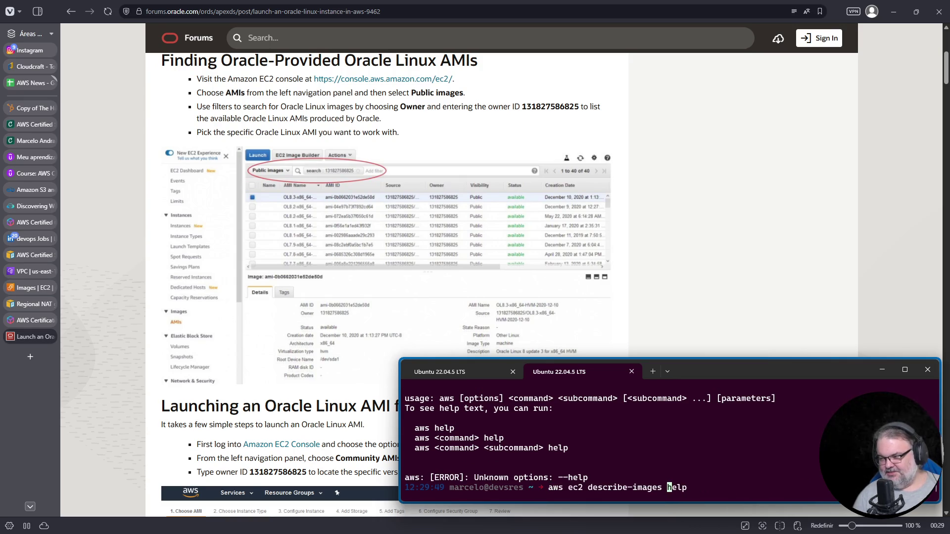
{"action": "key", "text": "Delete"}
{"action": "key", "text": "Return"}
Step: Copy --include-deprecated from the manual synopsis, quit, maximize the terminal, and rerun the query with it
{"action": "key", "text": "/"}
{"action": "key", "text": "Page_Down"}
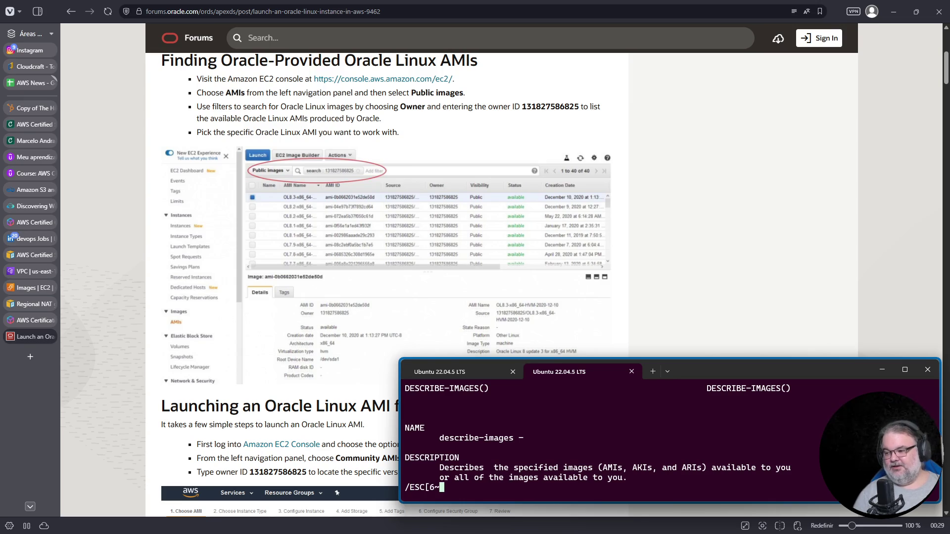
{"action": "key", "text": "Return"}
{"action": "key", "text": "Page_Down"}
{"action": "key", "text": "Page_Down"}
{"action": "key", "text": "Page_Down"}
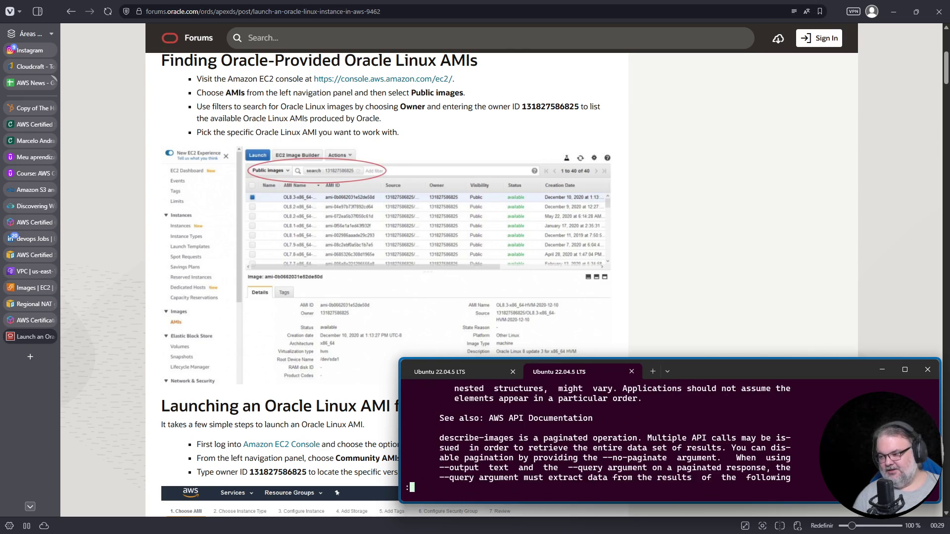
{"action": "key", "text": "Page_Down"}
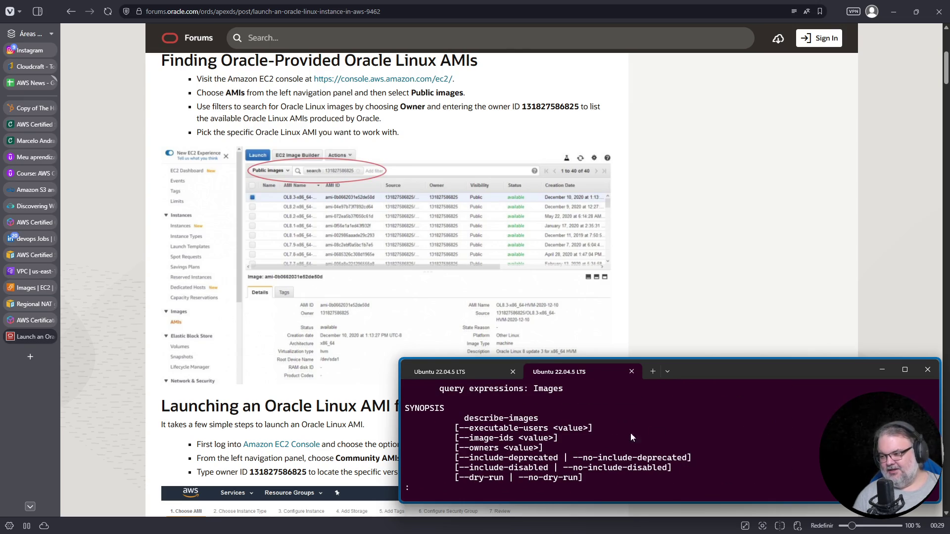
{"action": "left_click_drag", "start_coordinate": [459, 457], "coordinate": [563, 459]}
{"action": "key", "text": "ctrl+c"}
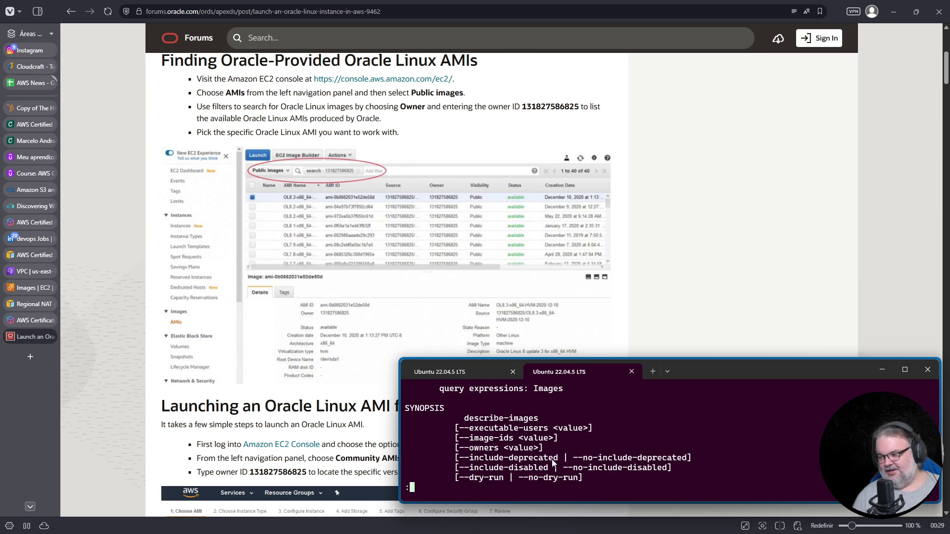
{"action": "key", "text": "q"}
{"action": "left_click", "coordinate": [905, 370]}
{"action": "key", "text": "Up"}
{"action": "key", "text": "Return"}
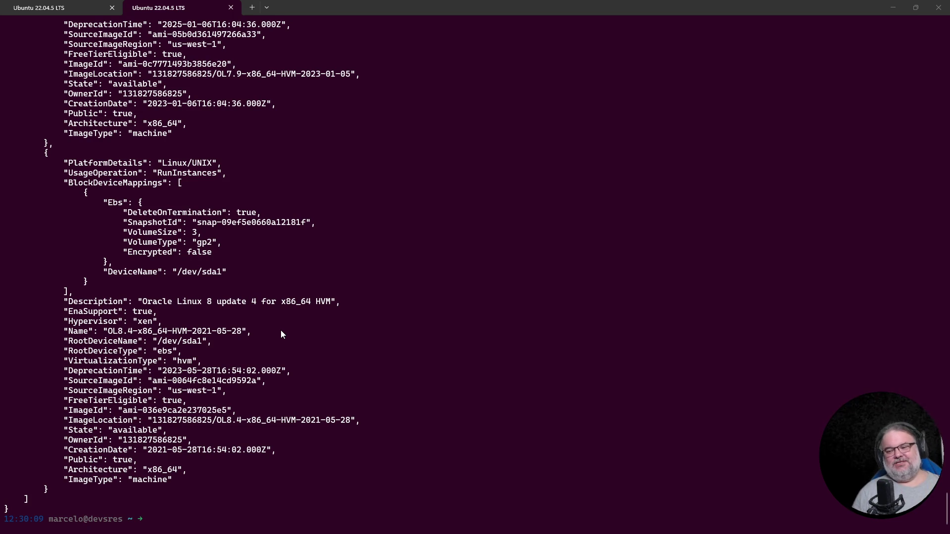
Step: Pipe the Oracle AMI query through '| fgrep DeprecationTime'
{"action": "left_click", "coordinate": [498, 389]}
{"action": "key", "text": "Up"}
{"action": "type", "text": "| fgrep"}
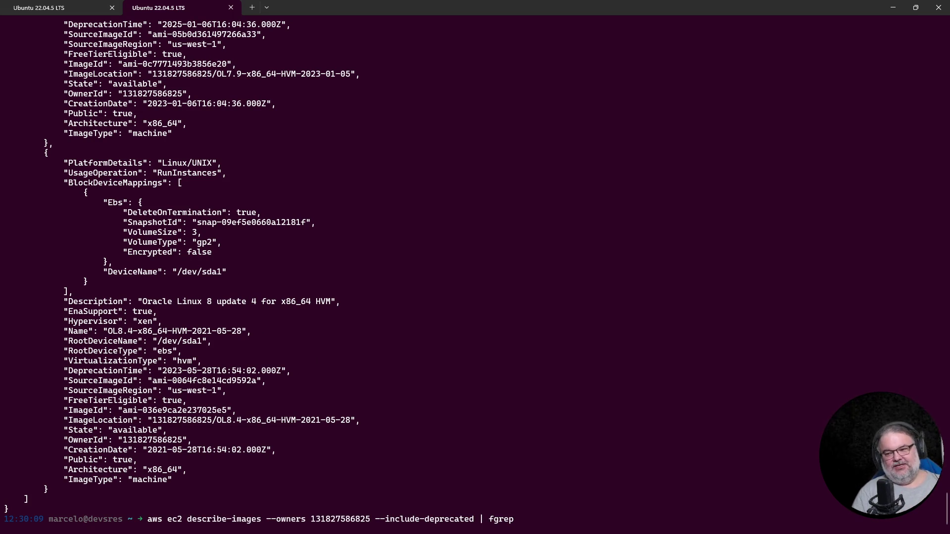
{"action": "type", "text": "Deprecatiuob"}
{"action": "key", "text": "BackSpace"}
{"action": "key", "text": "BackSpace"}
{"action": "key", "text": "BackSpace"}
{"action": "type", "text": "onTime"}
{"action": "key", "text": "Return"}
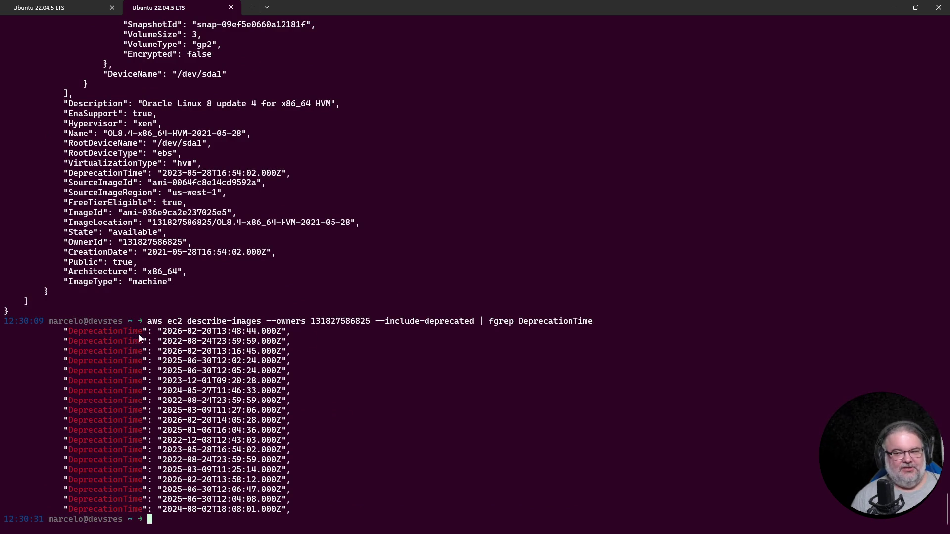
Step: Add '| sort', noting the latest date 2026-02-20 and the OL8.4 image's name and SourceImageId
{"action": "key", "text": "Up"}
{"action": "type", "text": "| sort"}
{"action": "key", "text": "Return"}
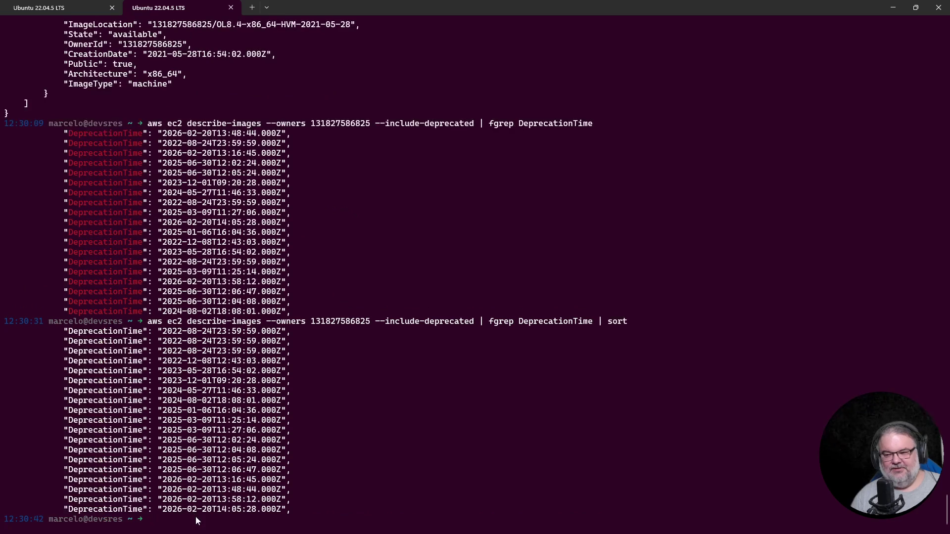
{"action": "mouse_move", "coordinate": [163, 510]}
{"action": "left_mouse_down"}
{"action": "mouse_move", "coordinate": [213, 511]}
{"action": "mouse_move", "coordinate": [172, 513]}
{"action": "left_mouse_up"}
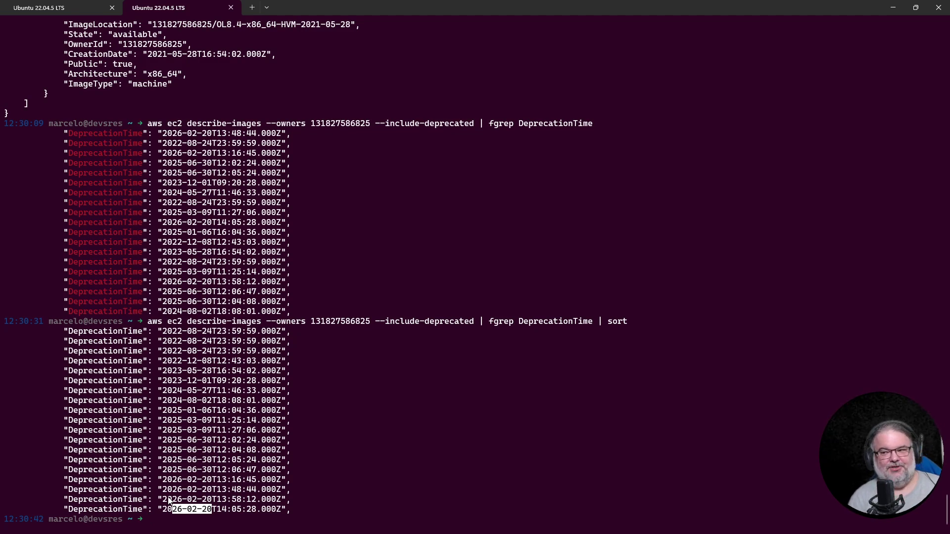
{"action": "scroll", "coordinate": [168, 501], "scroll_direction": "up", "scroll_amount": 9}
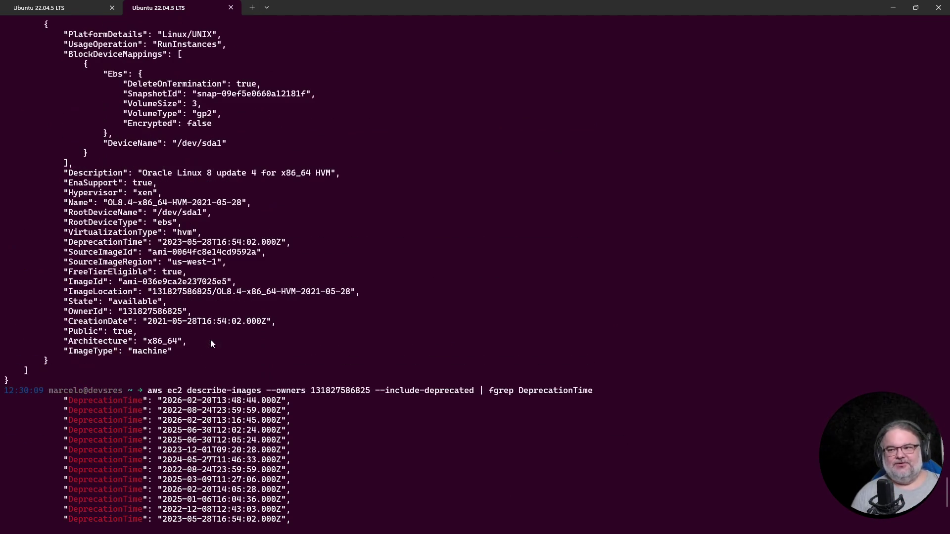
{"action": "left_click_drag", "start_coordinate": [108, 203], "coordinate": [198, 209]}
{"action": "scroll", "coordinate": [200, 208], "scroll_direction": "up", "scroll_amount": 3}
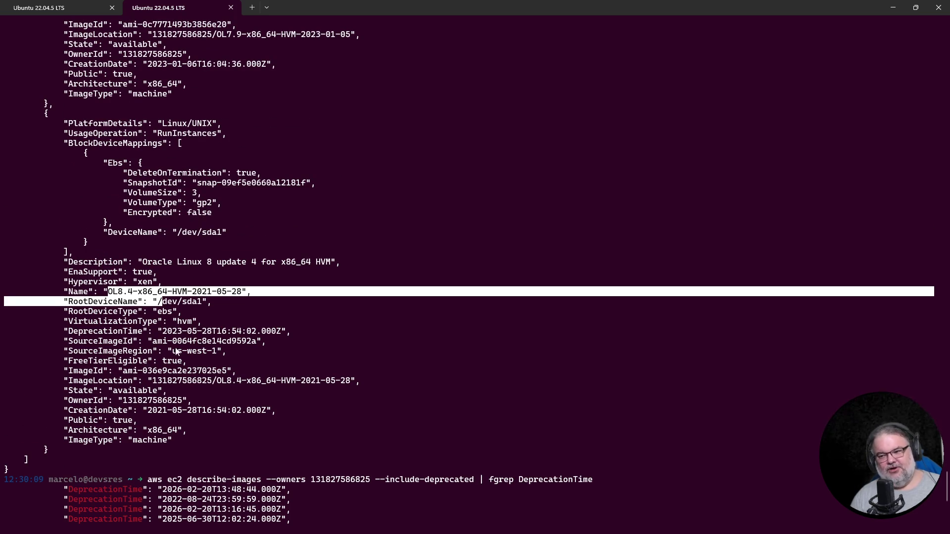
{"action": "left_click_drag", "start_coordinate": [153, 345], "coordinate": [256, 346]}
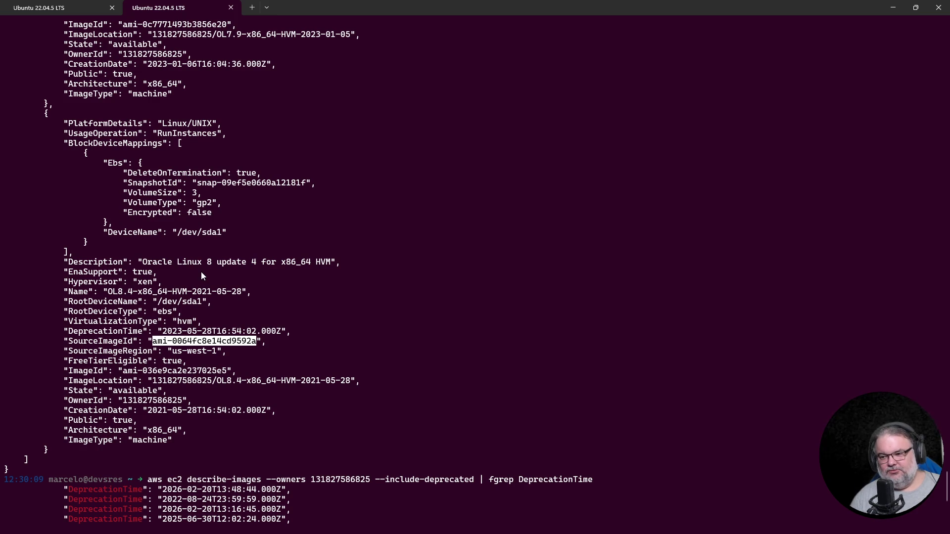
Step: Recall the sorted command and strip off the fgrep and sort filters
{"action": "key", "text": "ctrl+c"}
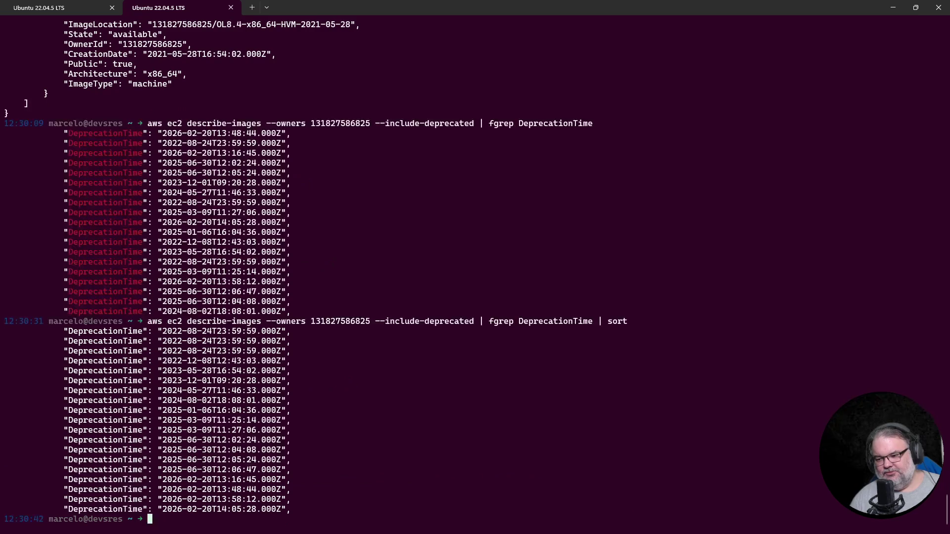
{"action": "key", "text": "Up"}
{"action": "key", "text": "Left"}
{"action": "key", "text": "Left"}
{"action": "key", "text": "Left"}
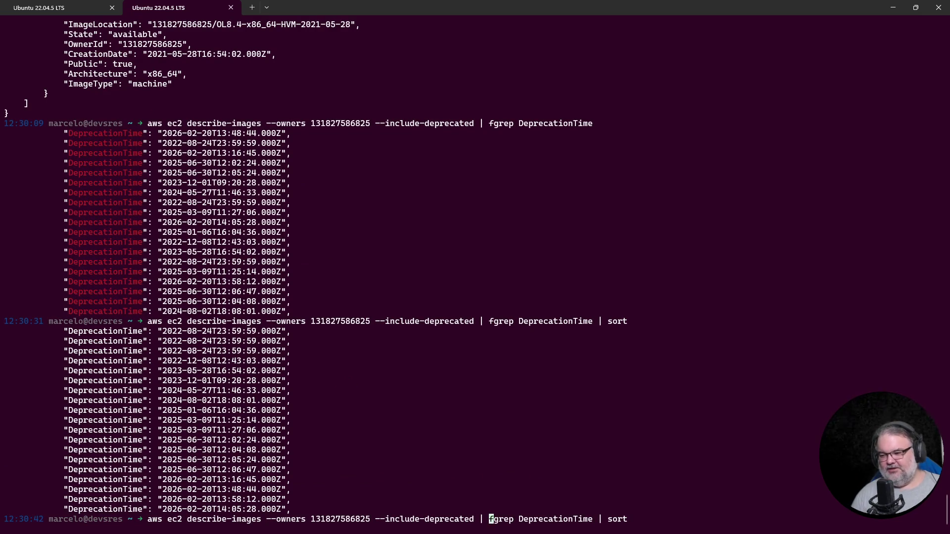
{"action": "key", "text": "ctrl+k"}
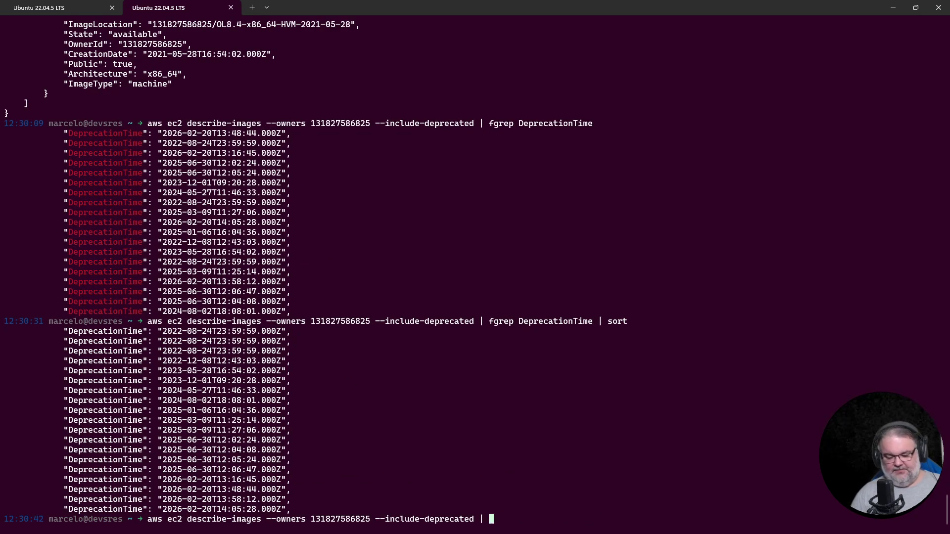
Step: Preview the describe-images output through jq '.' | head
{"action": "type", "text": "jq '."}
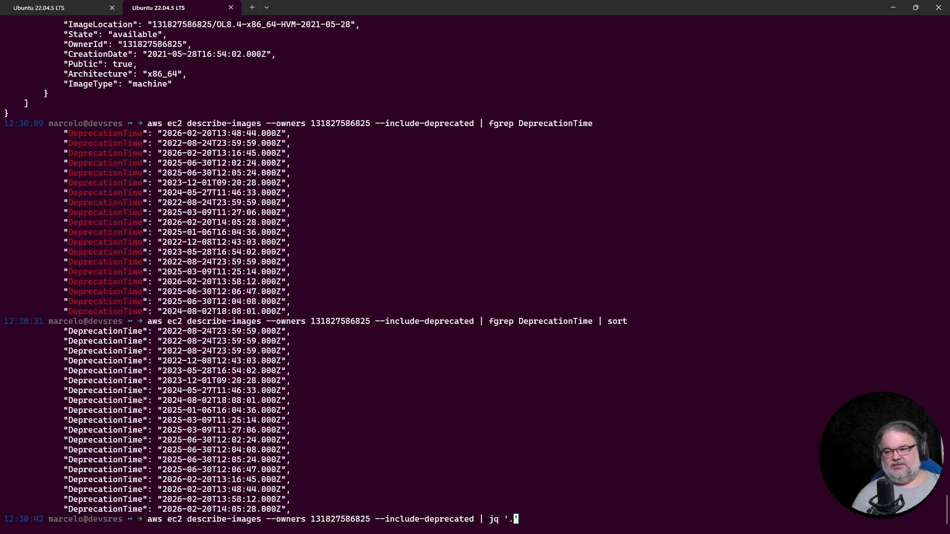
{"action": "key", "text": "End"}
{"action": "type", "text": "| head"}
{"action": "key", "text": "Return"}
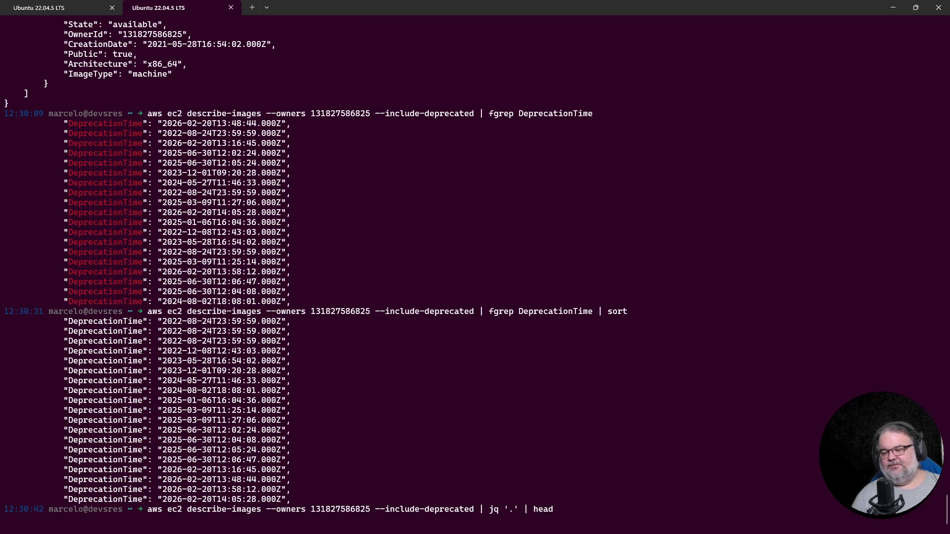
Step: Change the filter to jq '.Images[]' and pipe the image list into a pager
{"action": "key", "text": "Up"}
{"action": "key", "text": "BackSpace"}
{"action": "key", "text": "BackSpace"}
{"action": "key", "text": "BackSpace"}
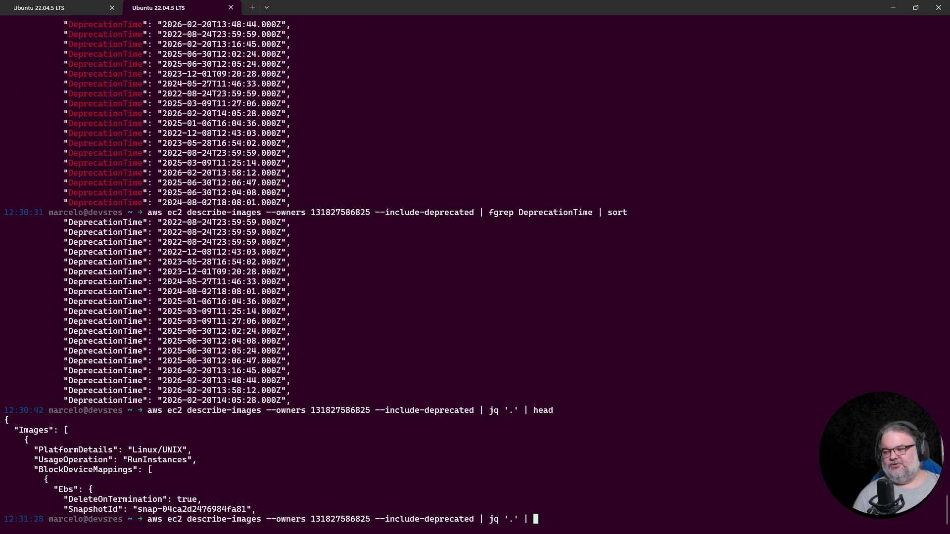
{"action": "type", "text": "Images[]'"}
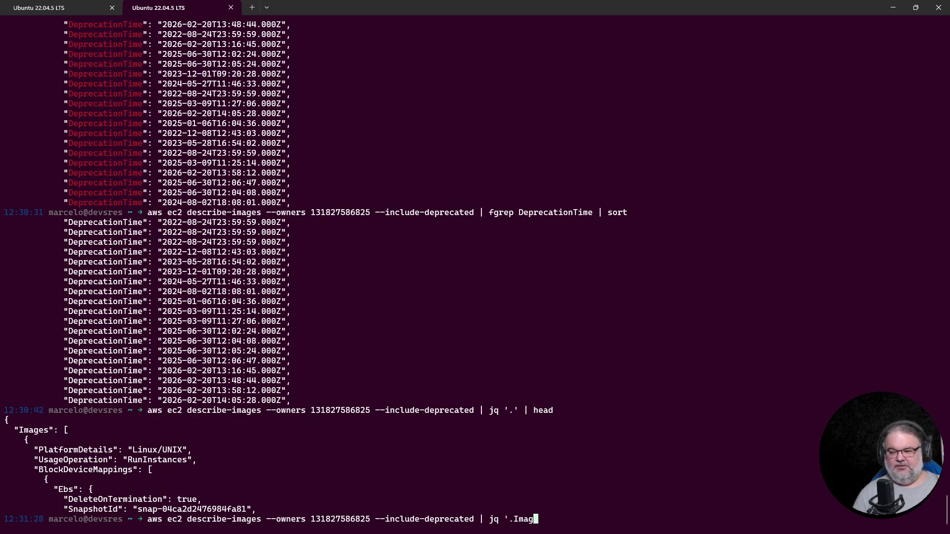
{"action": "key", "text": "Left"}
{"action": "type", "text": "|"}
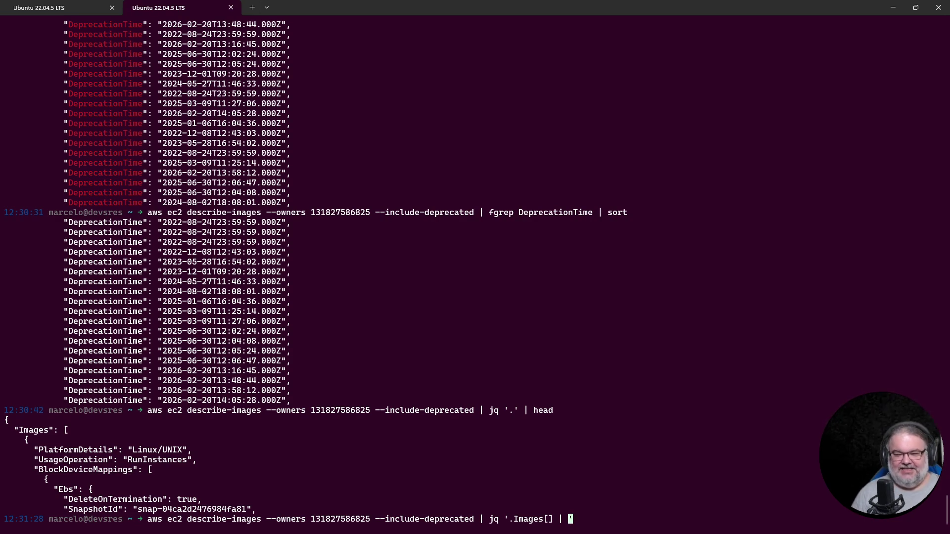
{"action": "left_click_drag", "start_coordinate": [376, 415], "coordinate": [472, 412]}
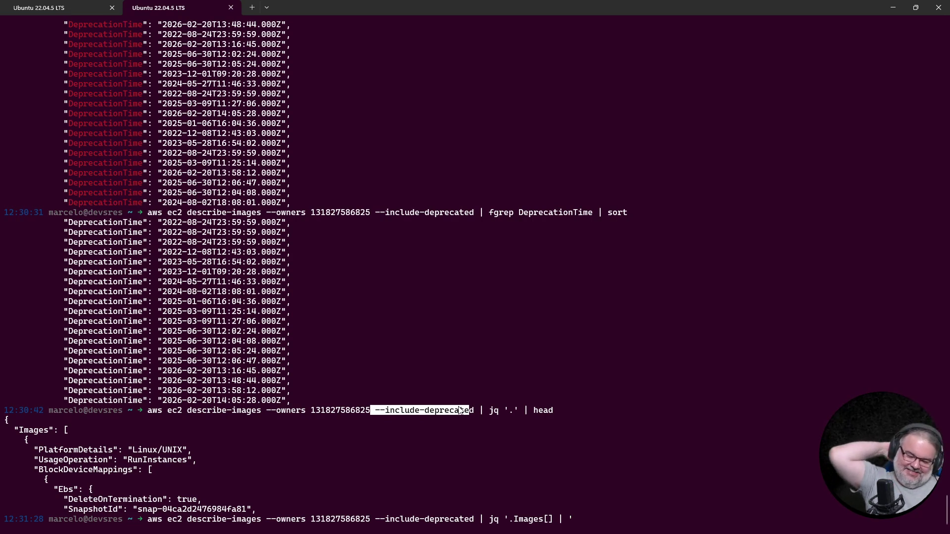
{"action": "left_click", "coordinate": [535, 387]}
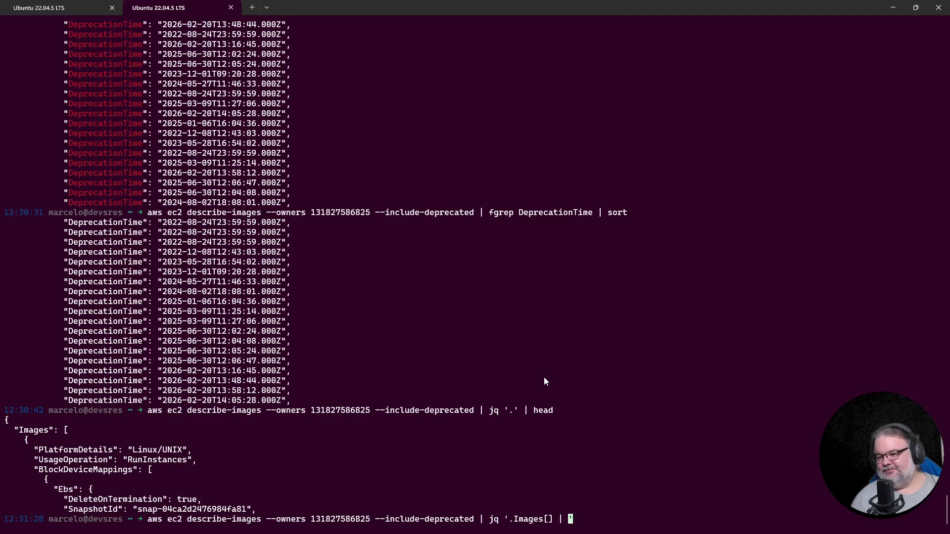
{"action": "type", "text": ".ami"}
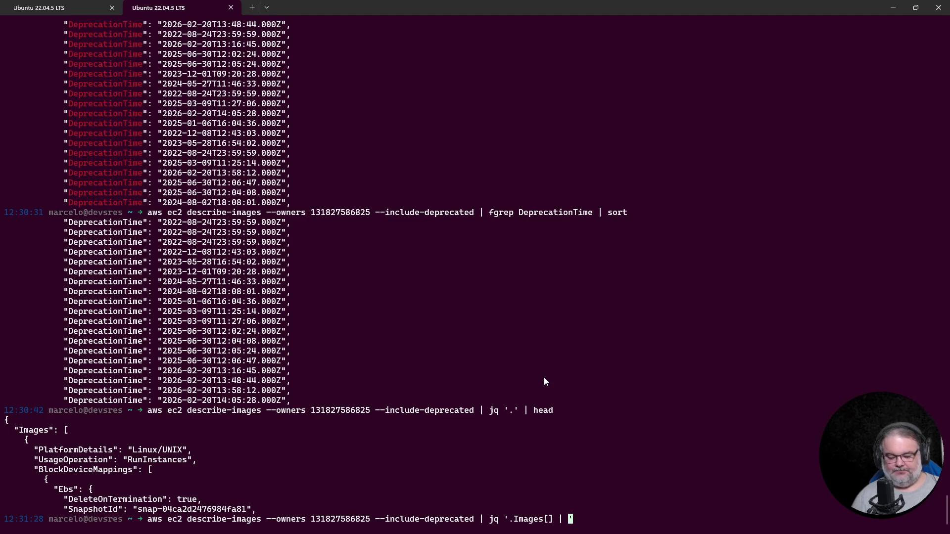
{"action": "key", "text": "BackSpace"}
{"action": "key", "text": "BackSpace"}
{"action": "key", "text": "BackSpace"}
{"action": "key", "text": "BackSpace"}
{"action": "key", "text": "BackSpace"}
{"action": "key", "text": "BackSpace"}
{"action": "key", "text": "BackSpace"}
{"action": "key", "text": "End"}
{"action": "type", "text": "|"}
{"action": "key", "text": "ctrl+l"}
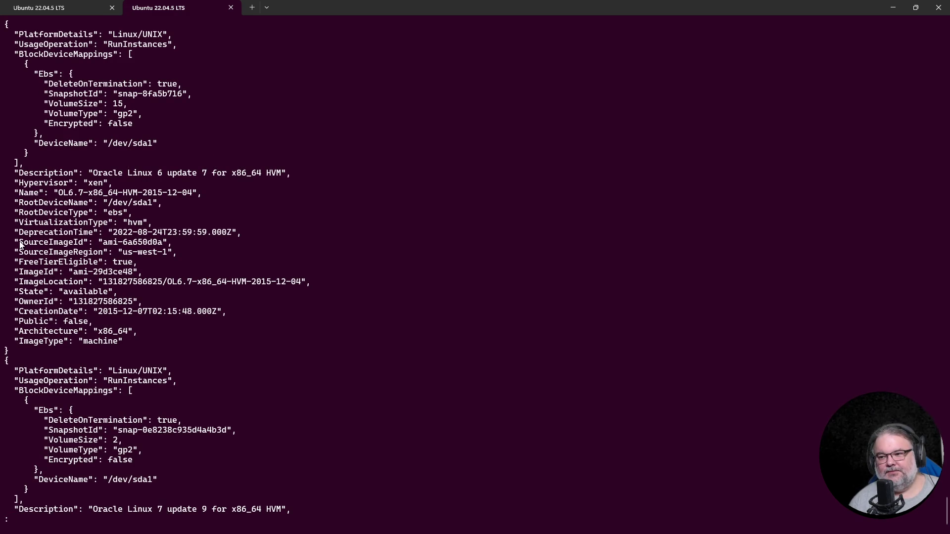
Step: Point out the SourceImageId and ImageId fields in the paged JSON output, then quit the pager
{"action": "left_click_drag", "start_coordinate": [20, 242], "coordinate": [57, 246]}
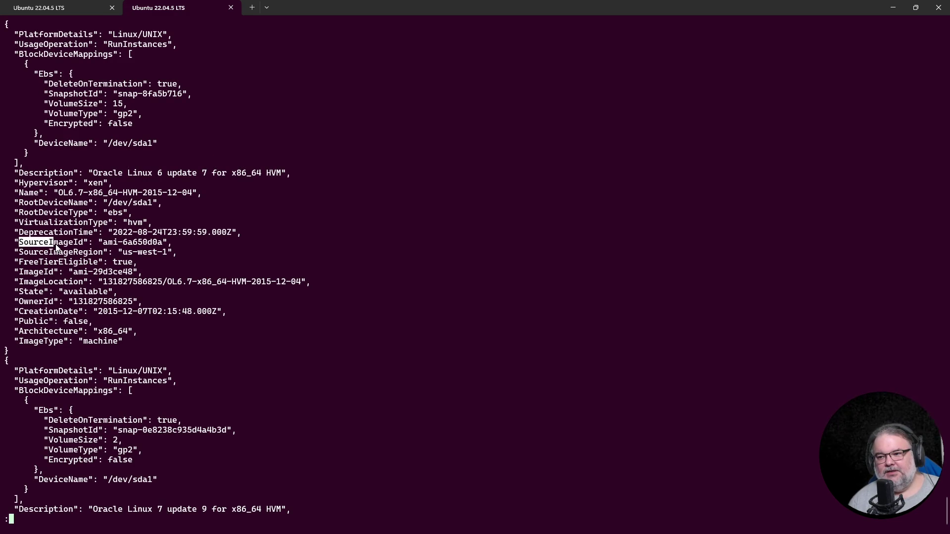
{"action": "left_click", "coordinate": [55, 250]}
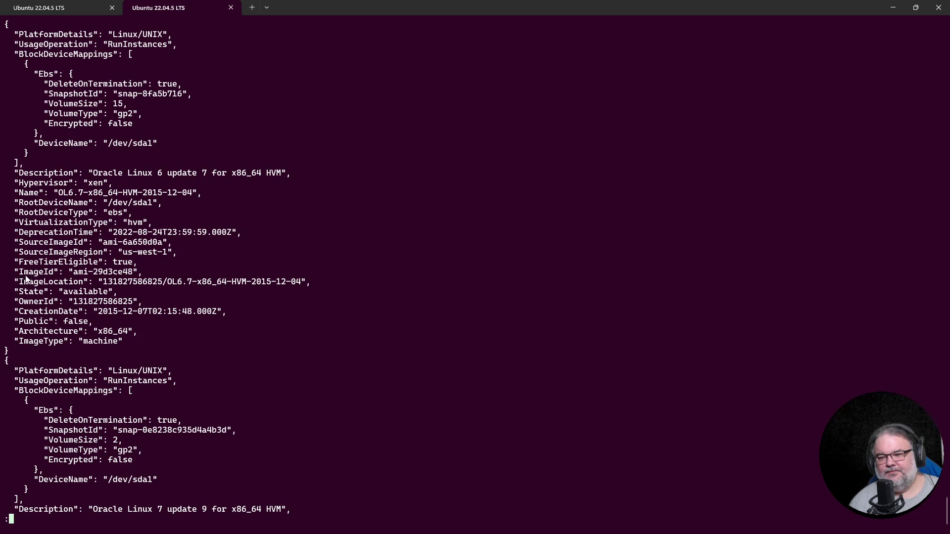
{"action": "left_click_drag", "start_coordinate": [19, 273], "coordinate": [55, 277]}
{"action": "left_click", "coordinate": [50, 277]}
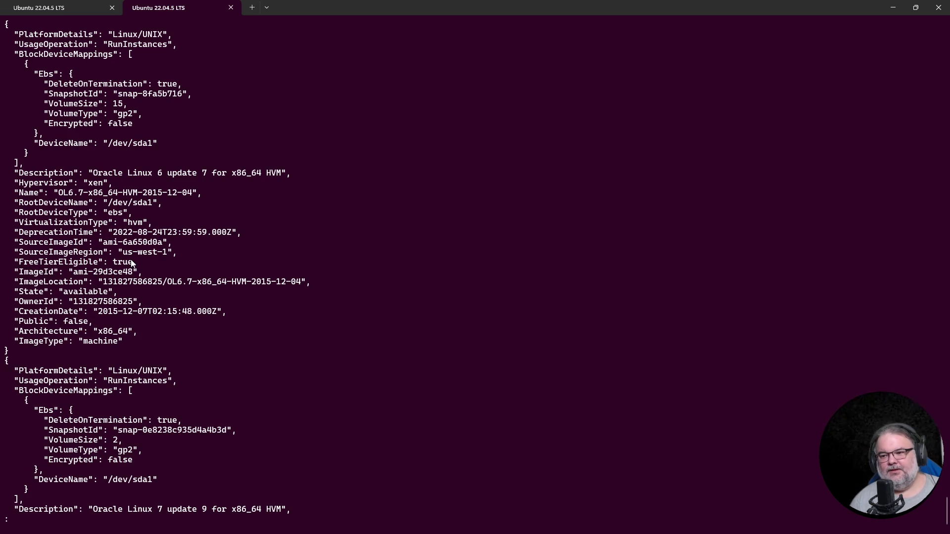
{"action": "key", "text": "Down"}
{"action": "key", "text": "Down"}
{"action": "key", "text": "Down"}
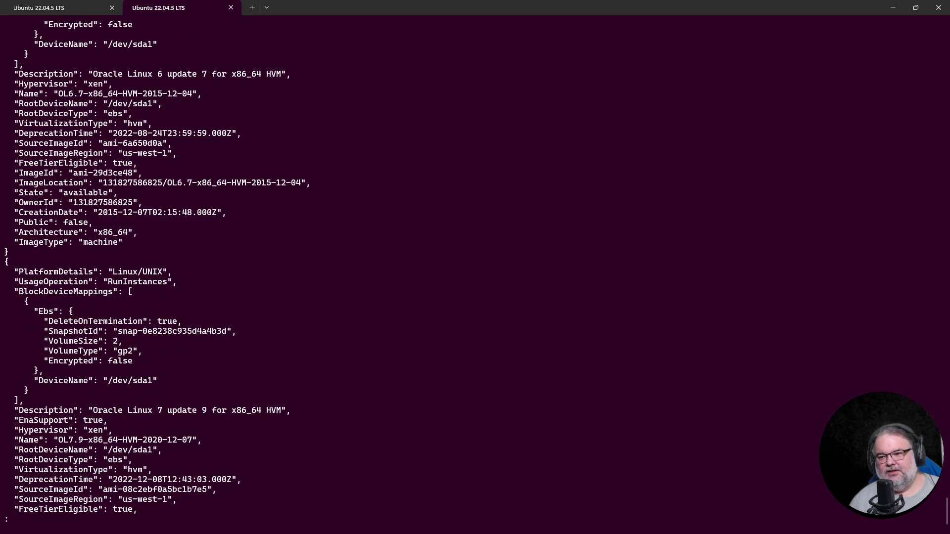
{"action": "key", "text": "Down"}
{"action": "key", "text": "Down"}
{"action": "key", "text": "Down"}
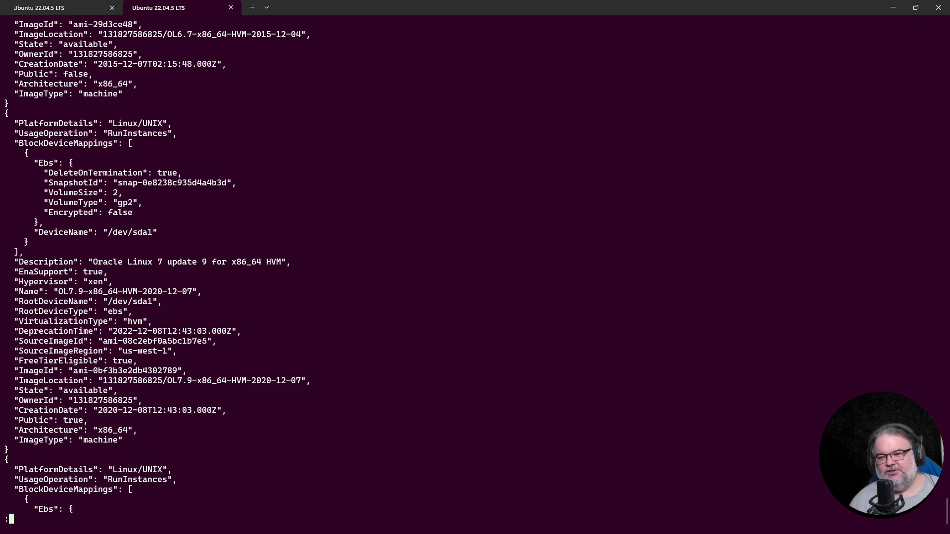
{"action": "key", "text": "q"}
Step: Recall the jq command and start a string template for the ImageId field
{"action": "key", "text": "Up"}
{"action": "key", "text": "BackSpace"}
{"action": "key", "text": "BackSpace"}
{"action": "key", "text": "BackSpace"}
{"action": "type", "text": "less"}
{"action": "key", "text": "Left"}
{"action": "key", "text": "Left"}
{"action": "key", "text": "Left"}
{"action": "type", "text": "| (.ImageId"}
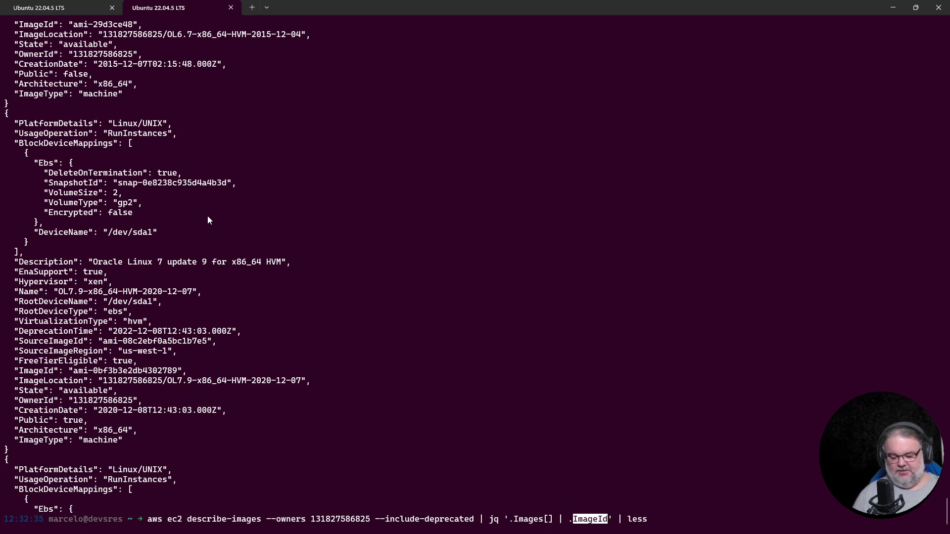
{"action": "type", "text": ":"}
{"action": "key", "text": "Left"}
{"action": "key", "text": "Left"}
{"action": "key", "text": "Left"}
{"action": "type", "text": "("}
{"action": "key", "text": "Left"}
{"action": "type", "text": "'"}
{"action": "key", "text": "Right"}
{"action": "key", "text": "Right"}
{"action": "key", "text": "Right"}
Step: Fix the template quoting to "\(.ImageId):" and add a placeholder for the next field
{"action": "key", "text": "Right"}
{"action": "key", "text": "Right"}
{"action": "type", "text": "\""}
{"action": "key", "text": "Left"}
{"action": "key", "text": "Left"}
{"action": "key", "text": "Left"}
{"action": "key", "text": "BackSpace"}
{"action": "type", "text": "\"\\"}
{"action": "key", "text": "Right"}
{"action": "key", "text": "Right"}
{"action": "key", "text": "Right"}
{"action": "type", "text": ")"}
{"action": "key", "text": "Right"}
{"action": "type", "text": "()"}
{"action": "key", "text": "Left"}
{"action": "key", "text": "Left"}
{"action": "type", "text": "\\"}
{"action": "key", "text": "Right"}
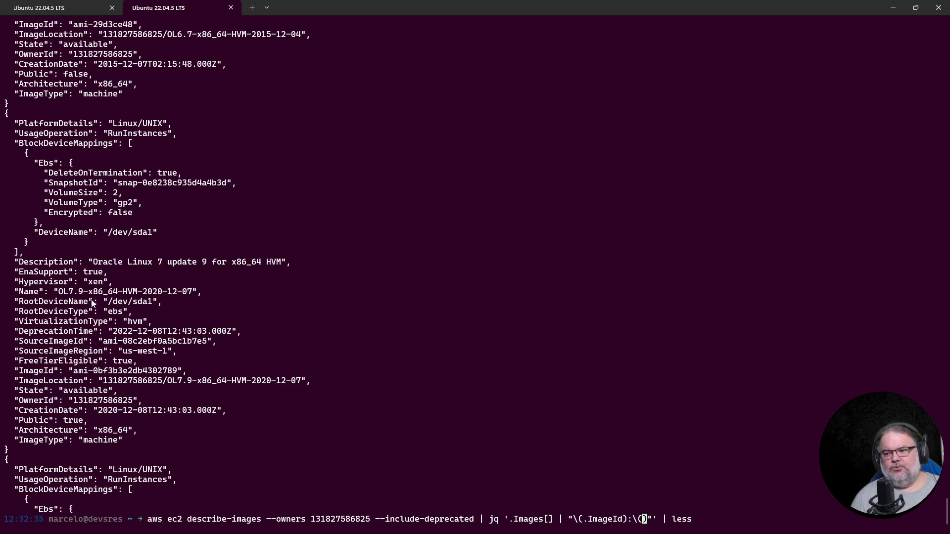
Step: Fill the second placeholder with the Description field and add a colon separator
{"action": "scroll", "coordinate": [118, 229], "scroll_direction": "up", "scroll_amount": 1}
{"action": "scroll", "coordinate": [118, 228], "scroll_direction": "up", "scroll_amount": 4}
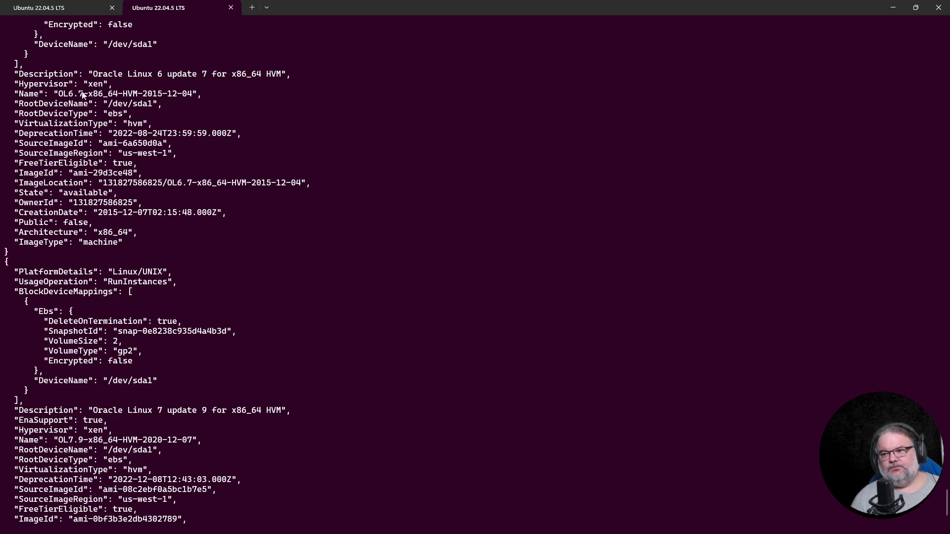
{"action": "scroll", "coordinate": [303, 256], "scroll_direction": "down", "scroll_amount": 5}
{"action": "type", "text": ".Name)\"' | less"}
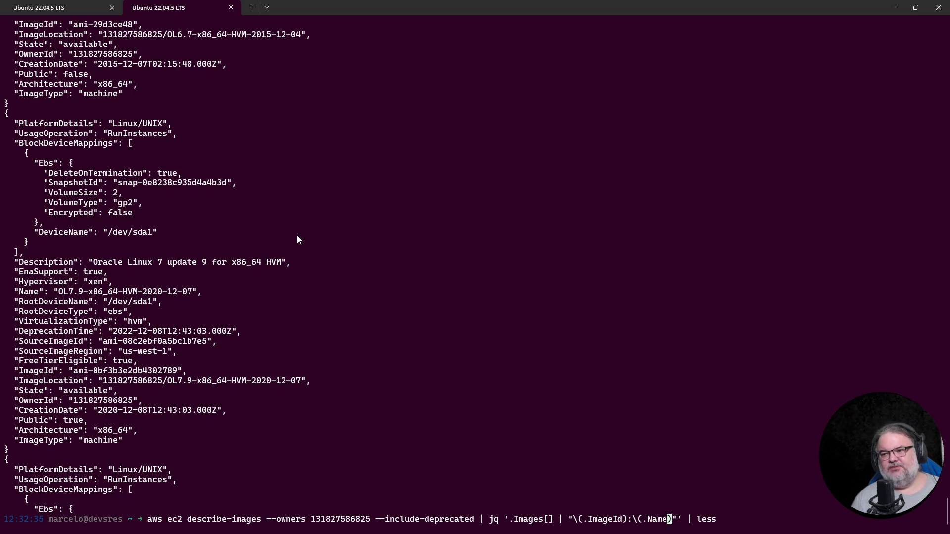
{"action": "key", "text": "BackSpace"}
{"action": "key", "text": "BackSpace"}
{"action": "key", "text": "BackSpace"}
{"action": "type", "text": "Description"}
{"action": "key", "text": "Right"}
{"action": "type", "text": ":\\"}
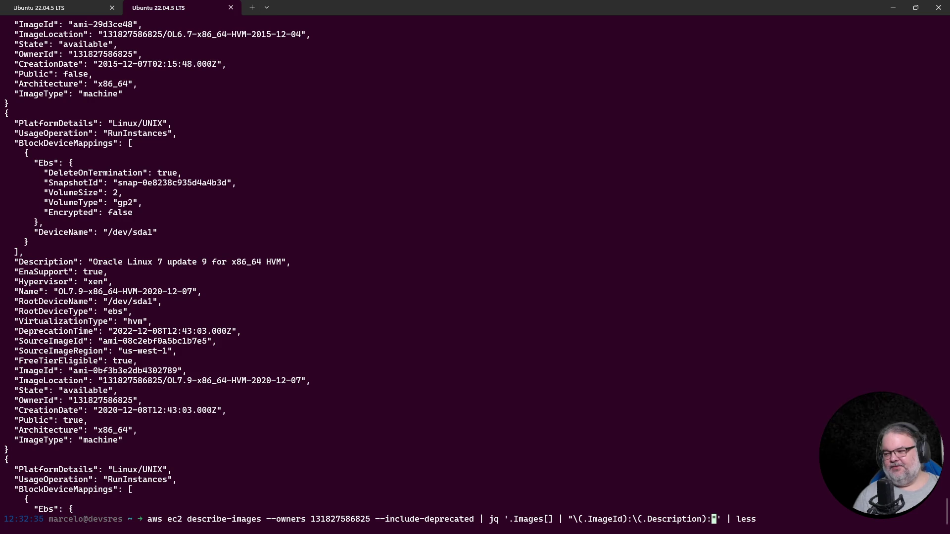
{"action": "key", "text": "BackSpace"}
{"action": "key", "text": "BackSpace"}
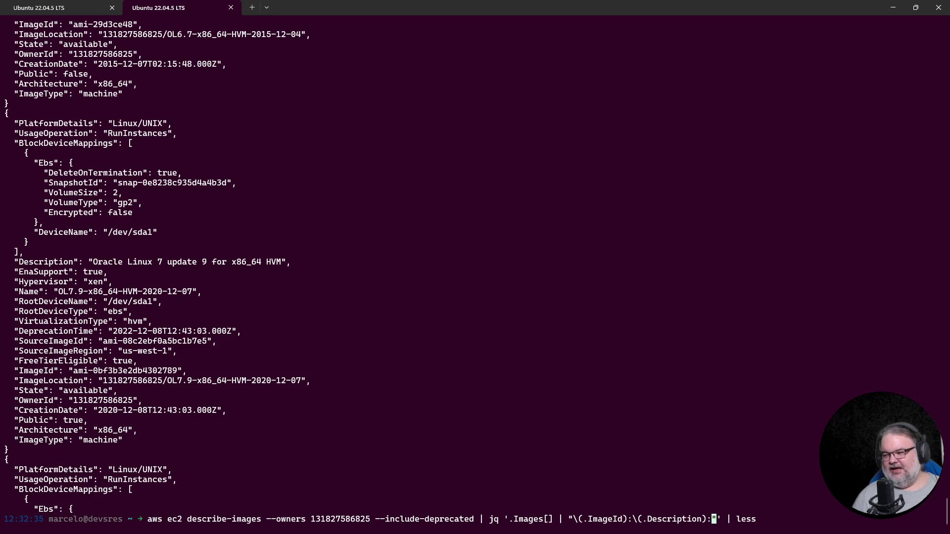
{"action": "key", "text": "Left"}
{"action": "key", "text": "Left"}
{"action": "key", "text": "Left"}
Step: Append the DeprecationTime field, drop the '| less' pager, and run the listing
{"action": "key", "text": "ctrl+Left"}
{"action": "key", "text": "Left"}
{"action": "key", "text": "Left"}
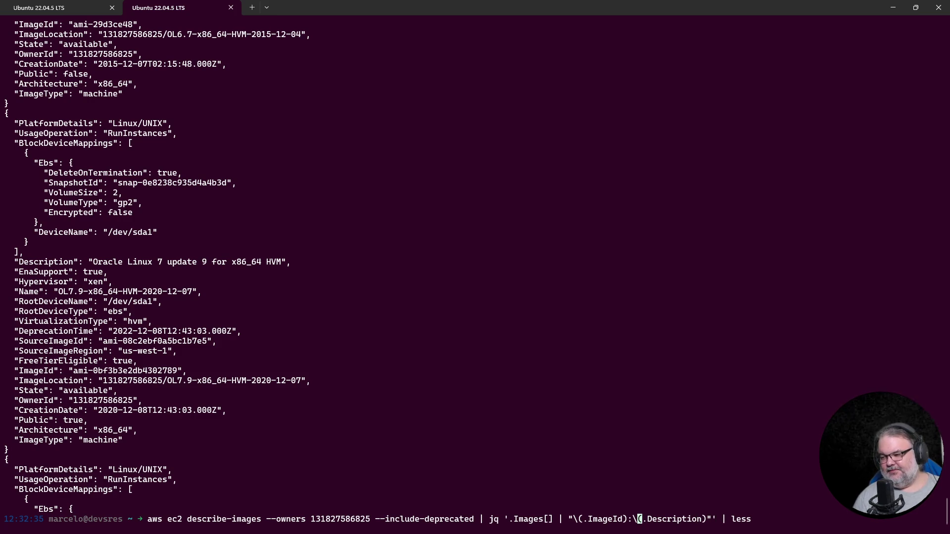
{"action": "key", "text": "End"}
{"action": "key", "text": "Left"}
{"action": "key", "text": "Left"}
{"action": "key", "text": "Left"}
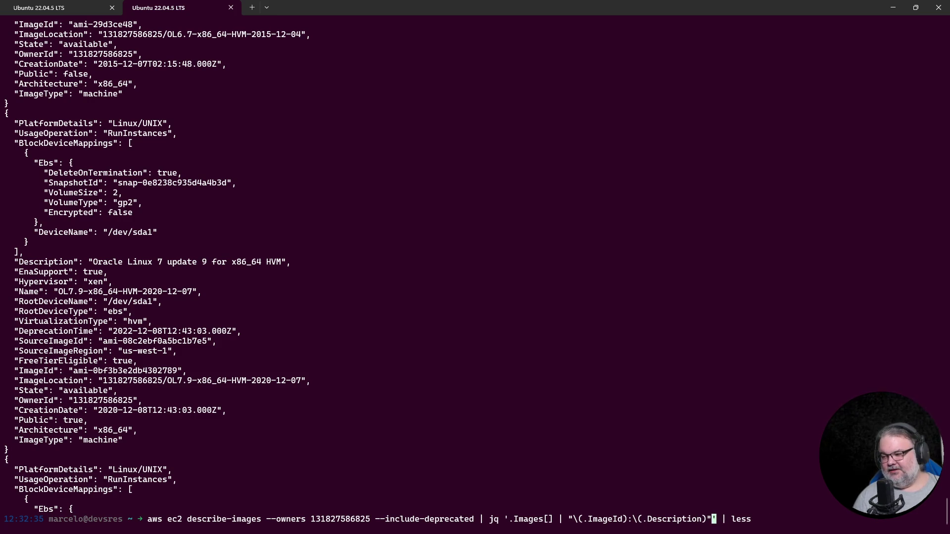
{"action": "type", "text": ":\\("}
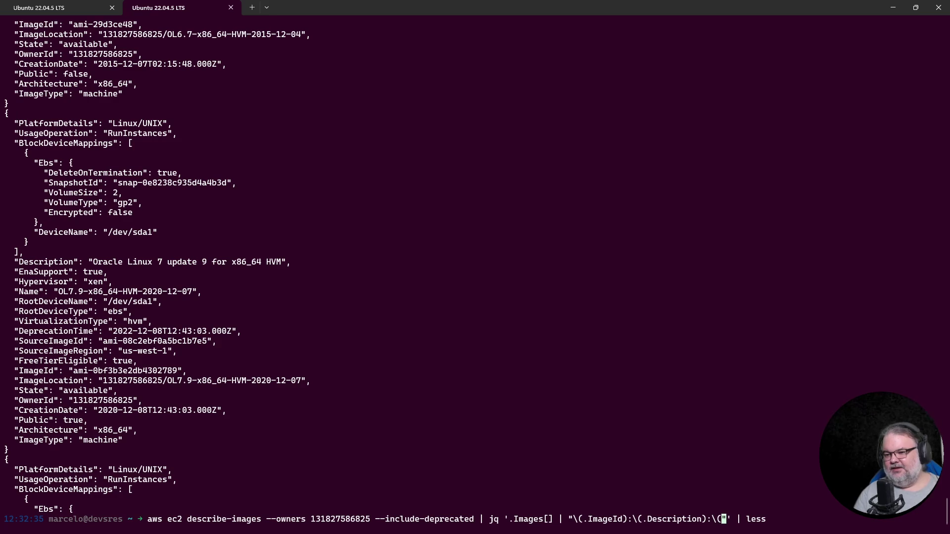
{"action": "type", "text": ")"}
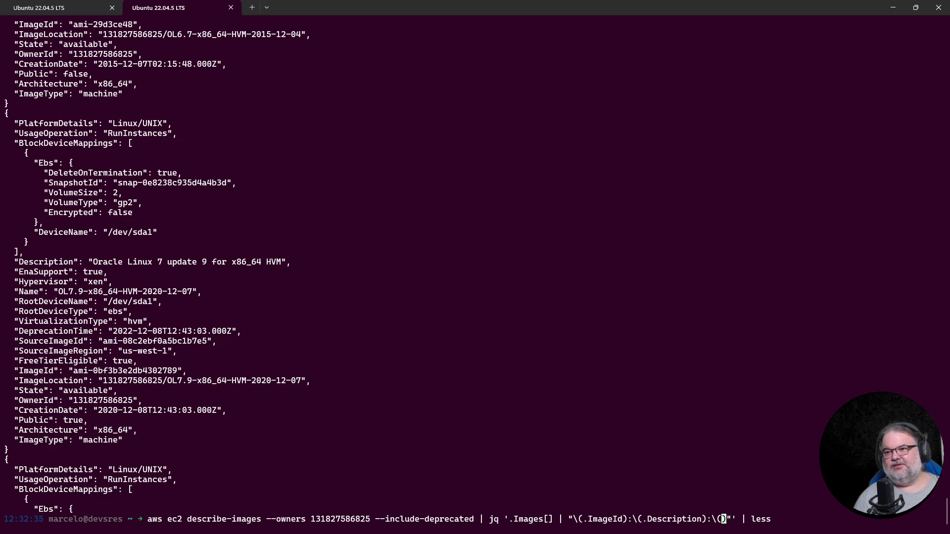
{"action": "scroll", "coordinate": [475, 267], "scroll_direction": "up", "scroll_amount": 3}
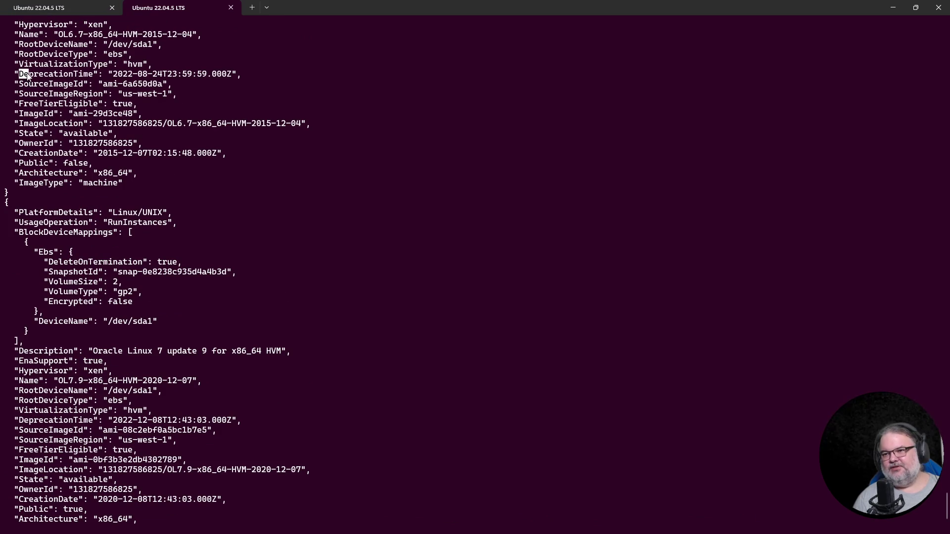
{"action": "scroll", "coordinate": [465, 224], "scroll_direction": "down", "scroll_amount": 3}
{"action": "key", "text": "Left"}
{"action": "key", "text": "Left"}
{"action": "key", "text": "Left"}
{"action": "right_click", "coordinate": [481, 214]}
{"action": "key", "text": "End"}
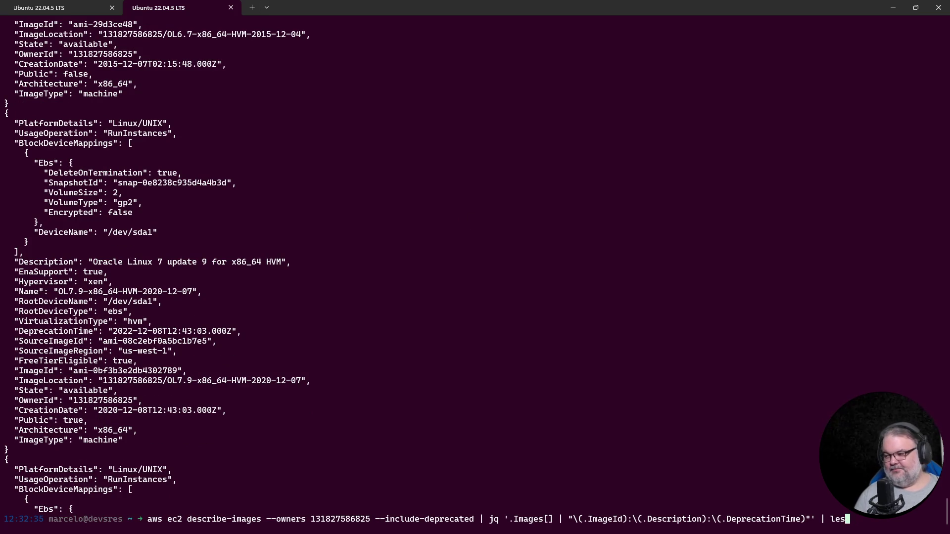
{"action": "key", "text": "Return"}
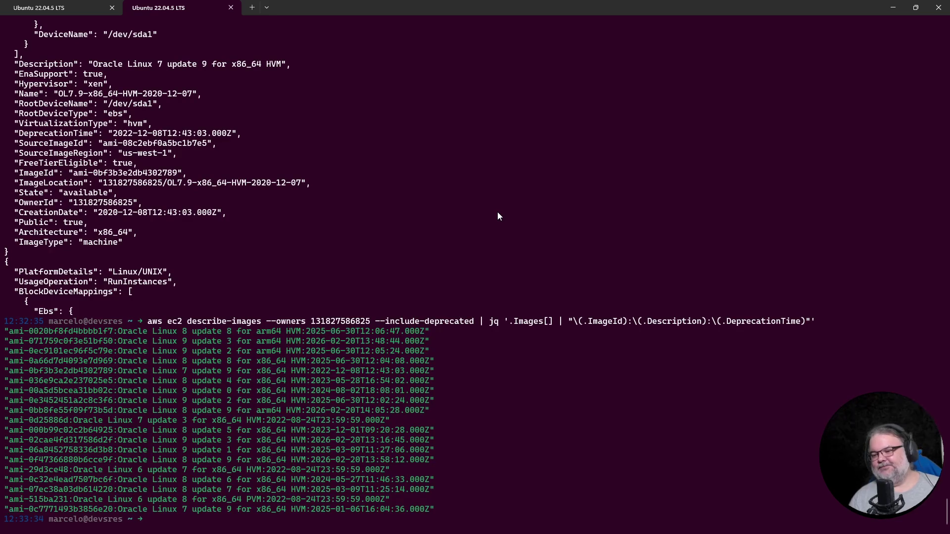
Step: Rerun the listing with jq -r raw output piped to sort
{"action": "key", "text": "Up"}
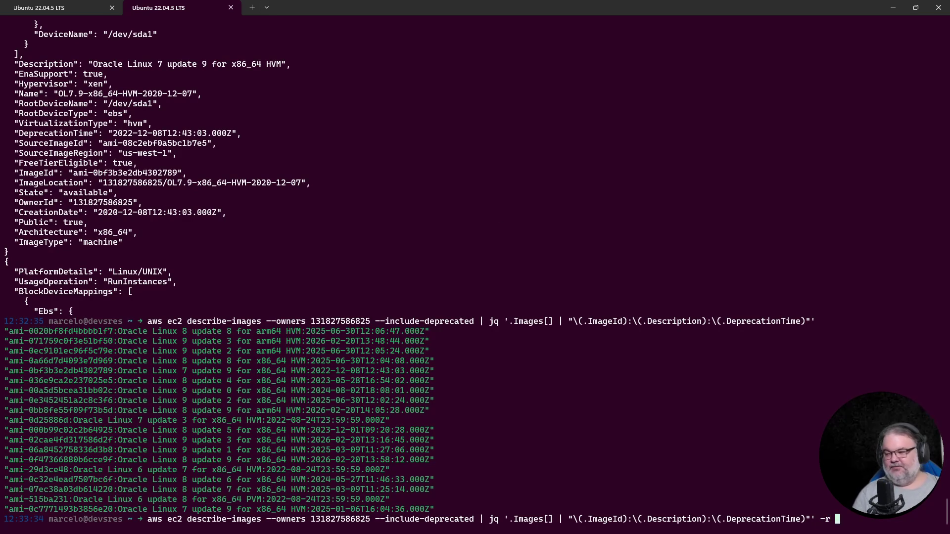
{"action": "type", "text": "rt"}
{"action": "key", "text": "Return"}
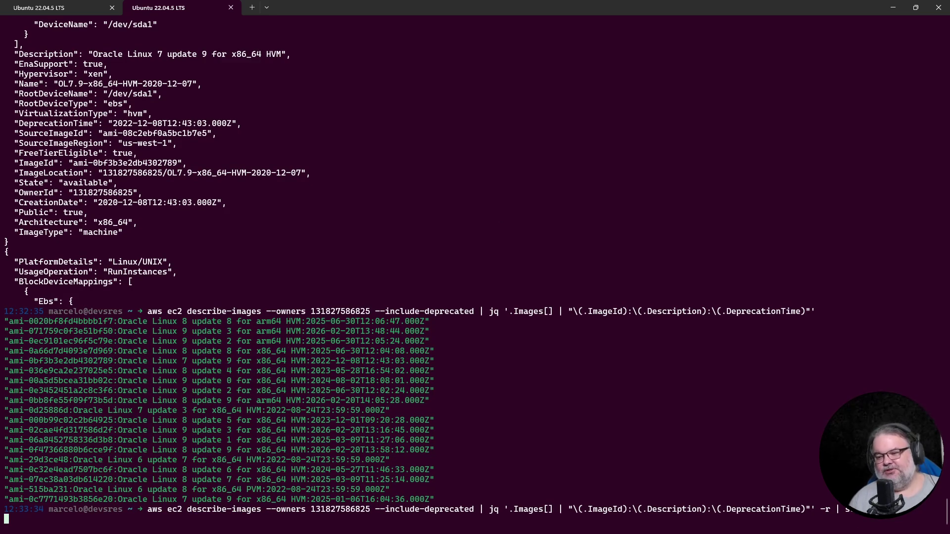
Step: Sort the lines by description with sort -k2 -t':', fixing the missing closing quote
{"action": "key", "text": "Up"}
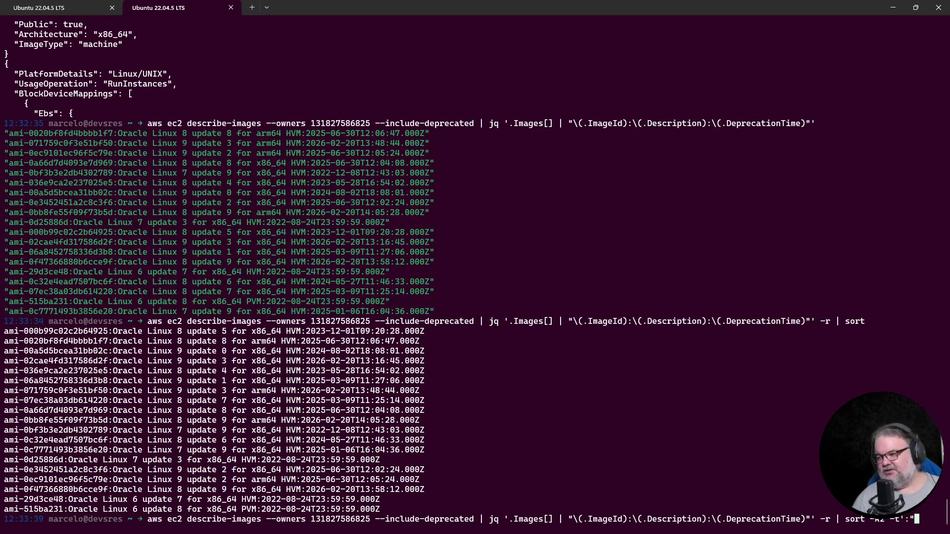
{"action": "key", "text": "Return"}
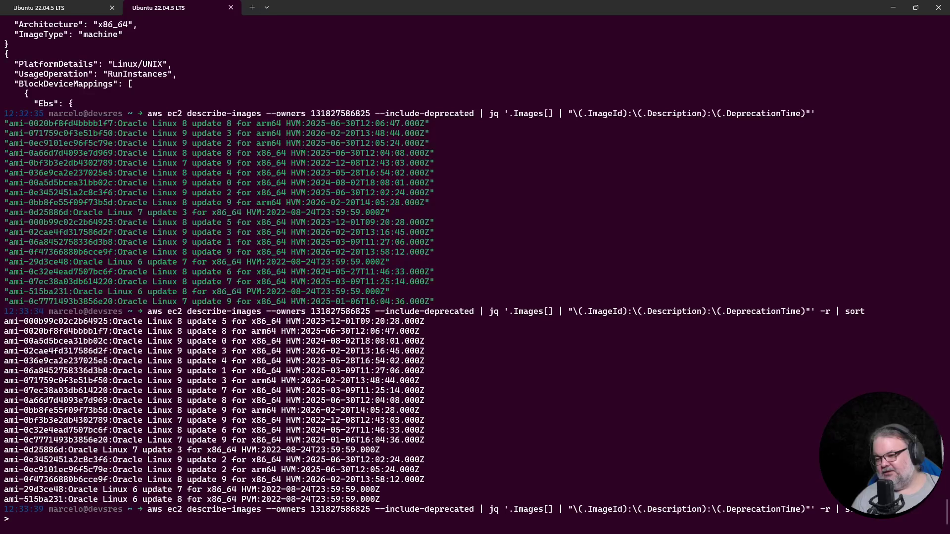
{"action": "key", "text": "ctrl+c"}
{"action": "key", "text": "Up"}
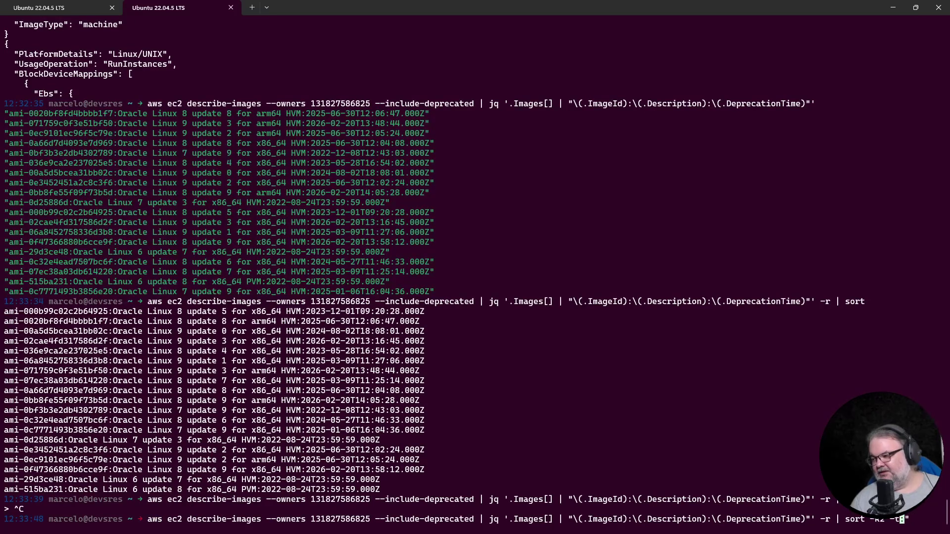
{"action": "type", "text": "'"}
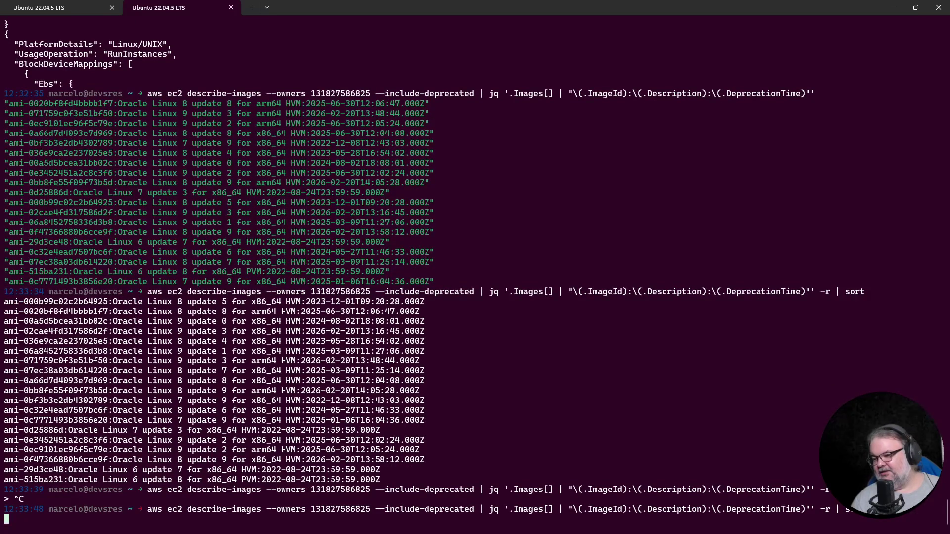
{"action": "key", "text": "Return"}
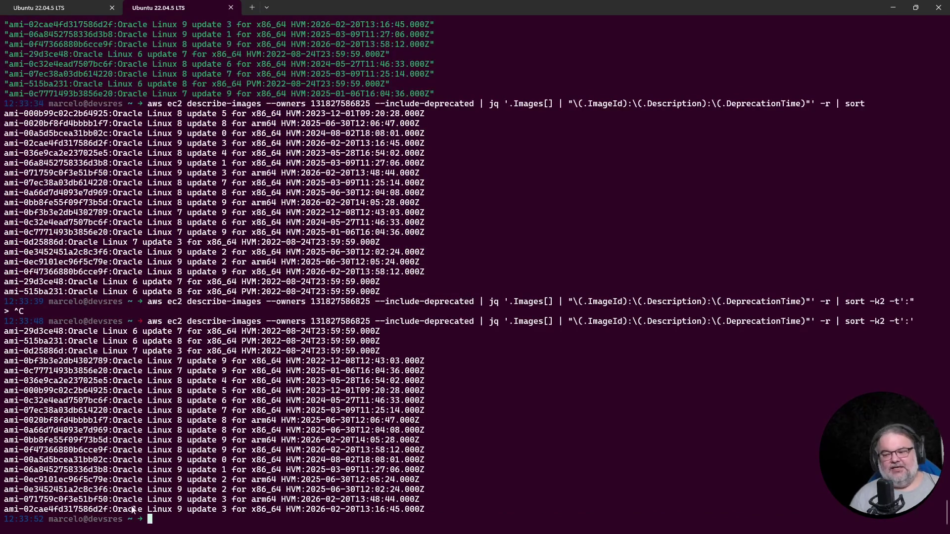
Step: Clear the terminal, enlarge the text, and rerun the sort-by-description listing
{"action": "key", "text": "ctrl+l"}
{"action": "key", "text": "ctrl+equal"}
{"action": "key", "text": "ctrl+equal"}
{"action": "key", "text": "ctrl+equal"}
{"action": "key", "text": "Up"}
{"action": "key", "text": "Return"}
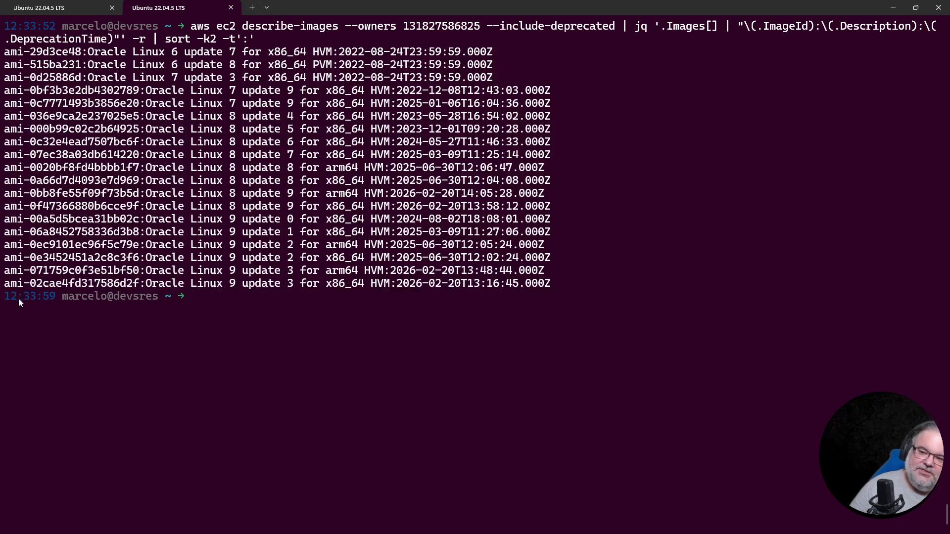
Step: Copy the last AMI ID, then rerun the sorted listing with --region us-east-1 to compare
{"action": "left_click_drag", "start_coordinate": [5, 285], "coordinate": [365, 290]}
{"action": "right_click", "coordinate": [386, 288]}
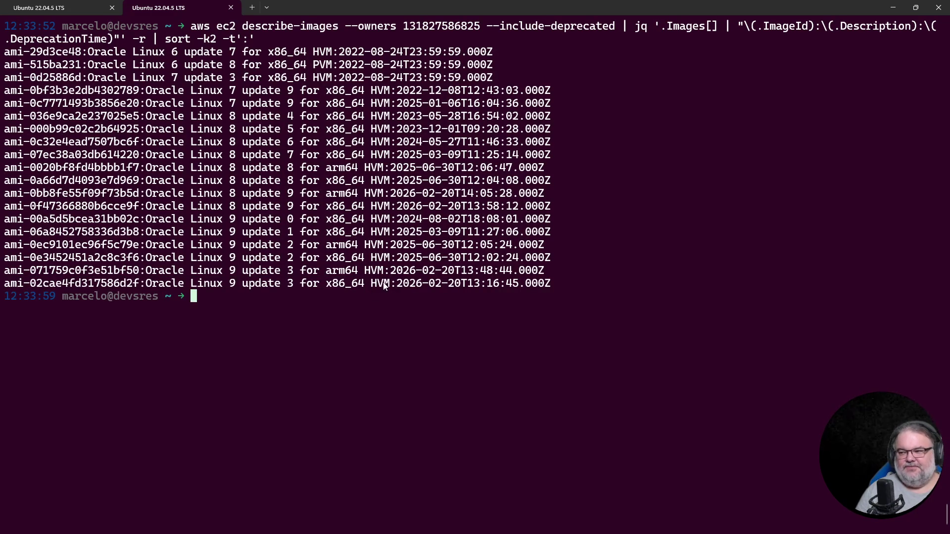
{"action": "key", "text": "Up"}
{"action": "key", "text": "Home"}
{"action": "key", "text": "Right"}
{"action": "key", "text": "Right"}
{"action": "key", "text": "Right"}
{"action": "key", "text": "Right"}
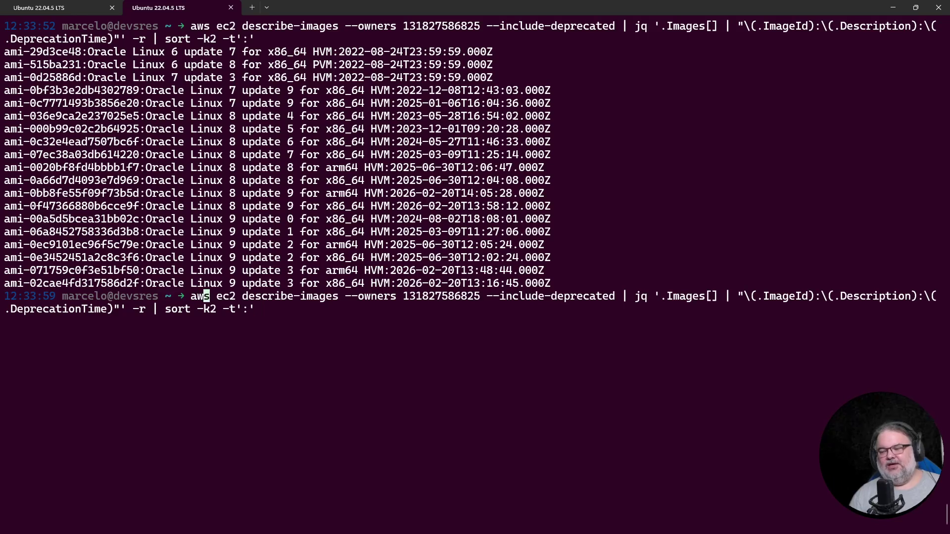
{"action": "type", "text": "--region us-east-1"}
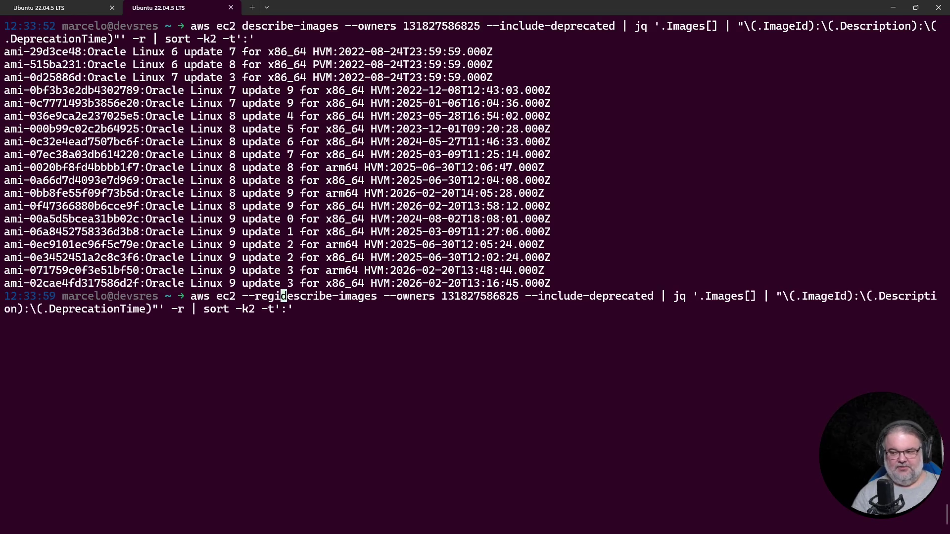
{"action": "key", "text": "Return"}
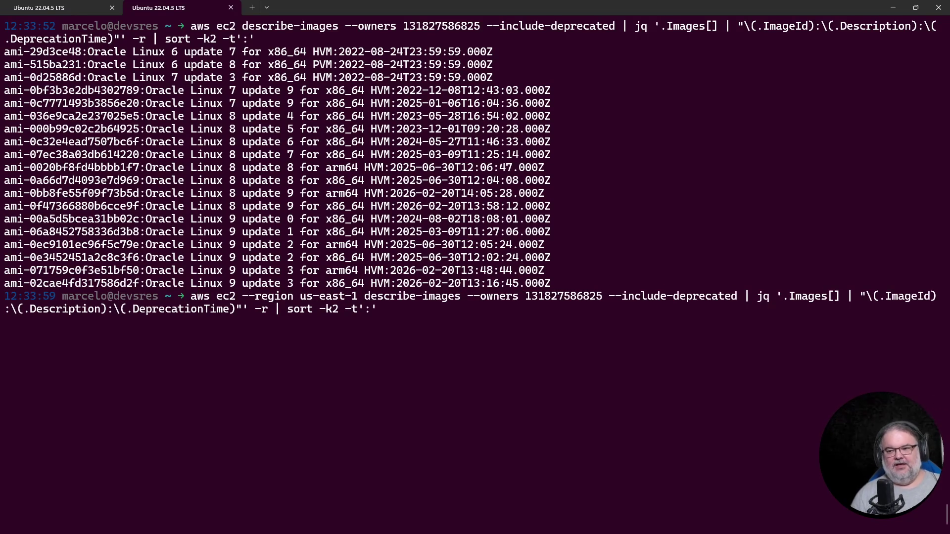
{"action": "left_click_drag", "start_coordinate": [4, 180], "coordinate": [139, 183]}
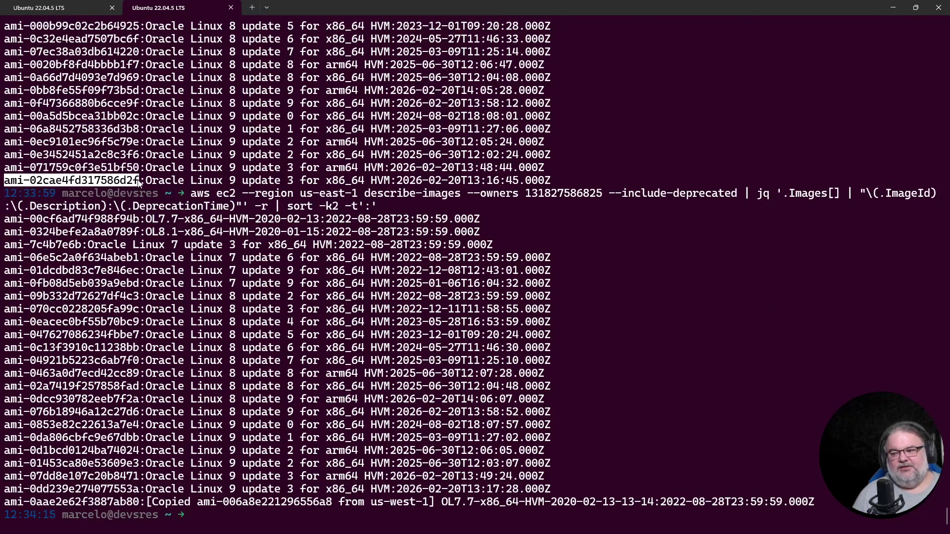
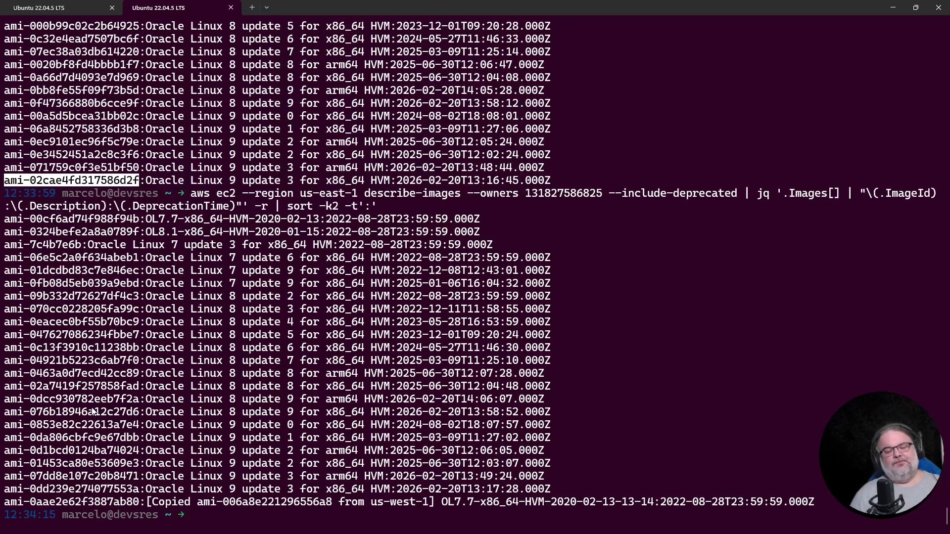
Step: Close the Oracle Linux forum page and resume the paused Udemy practice test at question 2
{"action": "left_click", "coordinate": [893, 7]}
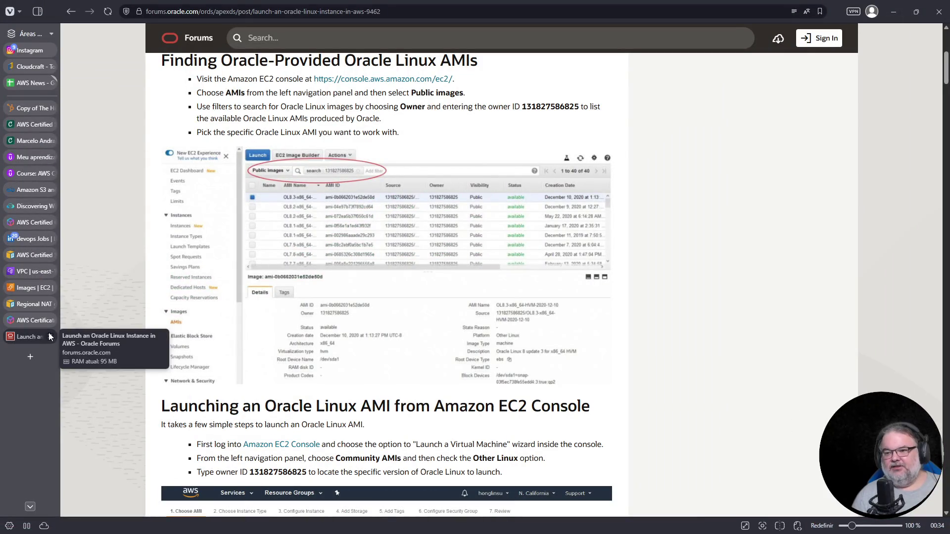
{"action": "middle_click", "coordinate": [30, 336]}
{"action": "left_click", "coordinate": [29, 174]}
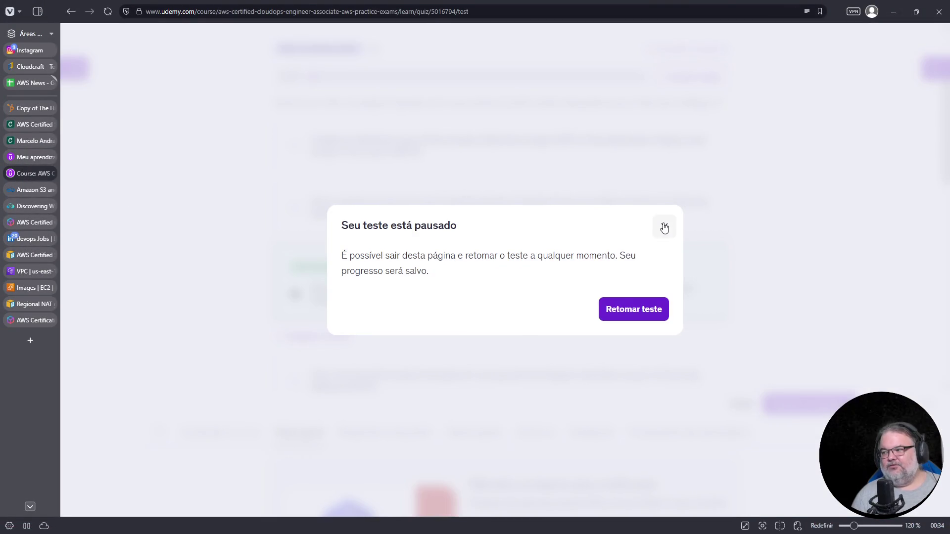
{"action": "left_click", "coordinate": [663, 226]}
Step: Open a blank new tab and enter the search 'g cloudwatch promql'
{"action": "scroll", "coordinate": [637, 257], "scroll_direction": "down", "scroll_amount": 2}
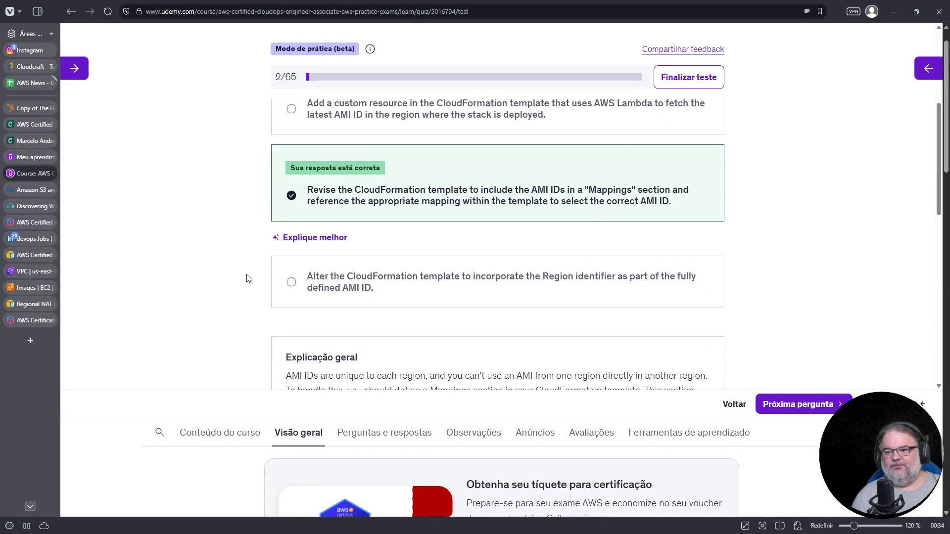
{"action": "left_click", "coordinate": [30, 341]}
{"action": "type", "text": "g cl"}
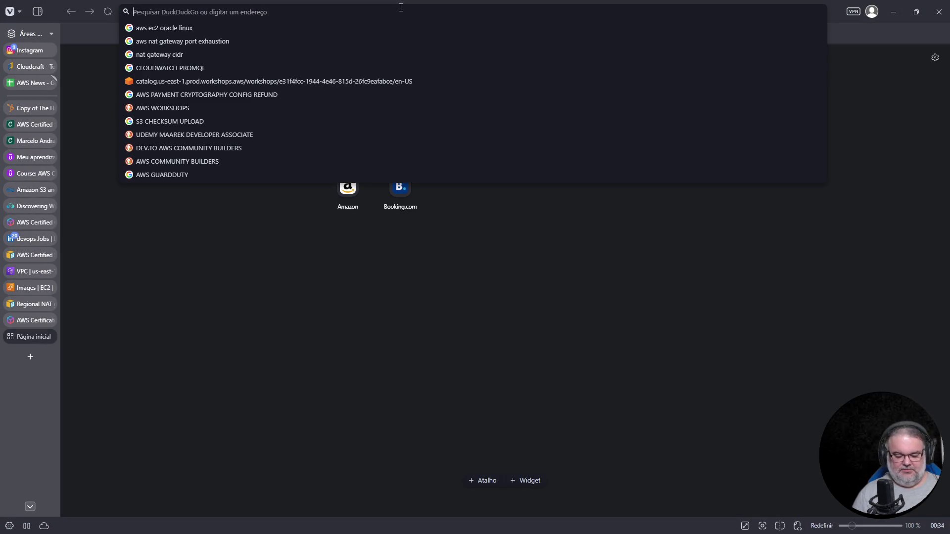
{"action": "type", "text": "oudwatch promql"}
Step: Run the search, open the CloudFormation Mappings syntax page and highlight the basic mapping JSON example
{"action": "key", "text": "Return"}
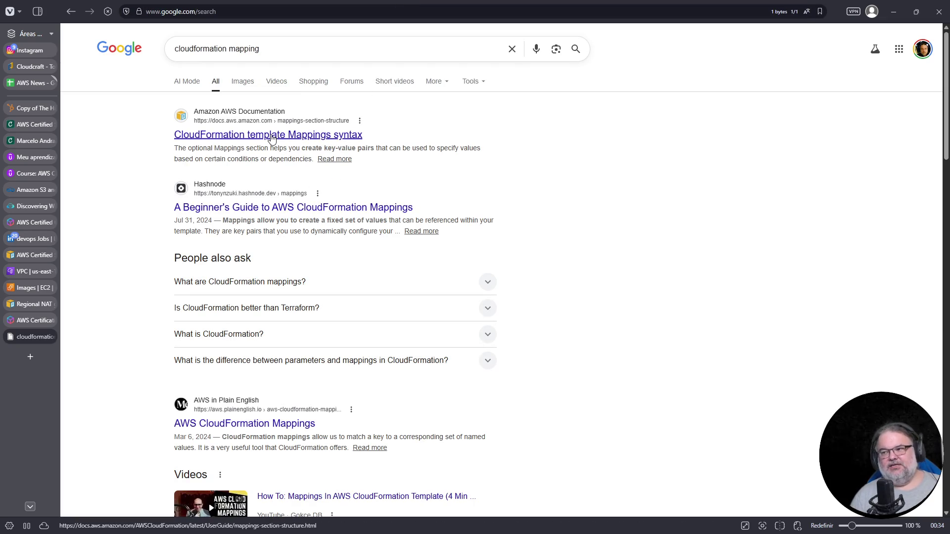
{"action": "left_click", "coordinate": [271, 135]}
{"action": "scroll", "coordinate": [432, 263], "scroll_direction": "down", "scroll_amount": 5}
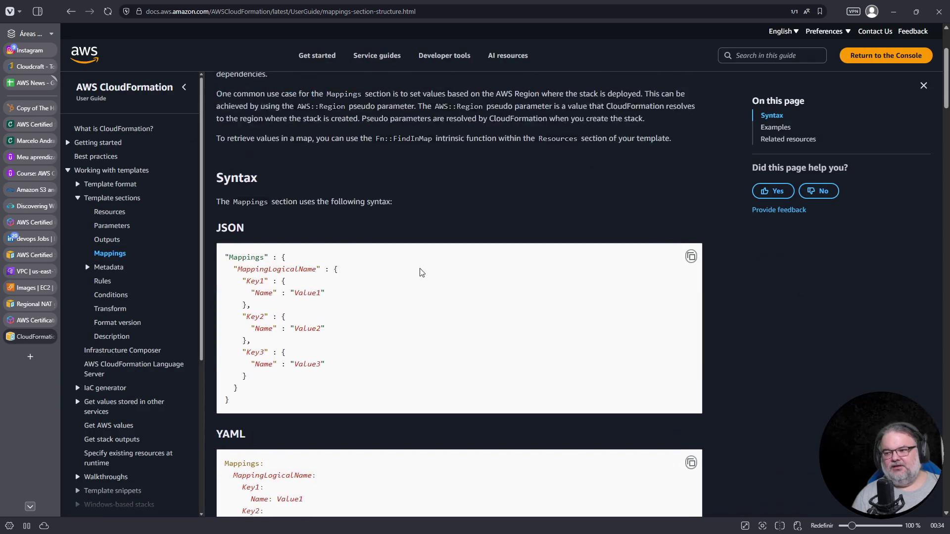
{"action": "scroll", "coordinate": [304, 242], "scroll_direction": "down", "scroll_amount": 15}
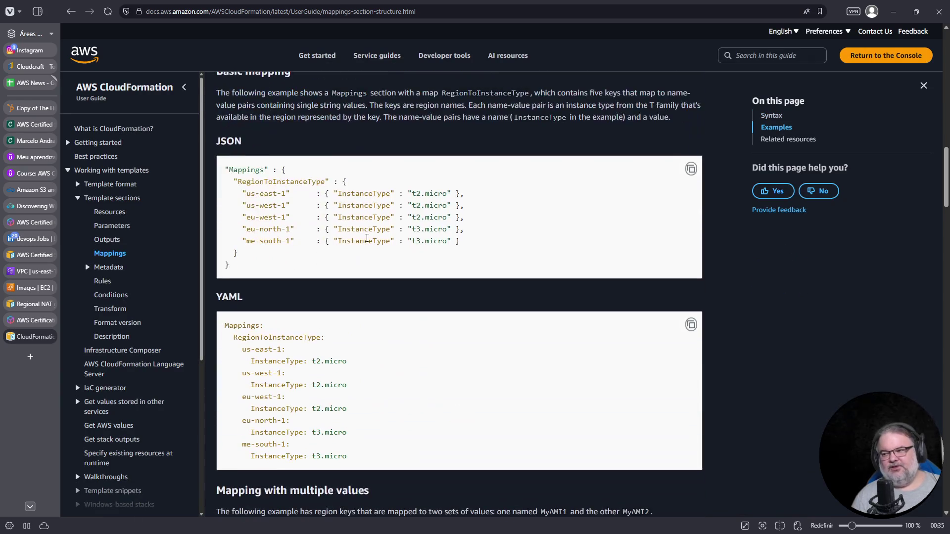
{"action": "scroll", "coordinate": [438, 261], "scroll_direction": "up", "scroll_amount": 1}
{"action": "scroll", "coordinate": [437, 262], "scroll_direction": "down", "scroll_amount": 1}
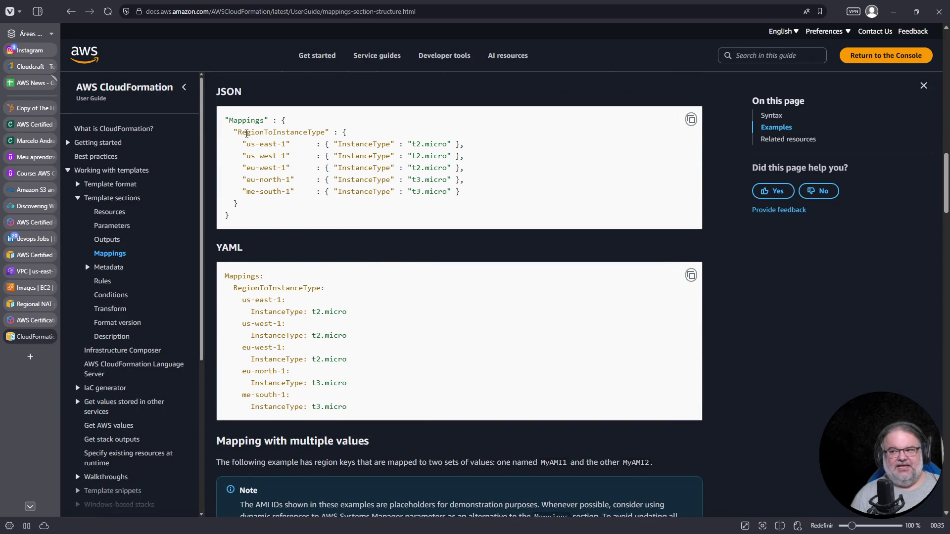
{"action": "left_click_drag", "start_coordinate": [230, 126], "coordinate": [287, 207]}
{"action": "left_click", "coordinate": [287, 207]}
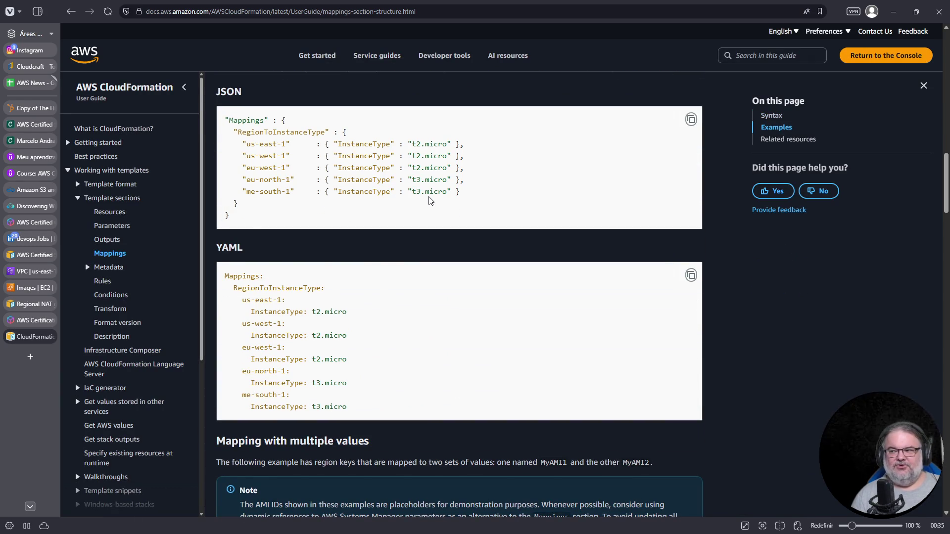
Step: Zoom the page to 120% and highlight the RegionToAMI us-west-1 and eu-west-1 AMI entries
{"action": "scroll", "coordinate": [429, 200], "scroll_direction": "down", "scroll_amount": 10}
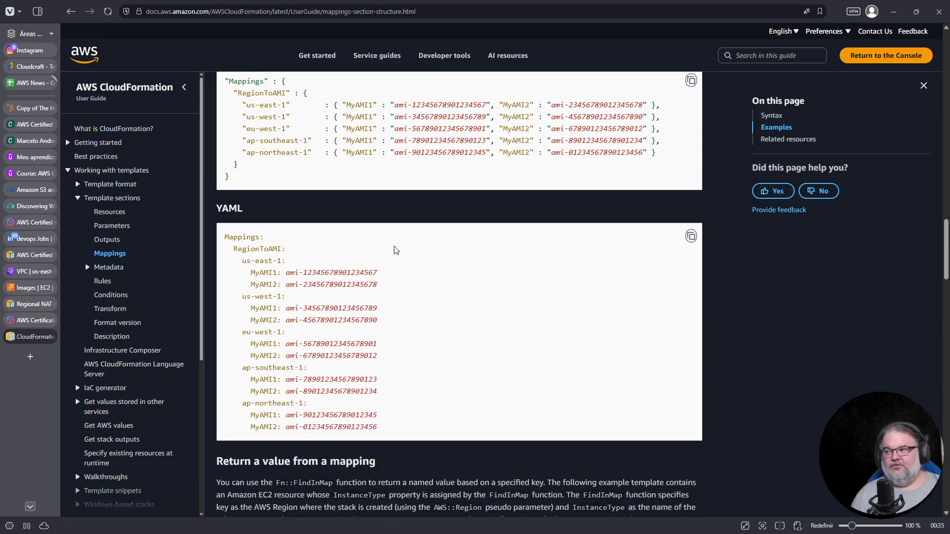
{"action": "scroll", "coordinate": [424, 233], "scroll_direction": "up", "scroll_amount": 3}
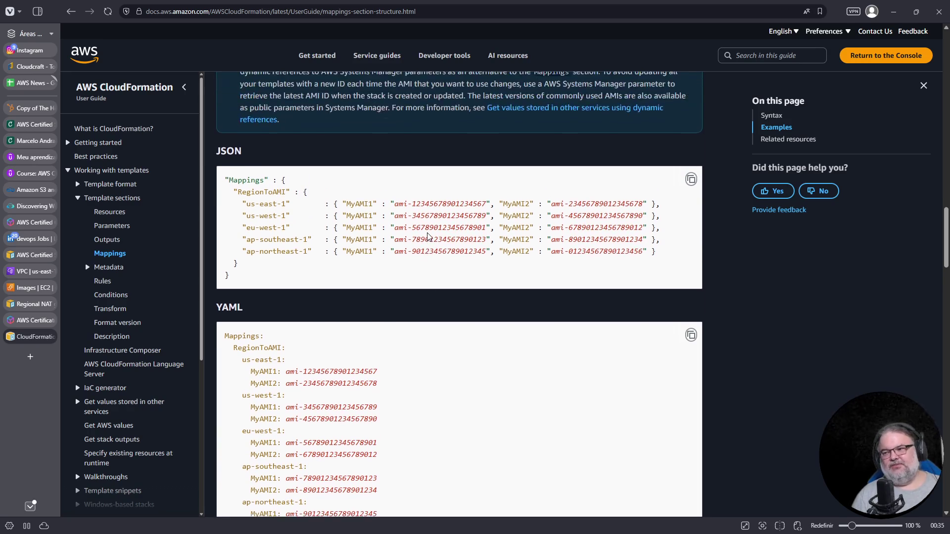
{"action": "key", "text": "ctrl+plus"}
{"action": "key", "text": "ctrl+plus"}
{"action": "scroll", "coordinate": [428, 238], "scroll_direction": "down", "scroll_amount": 2}
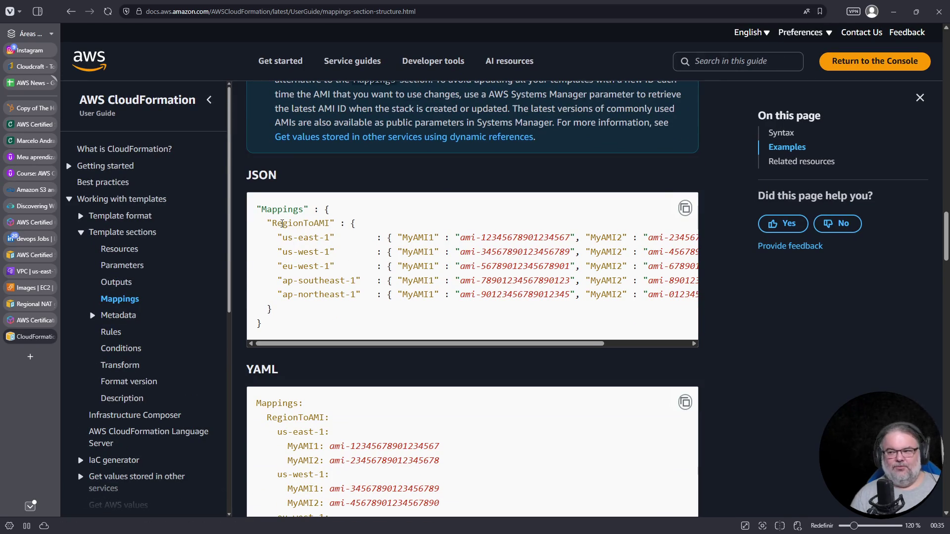
{"action": "left_click_drag", "start_coordinate": [282, 223], "coordinate": [372, 222]}
{"action": "left_click", "coordinate": [295, 248]}
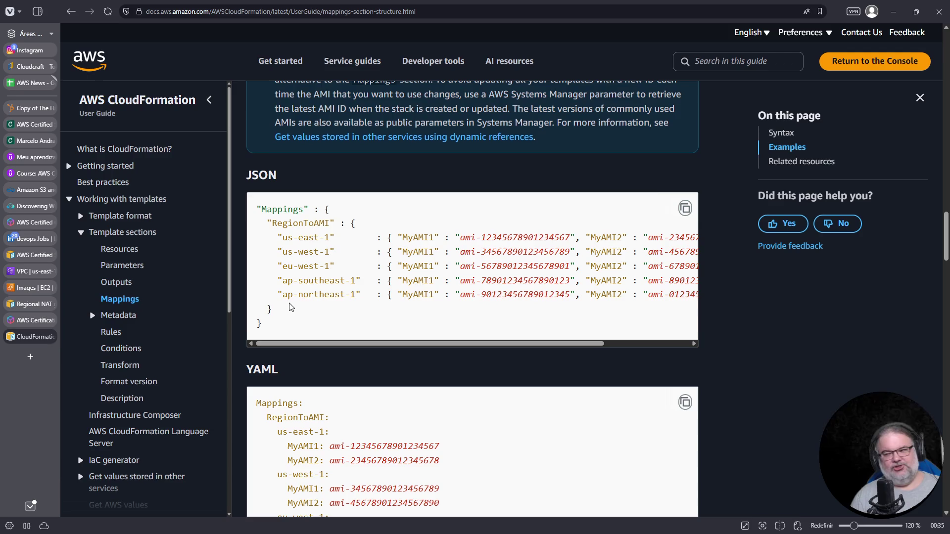
{"action": "mouse_move", "coordinate": [483, 237]}
{"action": "left_mouse_down"}
{"action": "mouse_move", "coordinate": [538, 237]}
{"action": "mouse_move", "coordinate": [533, 266]}
{"action": "left_mouse_up"}
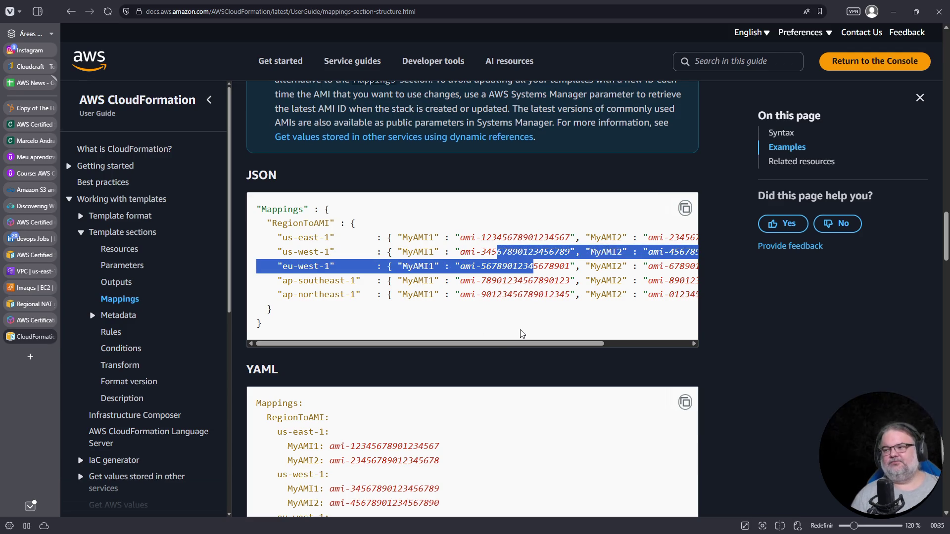
{"action": "scroll", "coordinate": [521, 333], "scroll_direction": "down", "scroll_amount": 10}
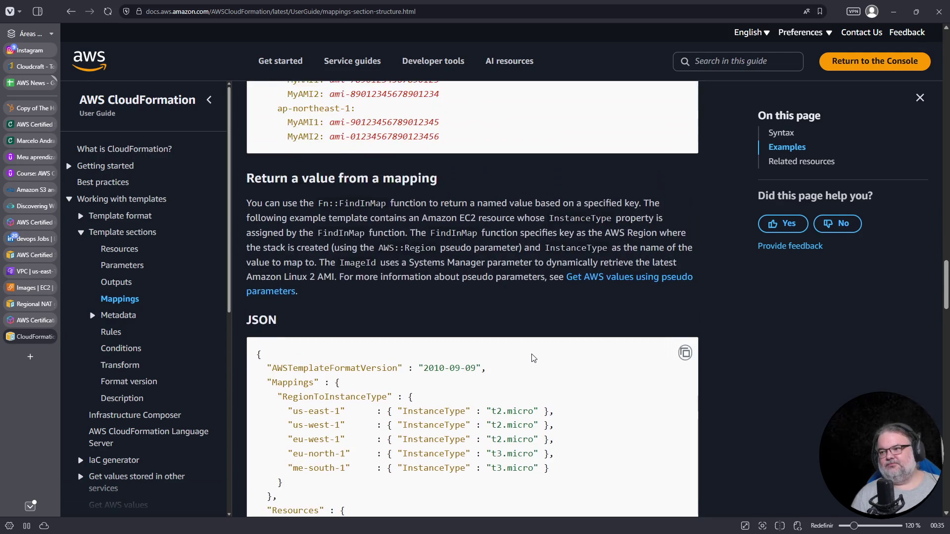
{"action": "scroll", "coordinate": [533, 357], "scroll_direction": "down", "scroll_amount": 5}
{"action": "mouse_move", "coordinate": [445, 410]}
{"action": "left_mouse_down"}
{"action": "mouse_move", "coordinate": [571, 418]}
{"action": "mouse_move", "coordinate": [459, 423]}
{"action": "left_mouse_up"}
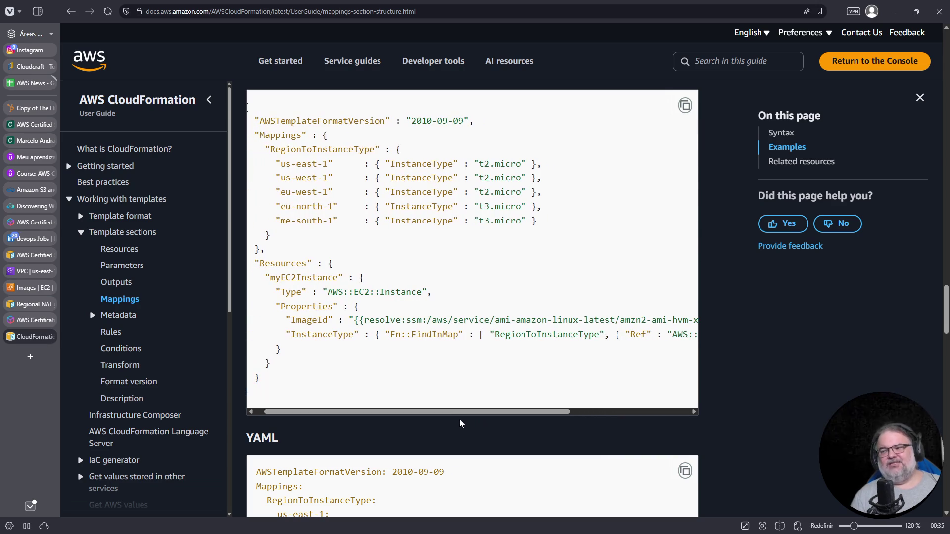
Step: Highlight InstanceType and the SSM parameter path in the resource example's ImageId
{"action": "left_click_drag", "start_coordinate": [291, 335], "coordinate": [351, 335]}
{"action": "left_click_drag", "start_coordinate": [296, 320], "coordinate": [328, 321]}
{"action": "left_click_drag", "start_coordinate": [410, 412], "coordinate": [429, 412]}
{"action": "left_click_drag", "start_coordinate": [337, 320], "coordinate": [399, 321]}
{"action": "left_click_drag", "start_coordinate": [449, 417], "coordinate": [490, 415]}
{"action": "left_click", "coordinate": [349, 331]}
{"action": "left_click_drag", "start_coordinate": [448, 321], "coordinate": [653, 324]}
{"action": "left_click_drag", "start_coordinate": [534, 413], "coordinate": [460, 417]}
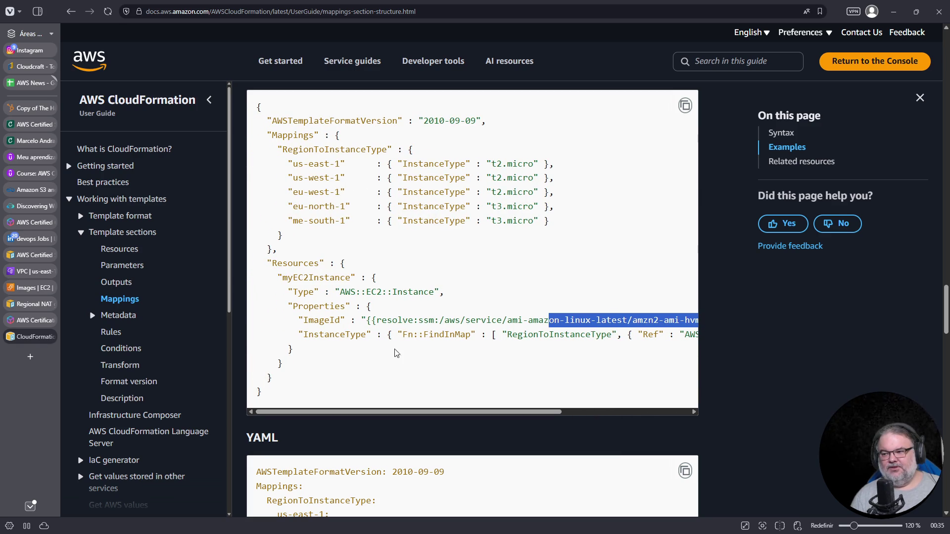
{"action": "left_click_drag", "start_coordinate": [418, 322], "coordinate": [463, 323]}
{"action": "left_click", "coordinate": [524, 346]}
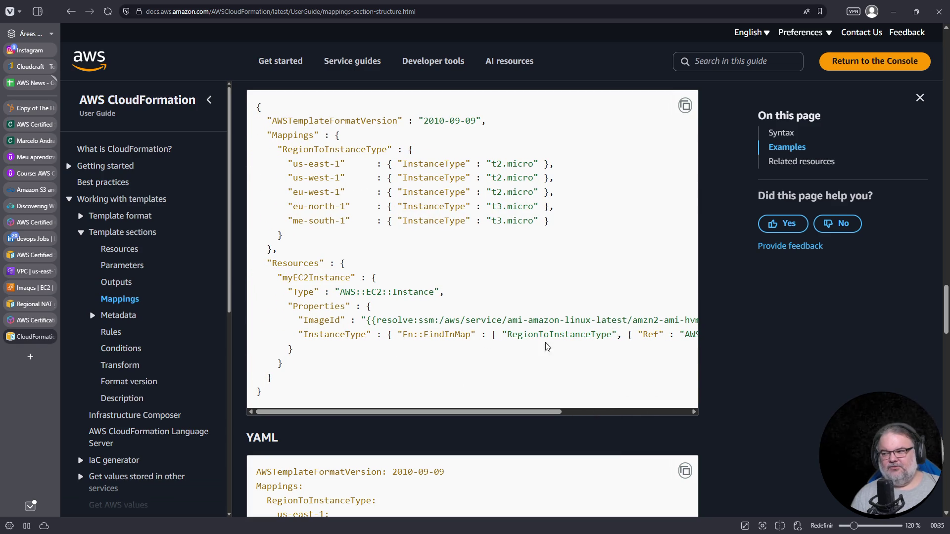
{"action": "scroll", "coordinate": [467, 385], "scroll_direction": "down", "scroll_amount": 4}
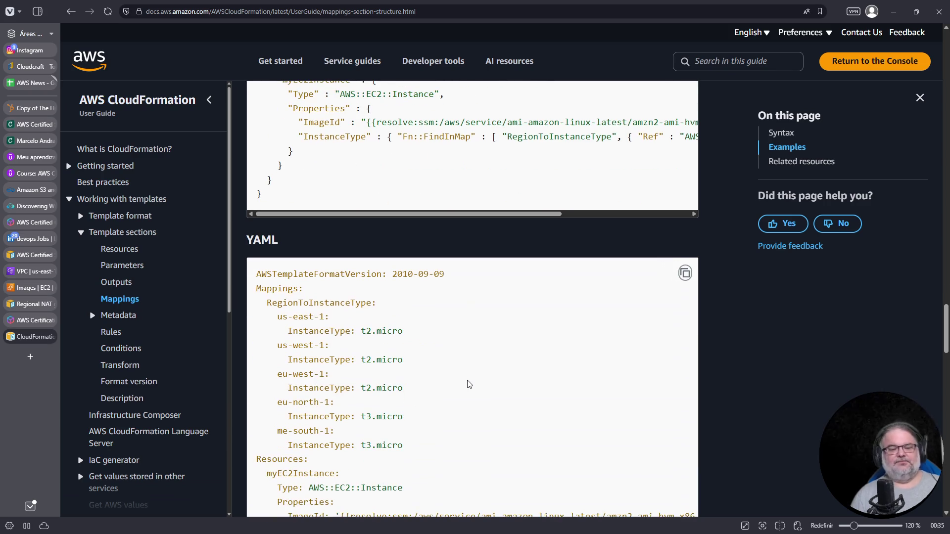
{"action": "scroll", "coordinate": [468, 384], "scroll_direction": "up", "scroll_amount": 4}
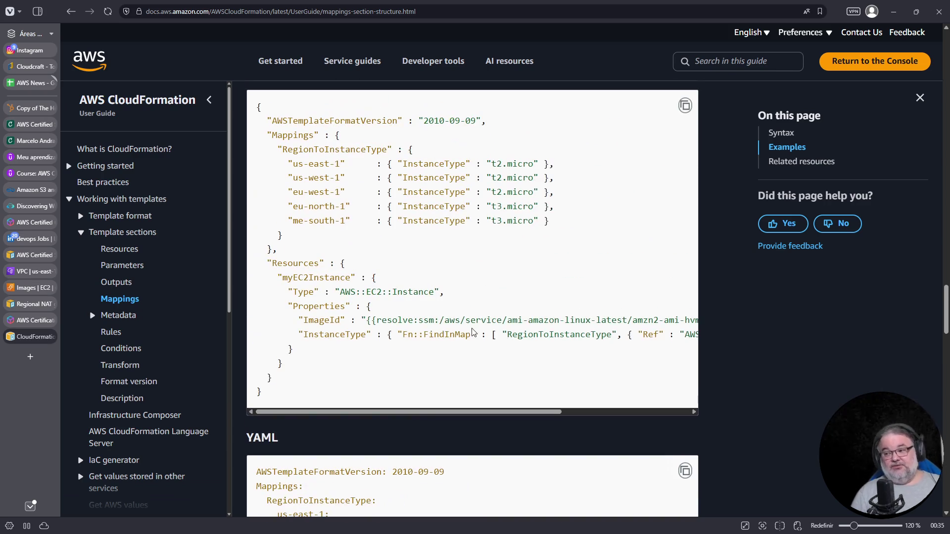
Step: Highlight the ImageId line and its resolve:ssm value, then return to the Udemy practice test
{"action": "triple_click", "coordinate": [473, 321]}
{"action": "scroll", "coordinate": [468, 401], "scroll_direction": "right", "scroll_amount": 3}
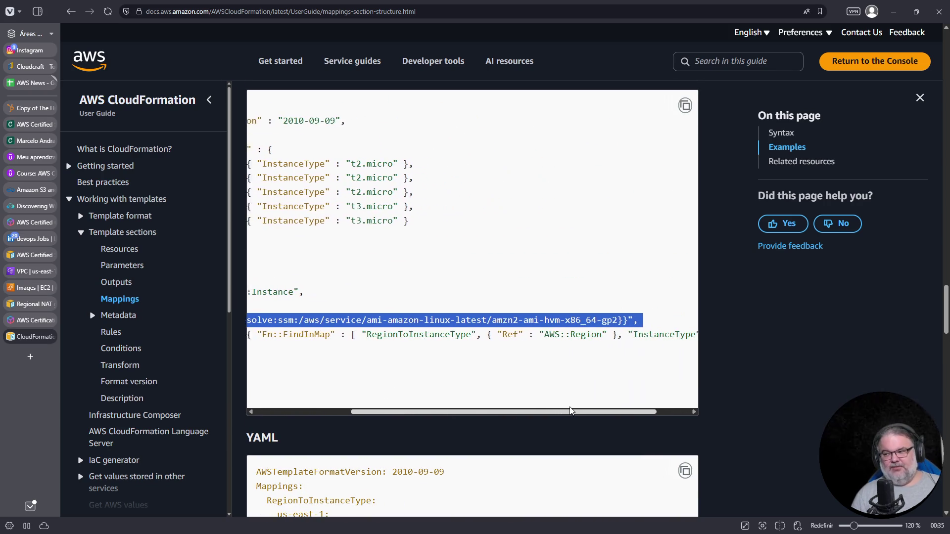
{"action": "scroll", "coordinate": [453, 406], "scroll_direction": "left", "scroll_amount": 5}
{"action": "double_click", "coordinate": [315, 322]}
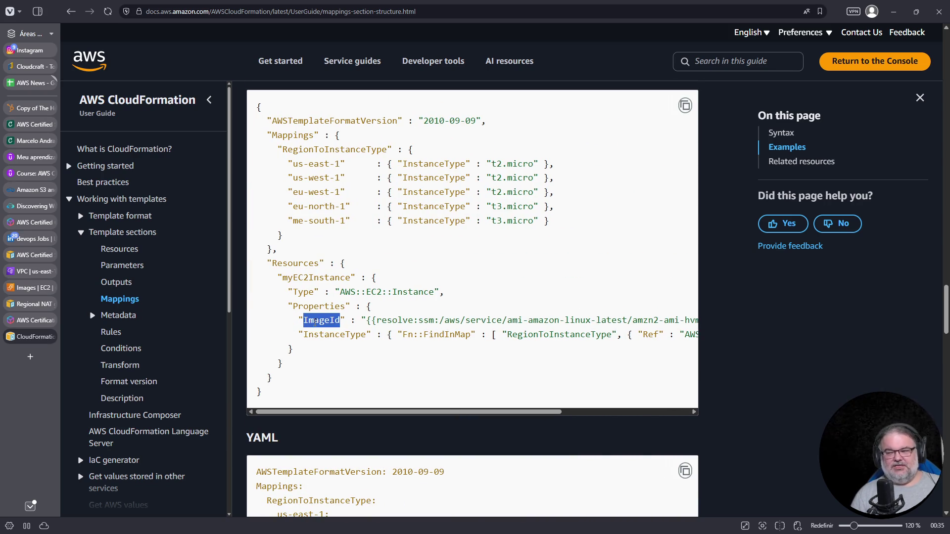
{"action": "mouse_move", "coordinate": [361, 321]}
{"action": "left_mouse_down"}
{"action": "mouse_move", "coordinate": [515, 335]}
{"action": "mouse_move", "coordinate": [664, 319]}
{"action": "left_mouse_up"}
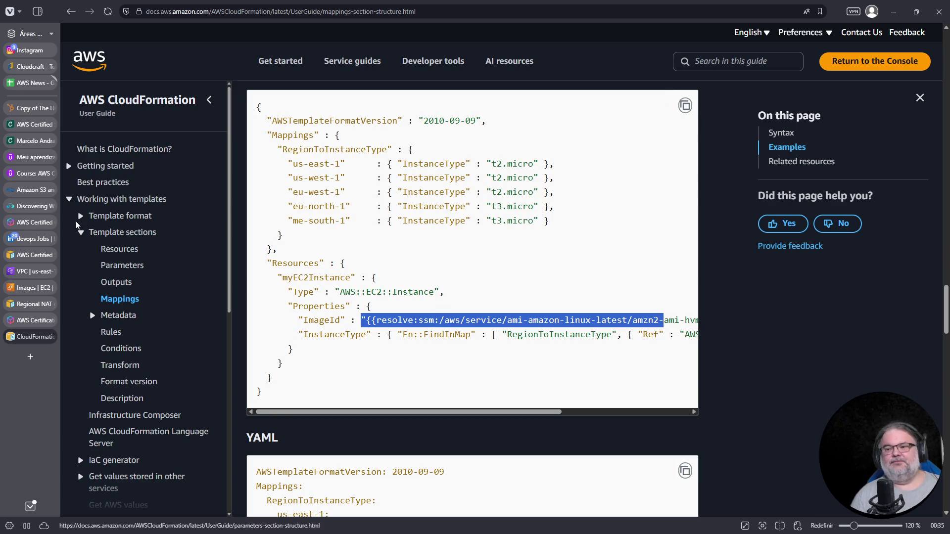
{"action": "left_click", "coordinate": [32, 173]}
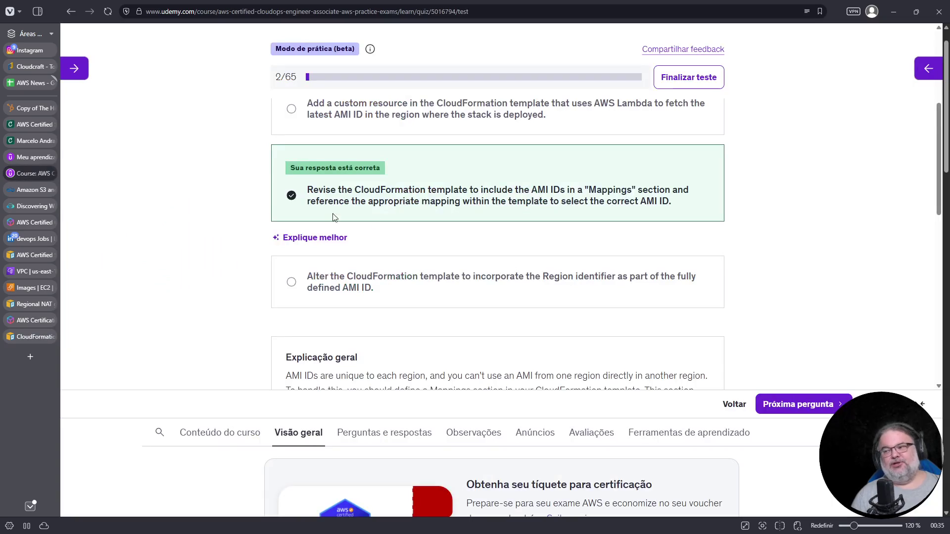
Step: Read through question 2's Mappings explanation and advance to question 3 of 65
{"action": "scroll", "coordinate": [480, 301], "scroll_direction": "up", "scroll_amount": 3}
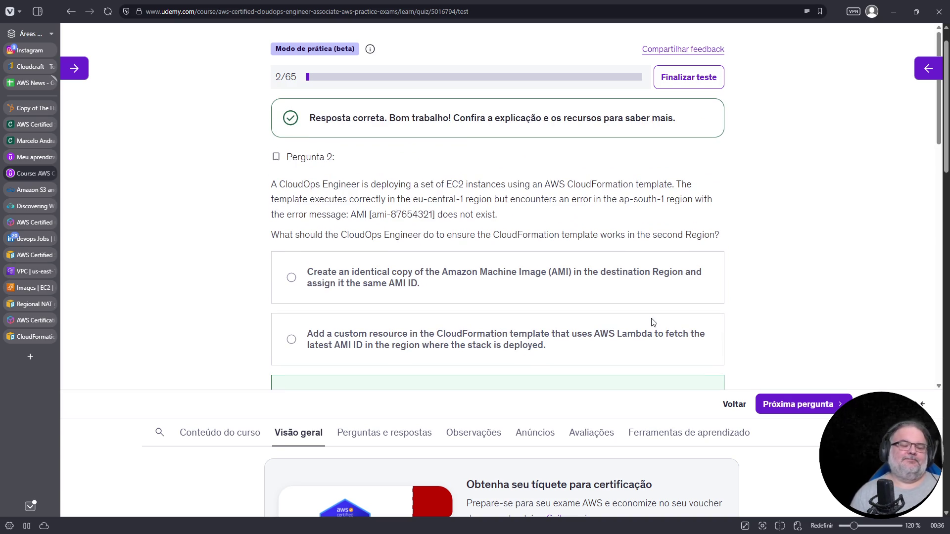
{"action": "scroll", "coordinate": [652, 322], "scroll_direction": "down", "scroll_amount": 5}
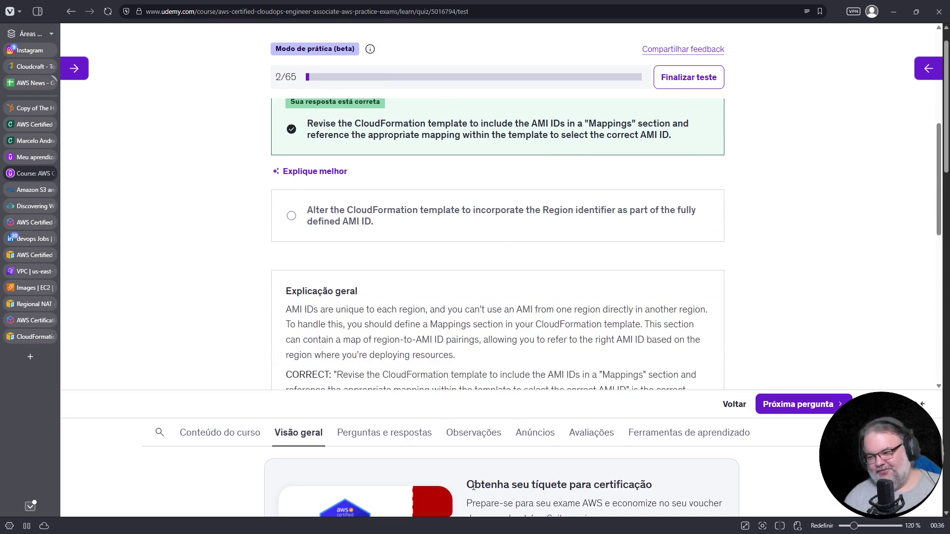
{"action": "left_click", "coordinate": [795, 404]}
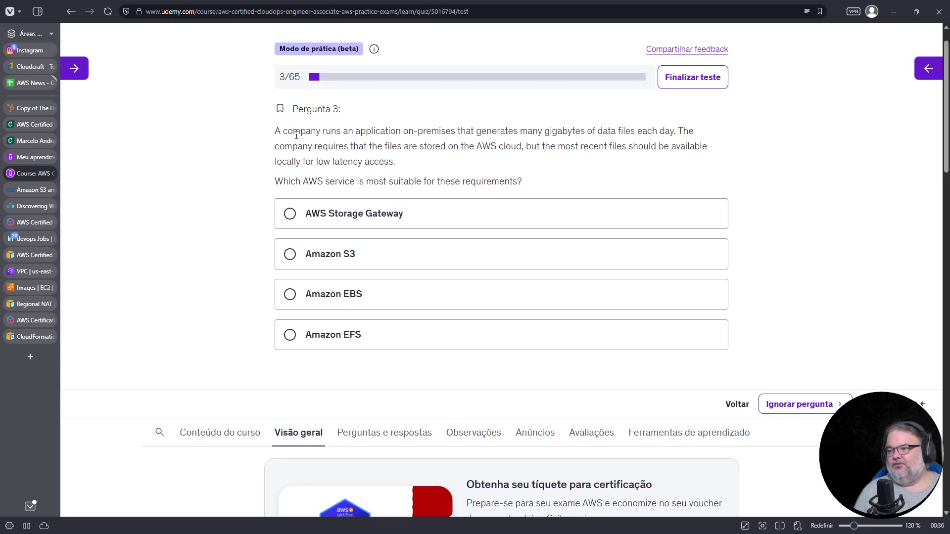
Step: Highlight question 3's on-premises and local low-latency requirements, choose AWS Storage Gateway, and open a new tab
{"action": "left_click_drag", "start_coordinate": [293, 131], "coordinate": [367, 131]}
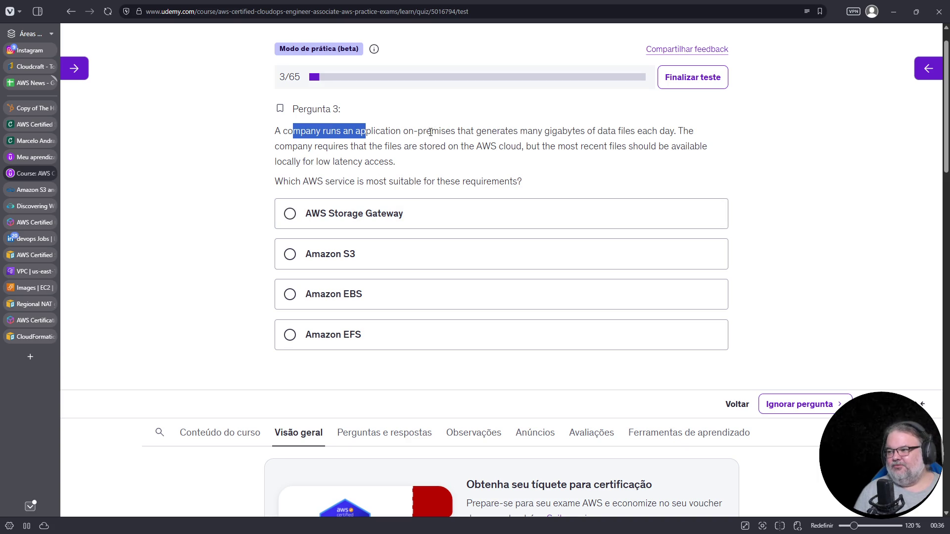
{"action": "left_click_drag", "start_coordinate": [432, 133], "coordinate": [488, 132]}
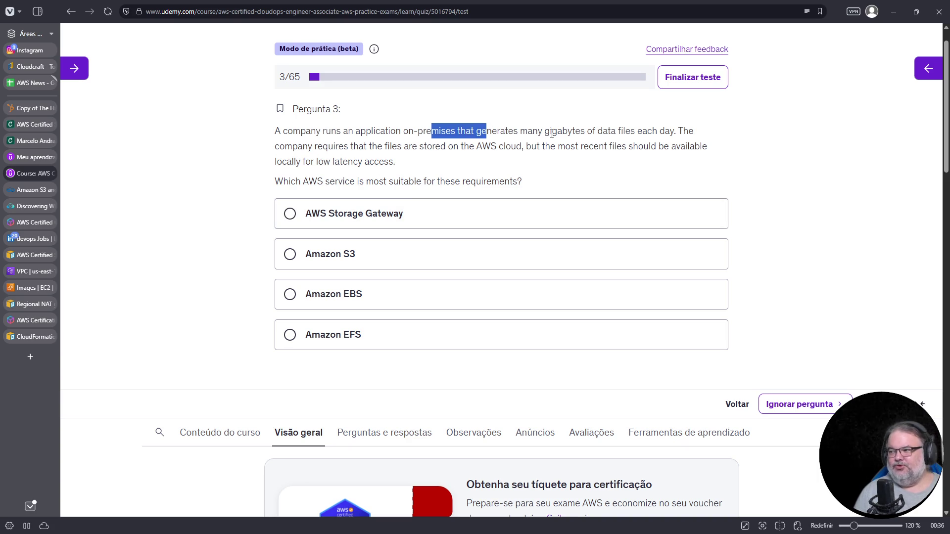
{"action": "left_click_drag", "start_coordinate": [562, 132], "coordinate": [598, 132]}
{"action": "left_click_drag", "start_coordinate": [369, 146], "coordinate": [497, 162]}
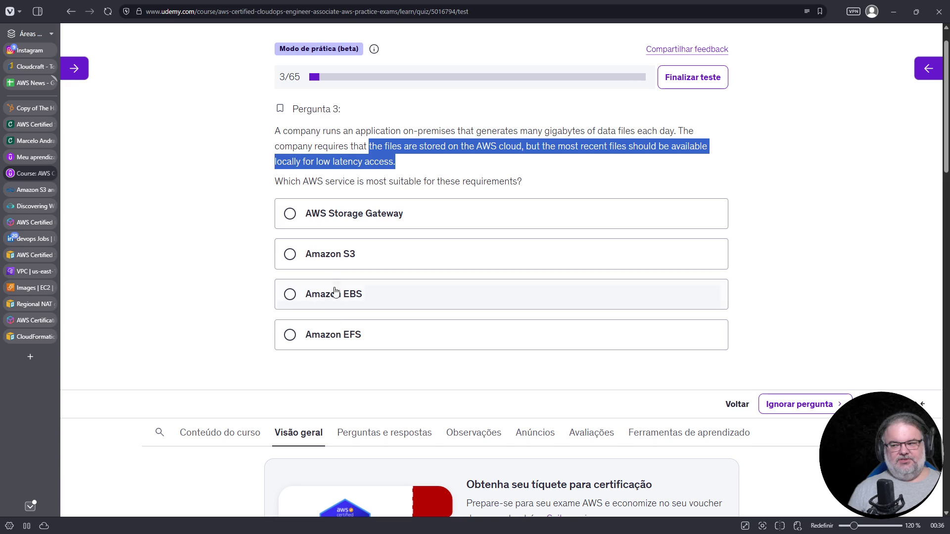
{"action": "left_click", "coordinate": [290, 213]}
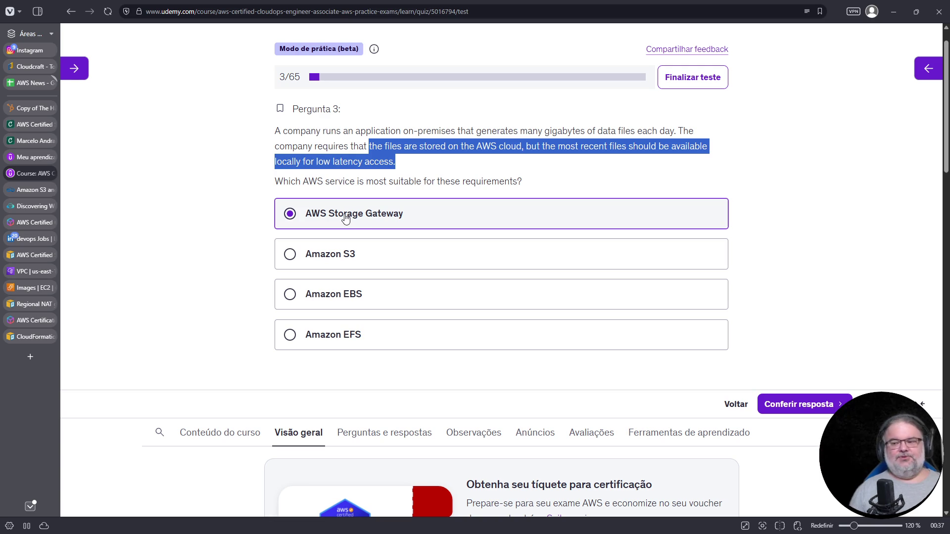
{"action": "left_click", "coordinate": [30, 356]}
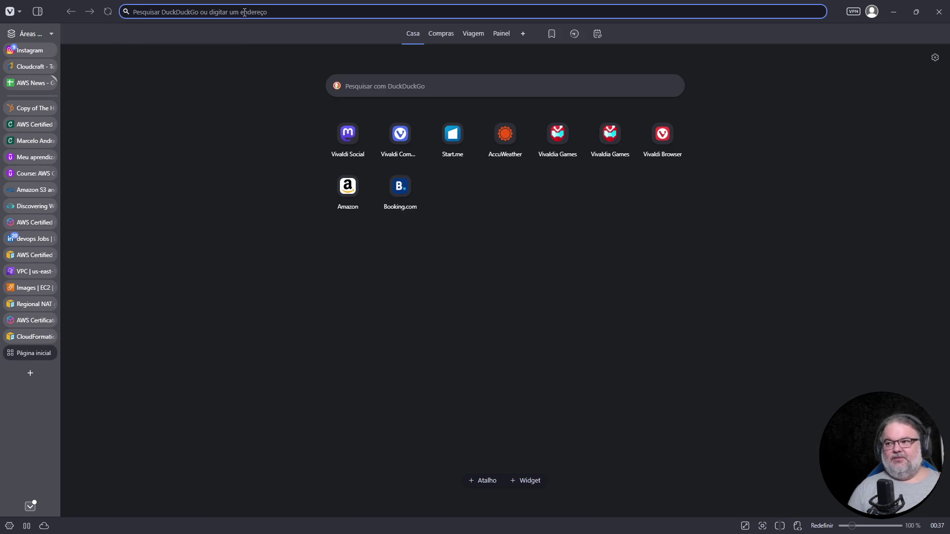
Step: Google 'aws storage gateway cache' and open the Monitoring cache storage documentation page
{"action": "type", "text": "aws storage gateway cache"}
{"action": "key", "text": "Home"}
{"action": "type", "text": "g"}
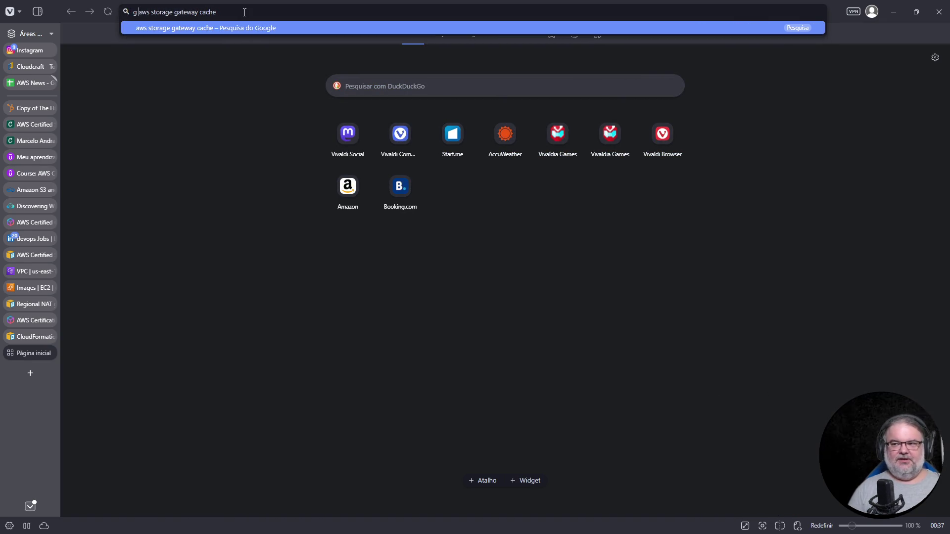
{"action": "key", "text": "Return"}
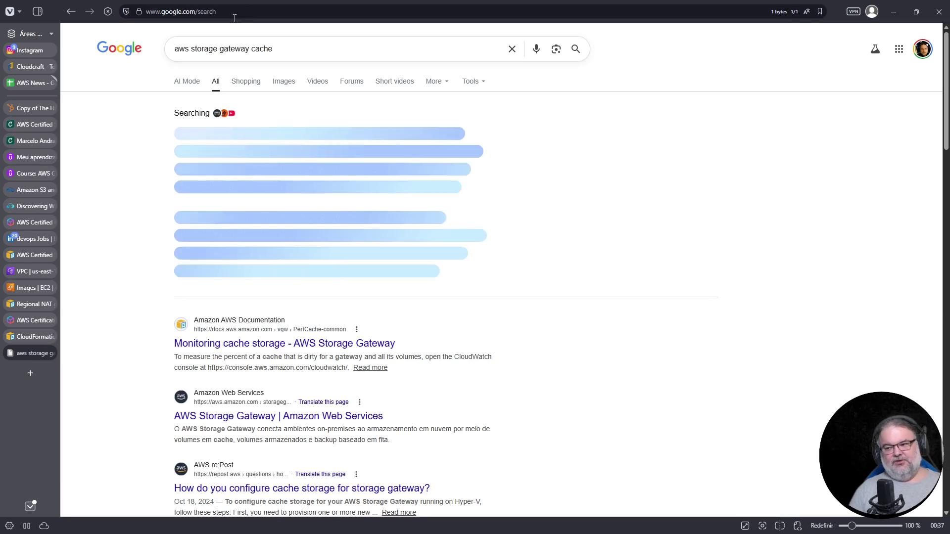
{"action": "left_click", "coordinate": [263, 343]}
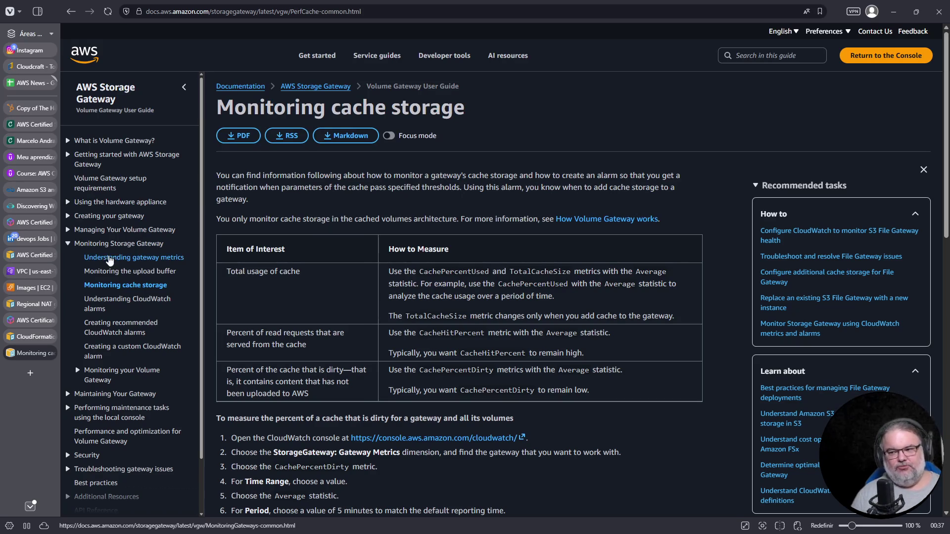
Step: Open Monitoring the upload buffer at 130% zoom and highlight the UploadBufferPercentUsed metric
{"action": "left_click", "coordinate": [148, 271]}
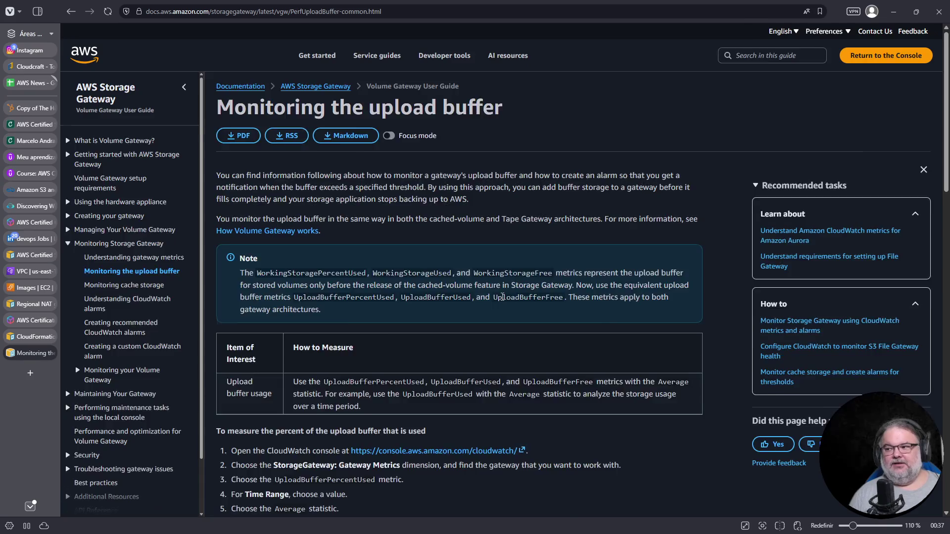
{"action": "key", "text": "ctrl+plus"}
{"action": "key", "text": "ctrl+plus"}
{"action": "key", "text": "ctrl+plus"}
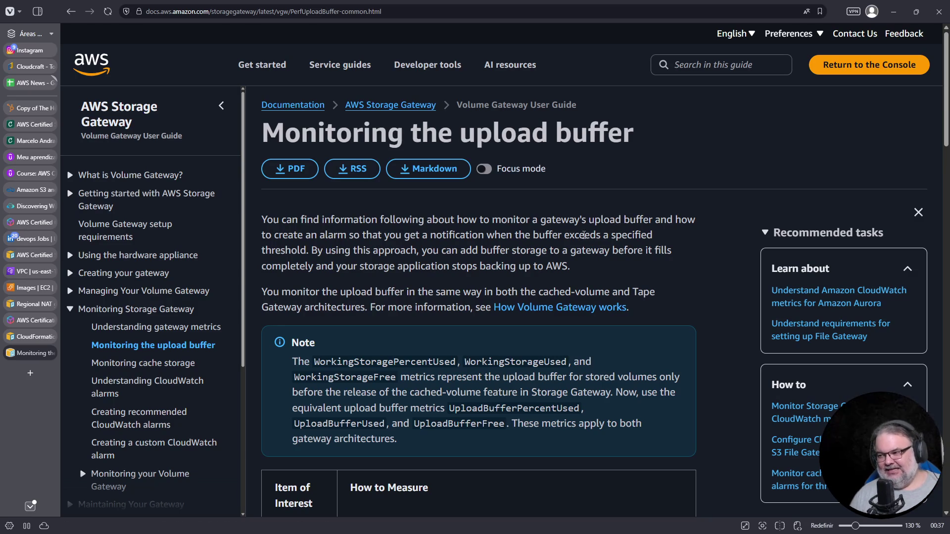
{"action": "scroll", "coordinate": [420, 261], "scroll_direction": "down", "scroll_amount": 5}
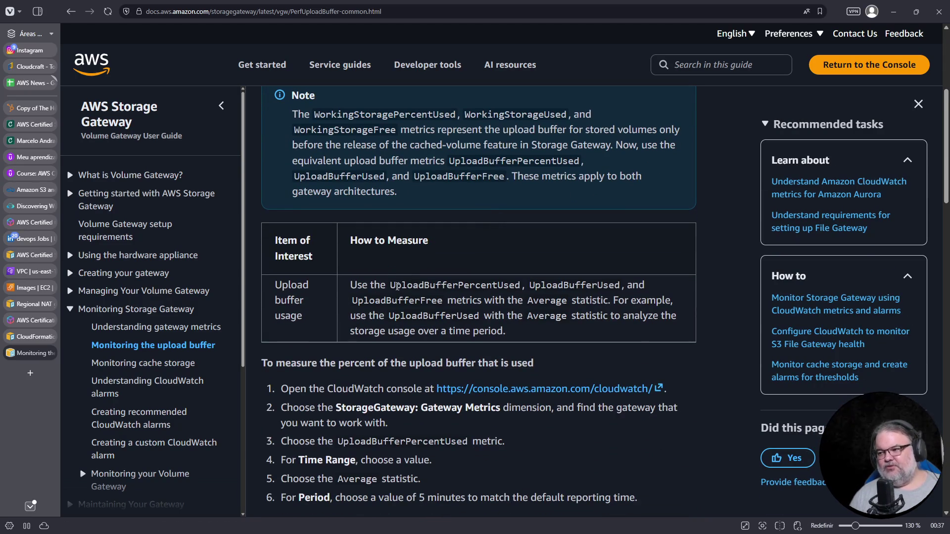
{"action": "left_click_drag", "start_coordinate": [389, 288], "coordinate": [507, 283]}
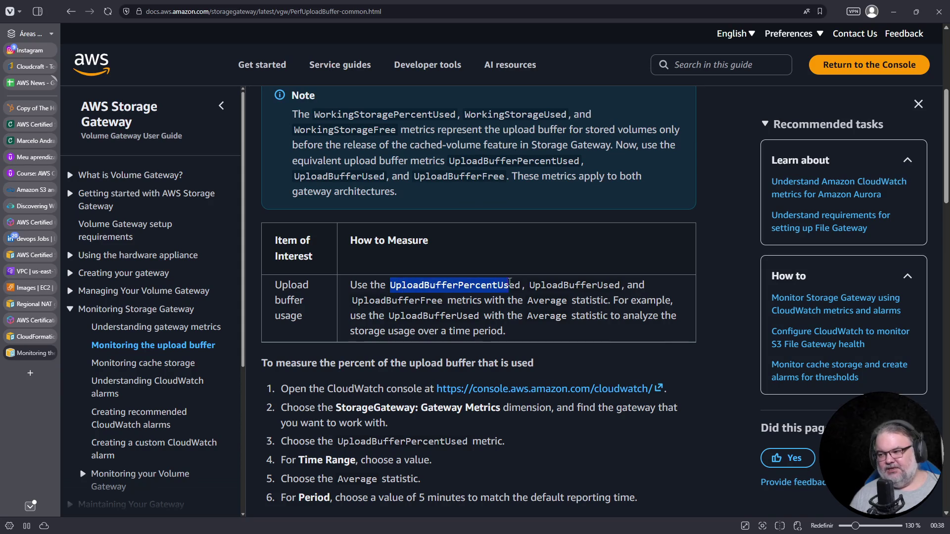
{"action": "scroll", "coordinate": [471, 283], "scroll_direction": "up", "scroll_amount": 1}
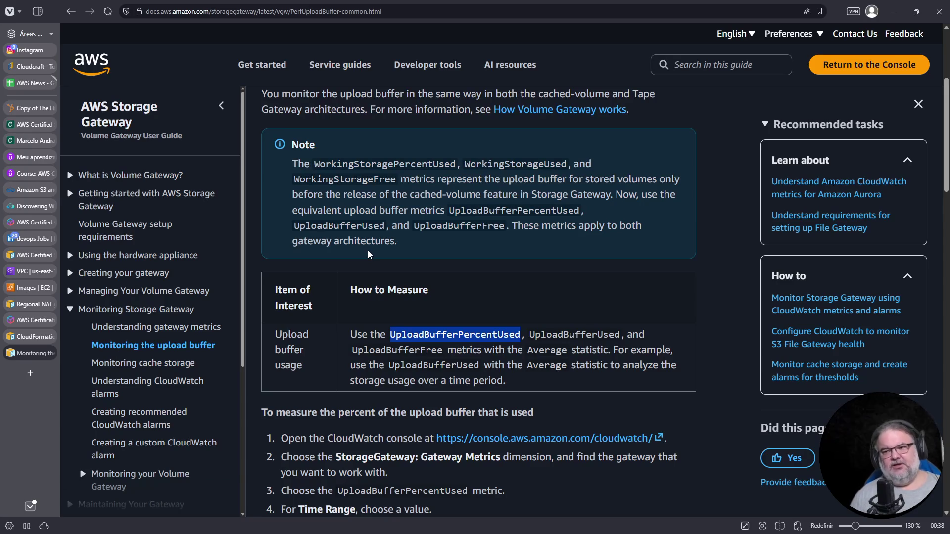
Step: In the Cloudcraft diagram, delete the top-right internet gateway of VPC App3
{"action": "left_click", "coordinate": [31, 66]}
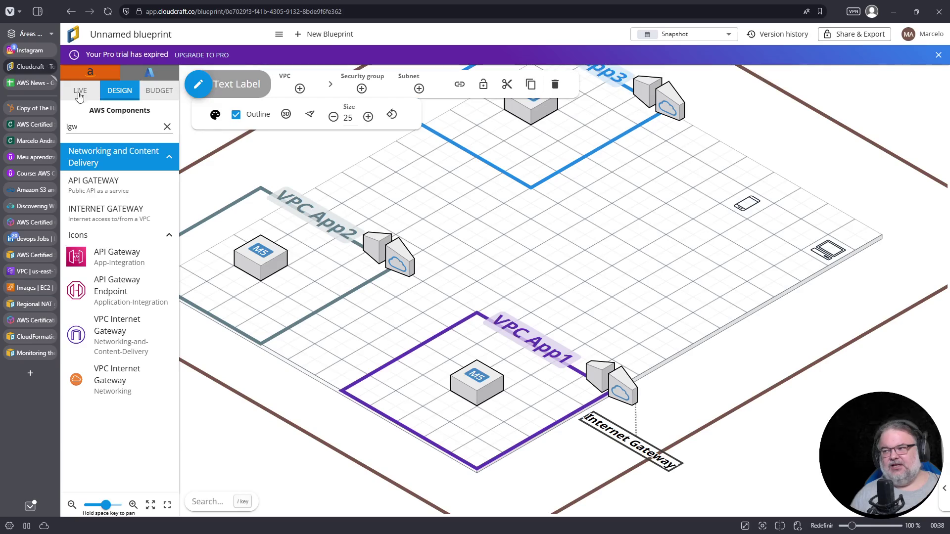
{"action": "left_click", "coordinate": [718, 251]}
{"action": "left_click", "coordinate": [541, 121]}
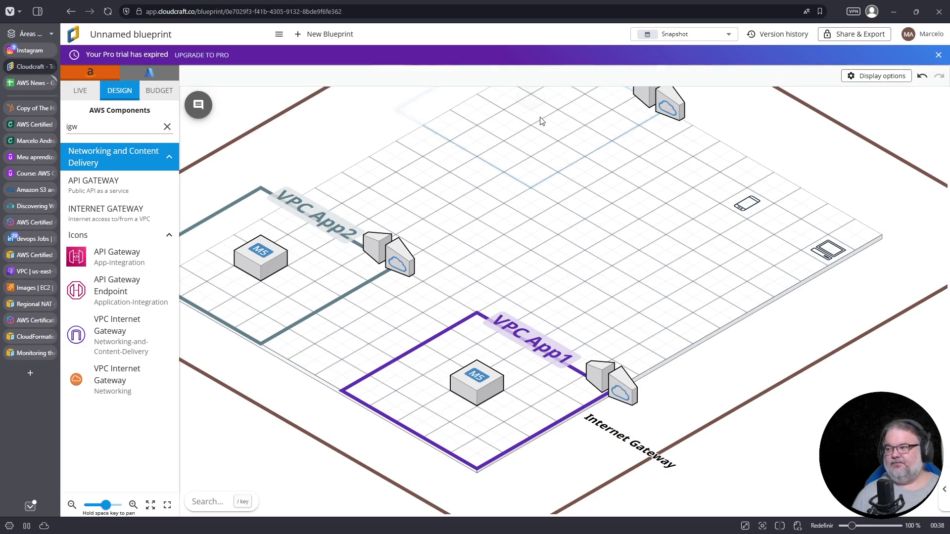
{"action": "left_click", "coordinate": [663, 107]}
{"action": "key", "text": "Delete"}
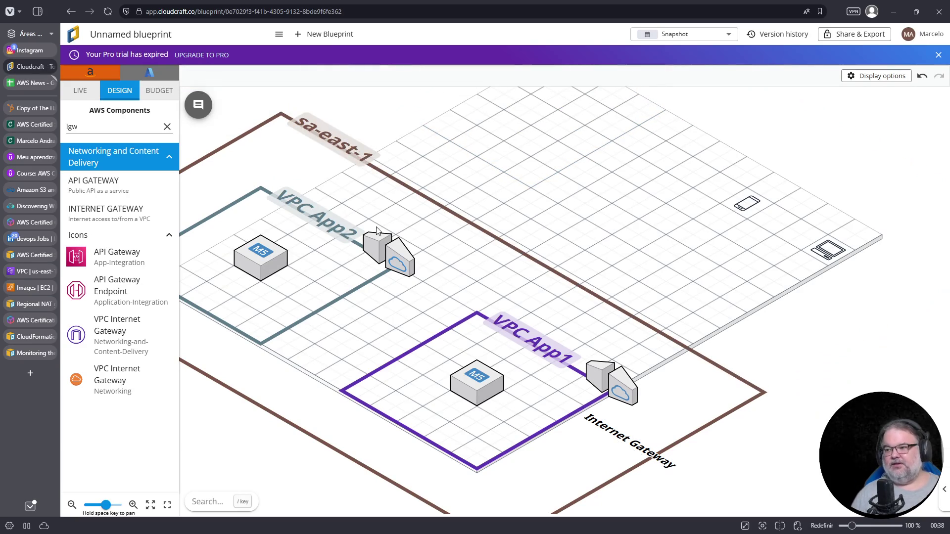
Step: Search components for 'datac' and place a Corporate Data Center icon on the canvas
{"action": "left_click", "coordinate": [168, 126]}
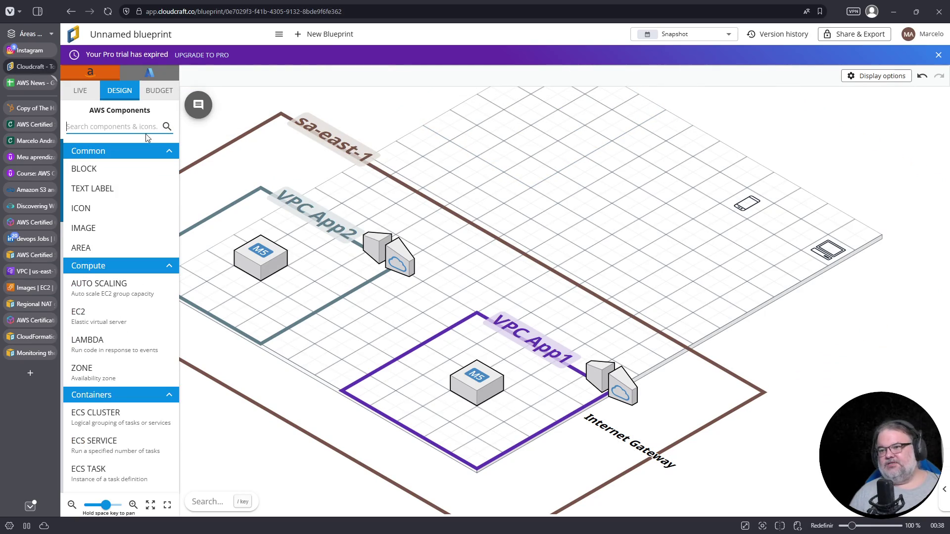
{"action": "type", "text": "on-"}
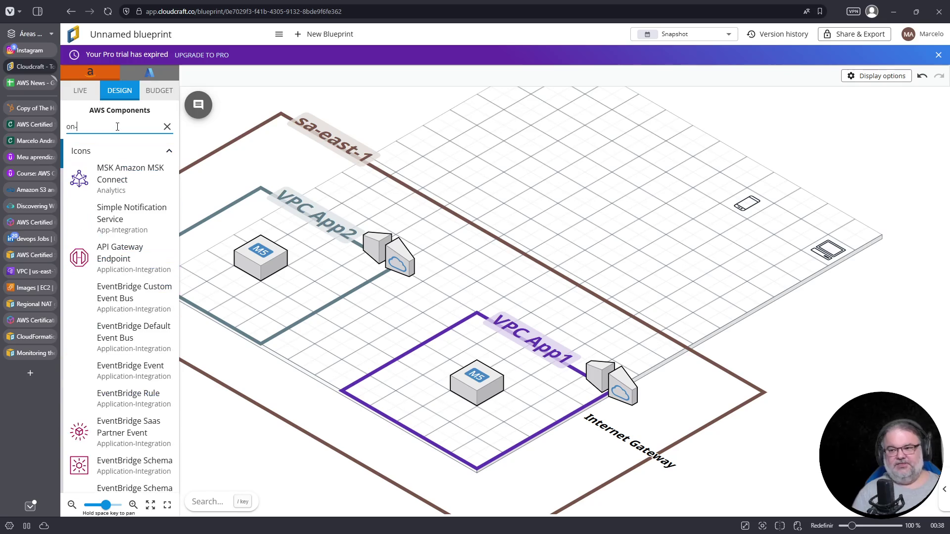
{"action": "key", "text": "BackSpace"}
{"action": "key", "text": "BackSpace"}
{"action": "key", "text": "BackSpace"}
{"action": "type", "text": "datacente"}
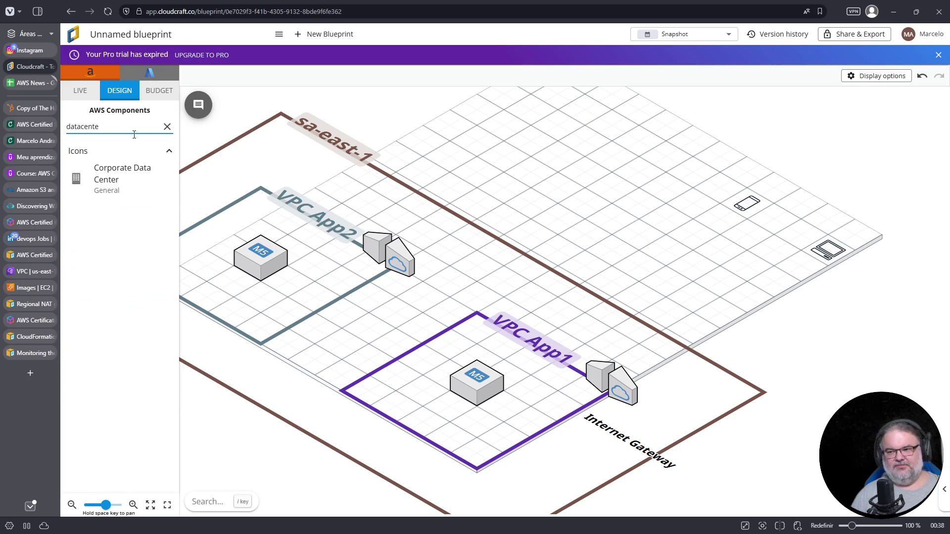
{"action": "mouse_move", "coordinate": [119, 192]}
{"action": "left_mouse_down"}
{"action": "mouse_move", "coordinate": [223, 224]}
{"action": "mouse_move", "coordinate": [526, 153]}
{"action": "mouse_move", "coordinate": [503, 78]}
{"action": "left_mouse_up"}
Step: Search 's3' and place an S3 bucket inside the sa-east-1 region
{"action": "double_click", "coordinate": [108, 126]}
{"action": "type", "text": "s3"}
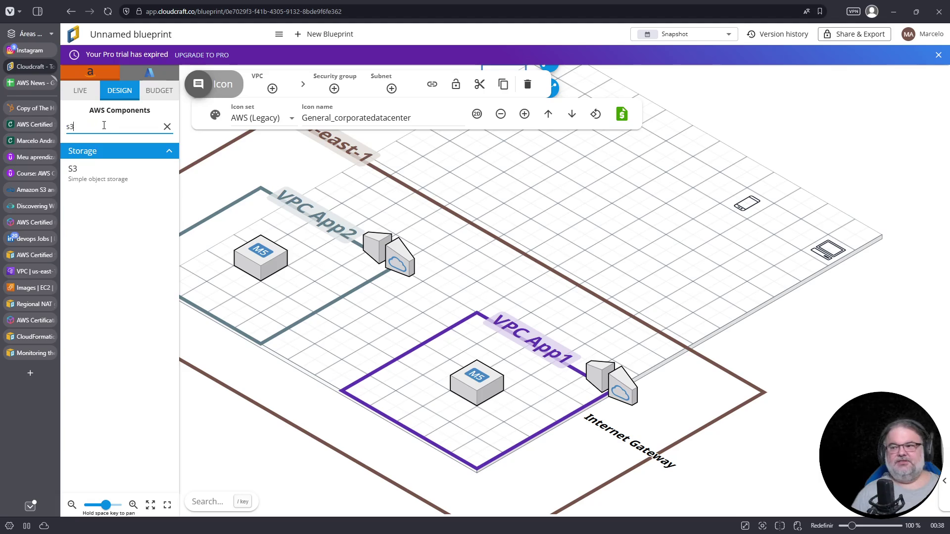
{"action": "mouse_move", "coordinate": [89, 176]}
{"action": "left_mouse_down"}
{"action": "mouse_move", "coordinate": [332, 256]}
{"action": "mouse_move", "coordinate": [381, 195]}
{"action": "mouse_move", "coordinate": [369, 186]}
{"action": "left_mouse_up"}
{"action": "left_click", "coordinate": [503, 88]}
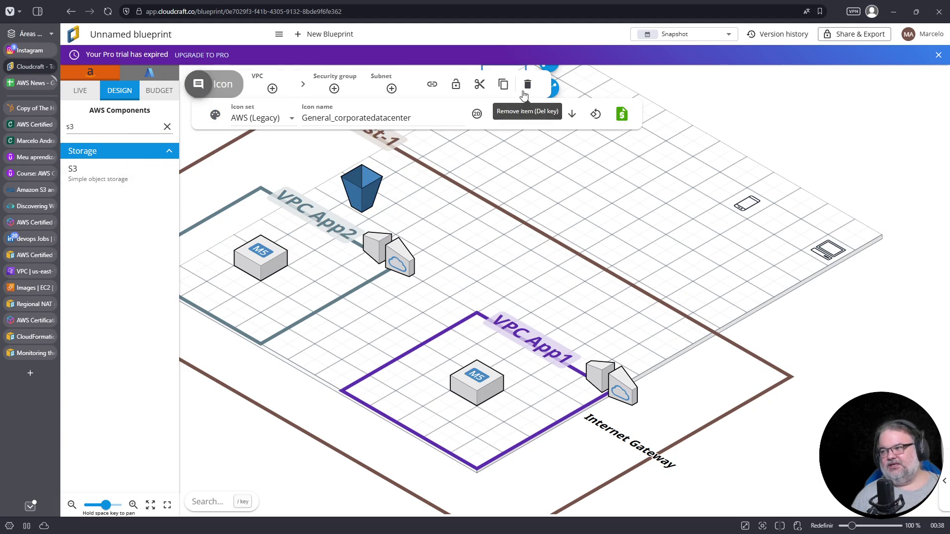
{"action": "left_click", "coordinate": [236, 125]}
Step: Place an EC2 M5 instance near VPC App2, then discard it
{"action": "left_click", "coordinate": [101, 127]}
{"action": "key", "text": "BackSpace"}
{"action": "key", "text": "BackSpace"}
{"action": "type", "text": "ec2"}
{"action": "mouse_move", "coordinate": [80, 198]}
{"action": "left_mouse_down"}
{"action": "mouse_move", "coordinate": [227, 238]}
{"action": "mouse_move", "coordinate": [509, 131]}
{"action": "mouse_move", "coordinate": [361, 190]}
{"action": "mouse_move", "coordinate": [409, 216]}
{"action": "left_mouse_up"}
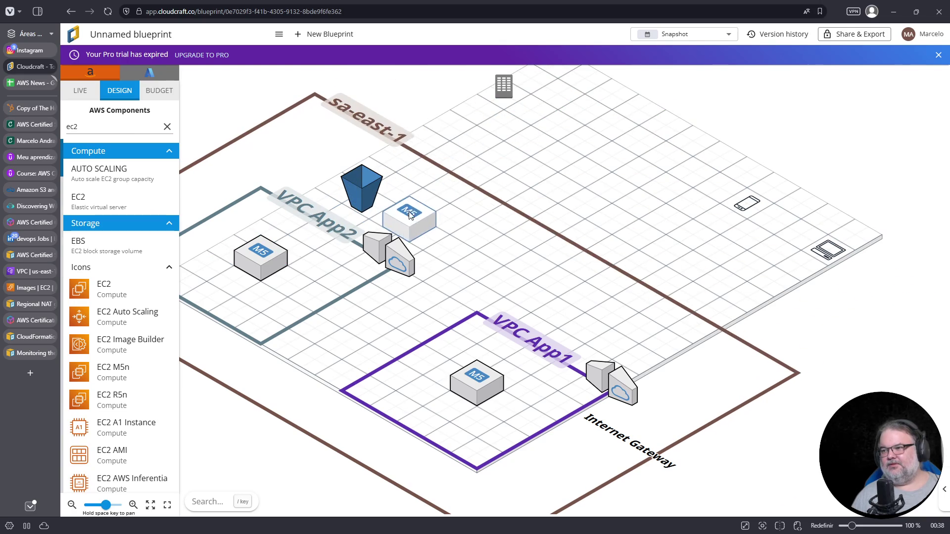
{"action": "key", "text": "Escape"}
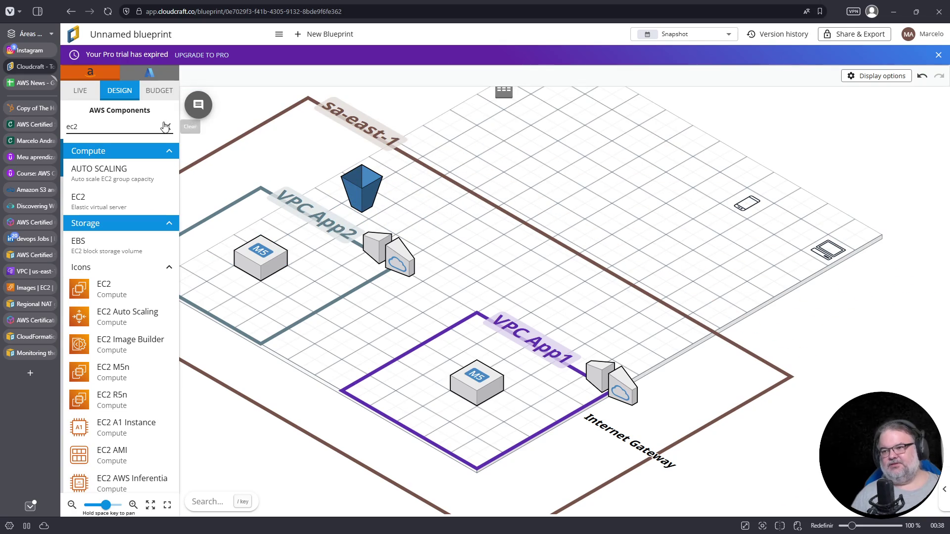
Step: Search components for 'server' and add a Servers icon near the top of the grid
{"action": "left_click", "coordinate": [164, 127]}
{"action": "type", "text": "sewrfv"}
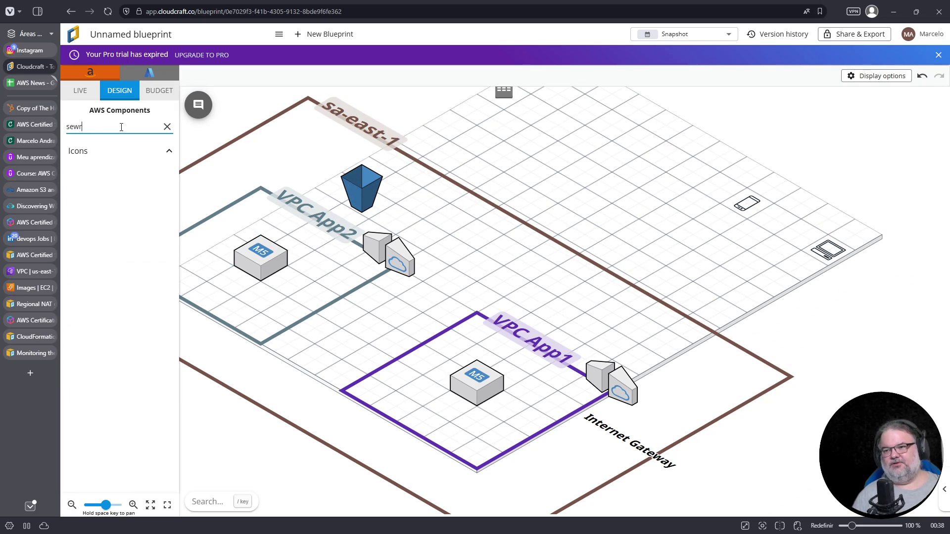
{"action": "key", "text": "BackSpace"}
{"action": "key", "text": "BackSpace"}
{"action": "type", "text": "rver"}
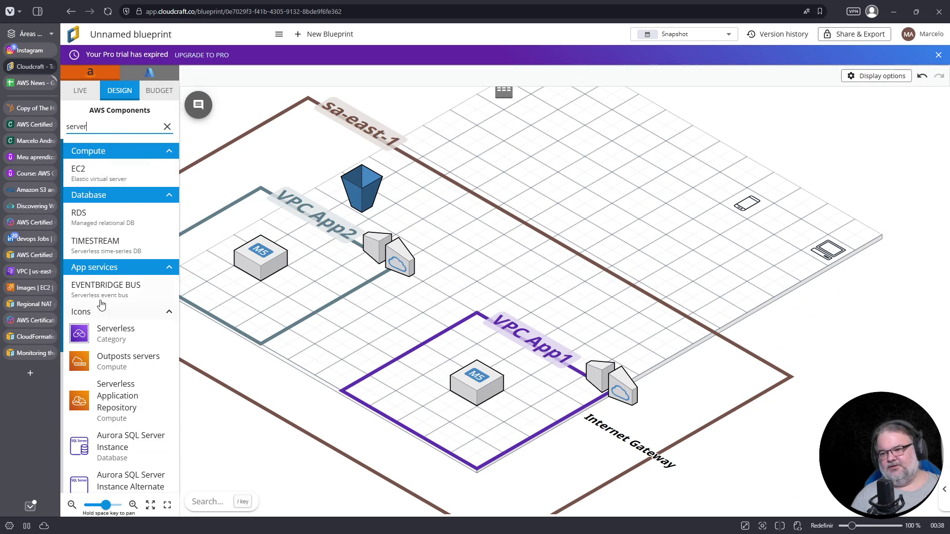
{"action": "scroll", "coordinate": [123, 329], "scroll_direction": "down", "scroll_amount": 5}
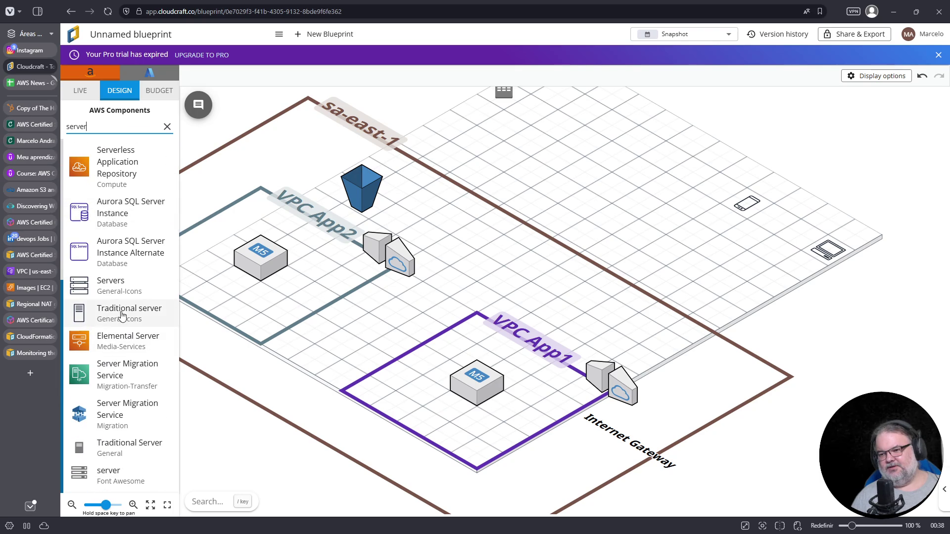
{"action": "left_click", "coordinate": [118, 295]}
Step: Copy the Servers icon and paste two more, lining the third up beside the others
{"action": "left_click", "coordinate": [557, 99]}
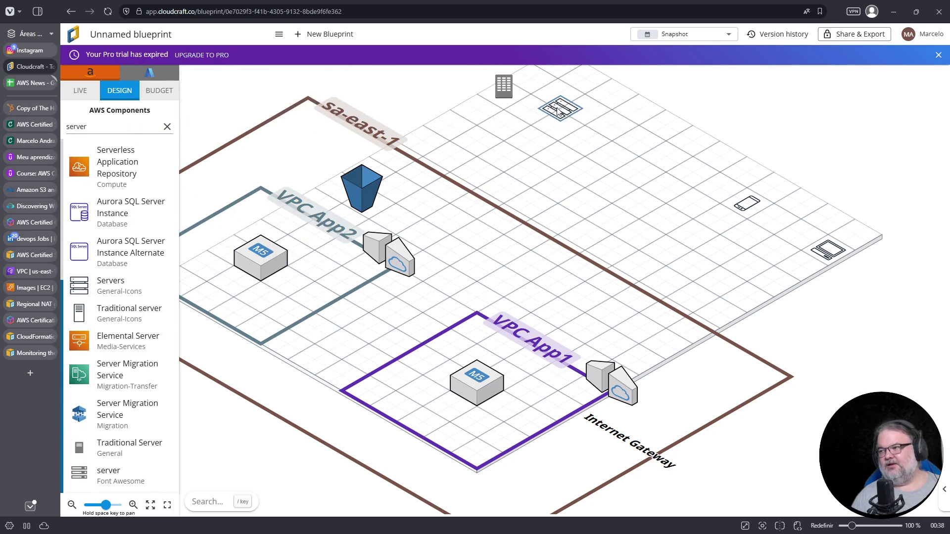
{"action": "left_click", "coordinate": [558, 96]}
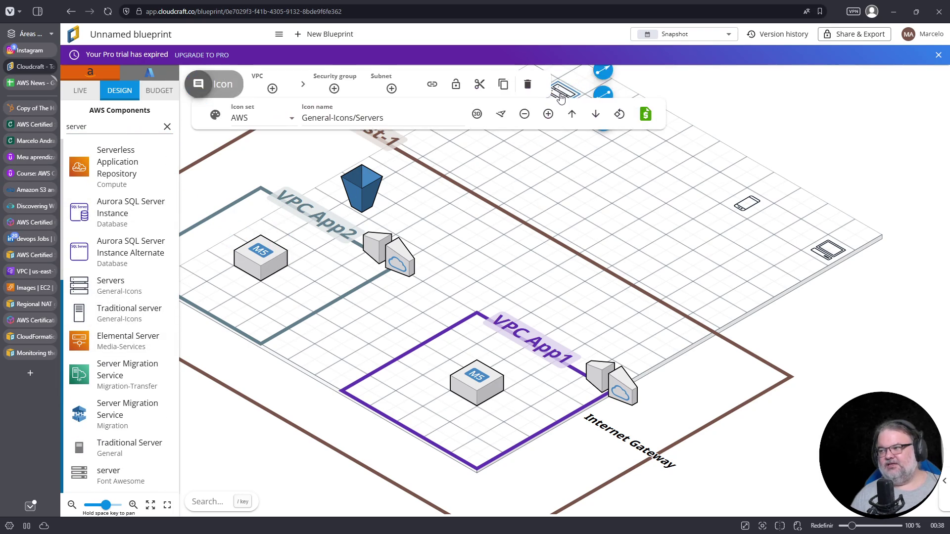
{"action": "key", "text": "ctrl+c"}
{"action": "key", "text": "ctrl+v"}
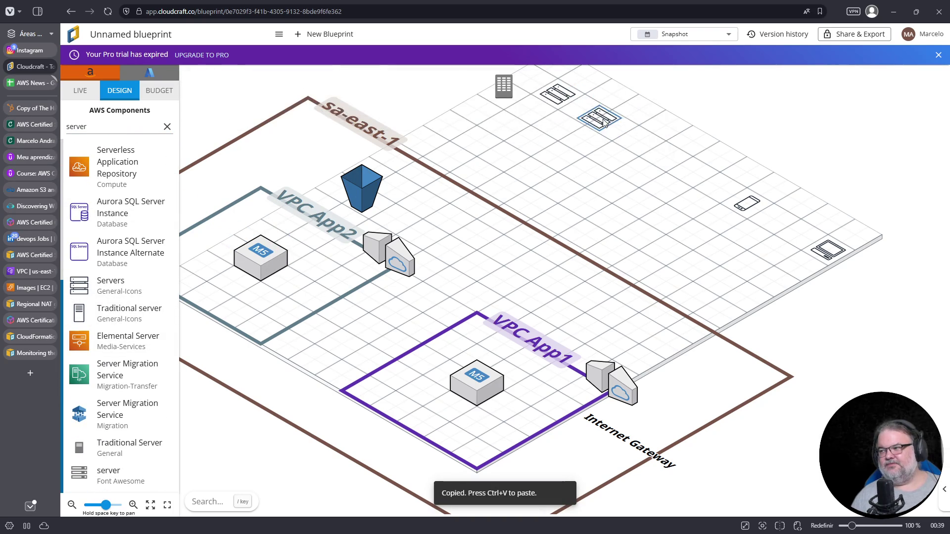
{"action": "left_click", "coordinate": [596, 119]}
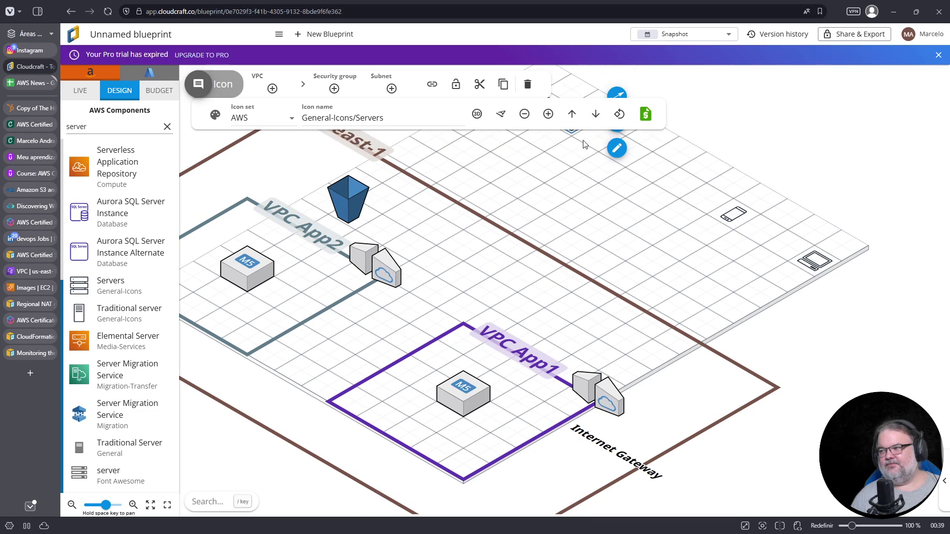
{"action": "left_click", "coordinate": [577, 157]}
{"action": "scroll", "coordinate": [577, 158], "scroll_direction": "down", "scroll_amount": 3}
{"action": "key", "text": "ctrl+v"}
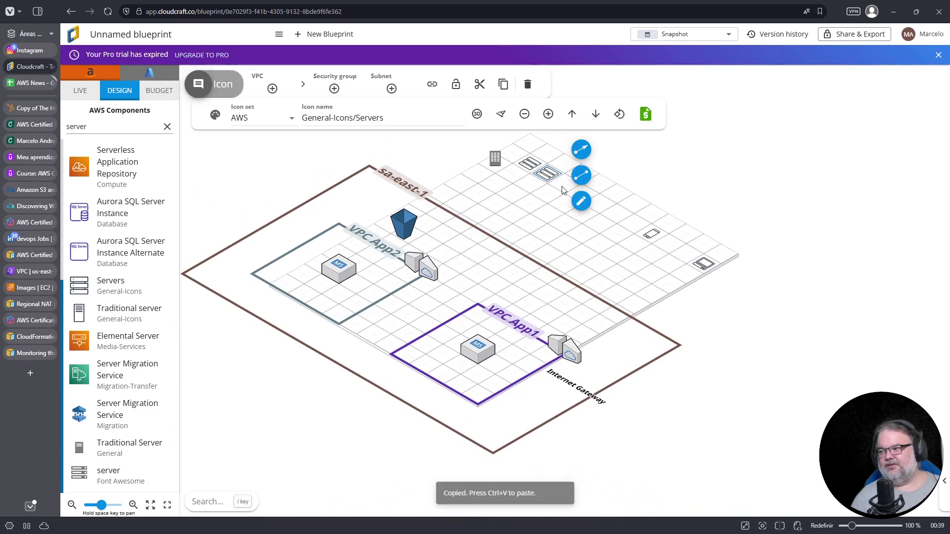
{"action": "left_click_drag", "start_coordinate": [577, 203], "coordinate": [559, 193]}
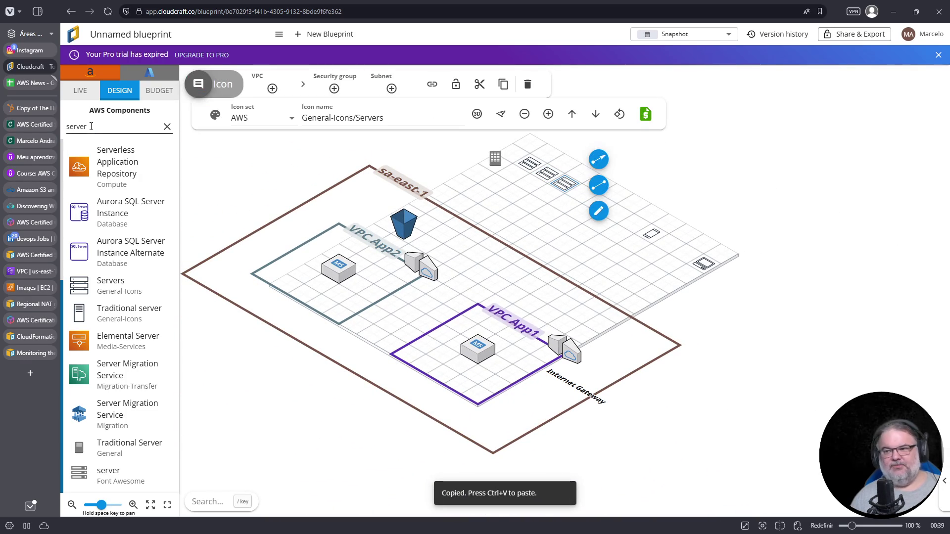
Step: Search 'storage gatew', place an Amazon S3 File Gateway near the servers and connect it to the S3 bucket
{"action": "type", "text": "storage"}
{"action": "key", "text": "ctrl+a"}
{"action": "type", "text": "storage gatew"}
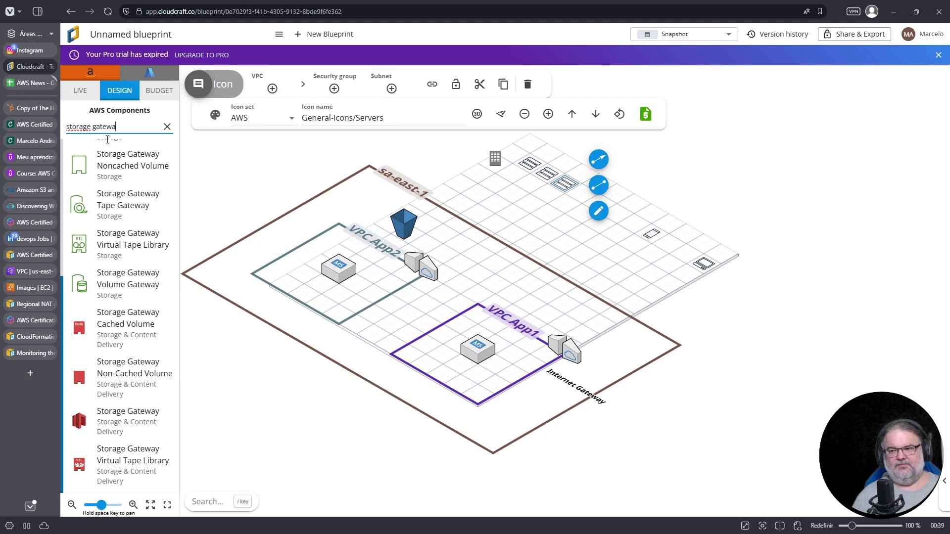
{"action": "scroll", "coordinate": [122, 265], "scroll_direction": "up", "scroll_amount": 3}
{"action": "scroll", "coordinate": [122, 203], "scroll_direction": "up", "scroll_amount": 2}
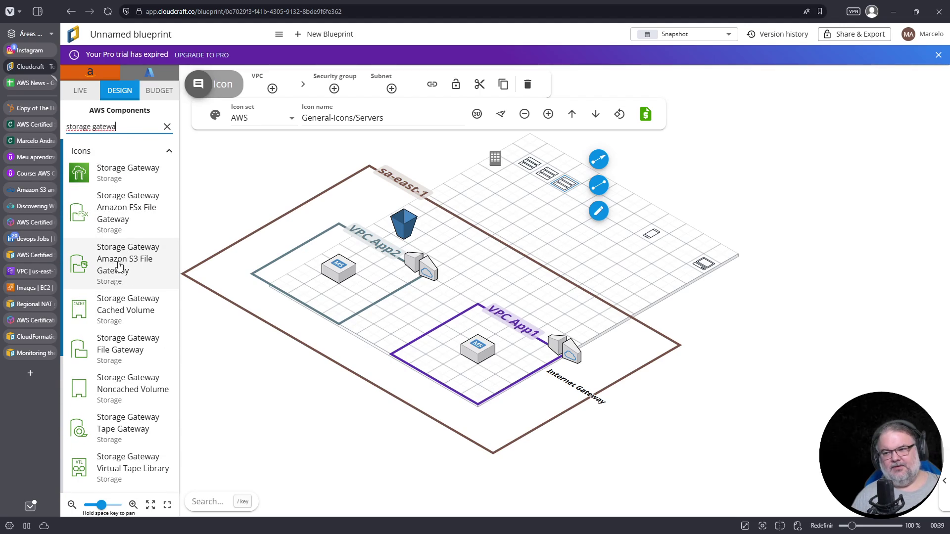
{"action": "mouse_move", "coordinate": [118, 261]}
{"action": "left_mouse_down"}
{"action": "mouse_move", "coordinate": [234, 225]}
{"action": "mouse_move", "coordinate": [436, 204]}
{"action": "mouse_move", "coordinate": [497, 187]}
{"action": "left_mouse_up"}
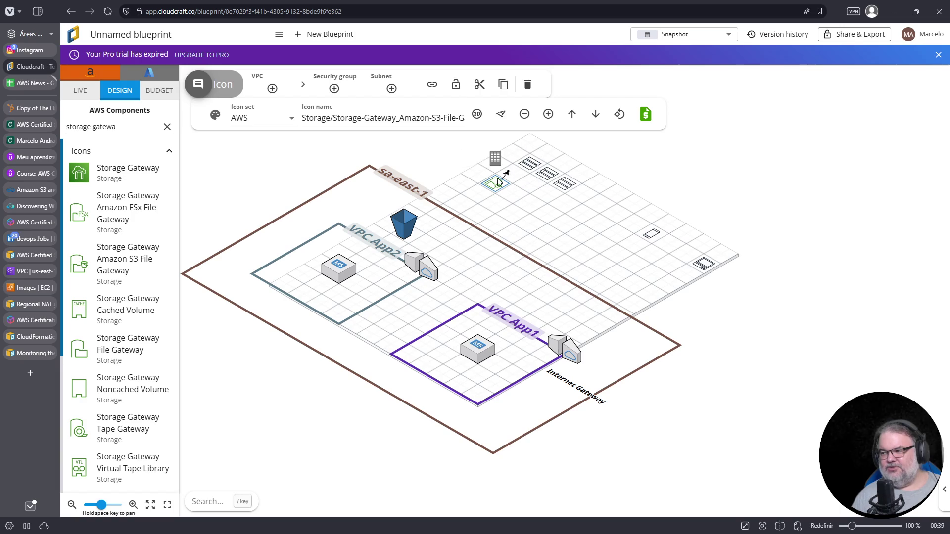
{"action": "left_click", "coordinate": [404, 236]}
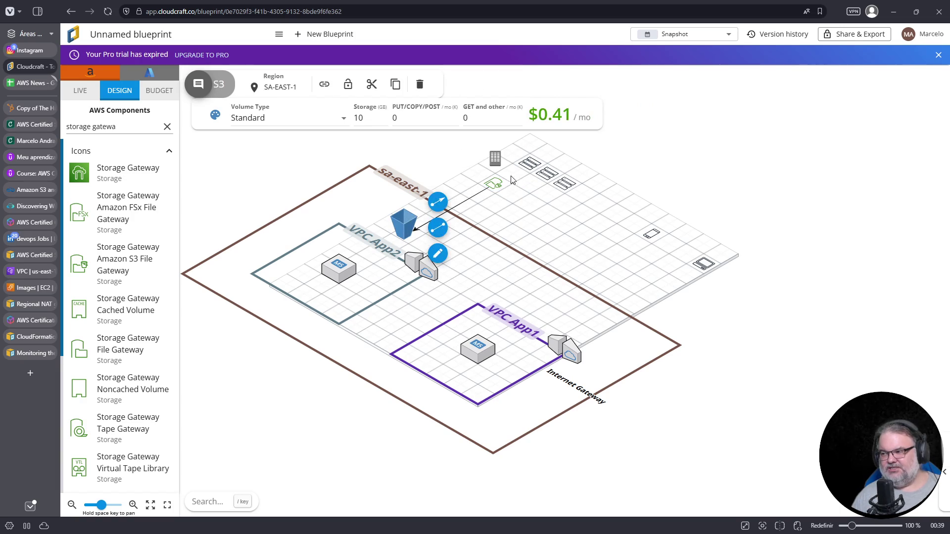
Step: Draw arrows from the Servers icons to the file gateway, then return to the Storage Gateway docs
{"action": "left_click", "coordinate": [496, 186]}
{"action": "left_click", "coordinate": [548, 174]}
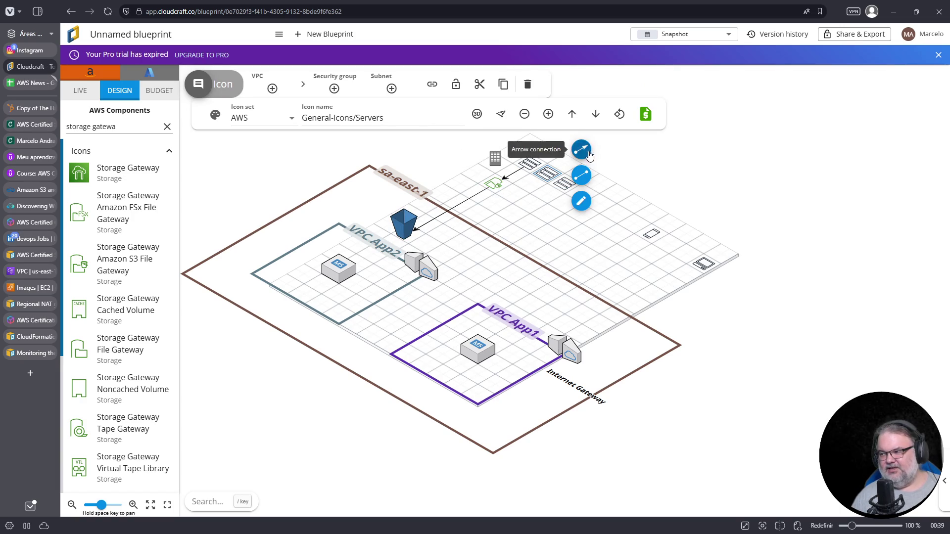
{"action": "left_click", "coordinate": [589, 154]}
{"action": "left_click", "coordinate": [504, 184]}
{"action": "left_click", "coordinate": [564, 183]}
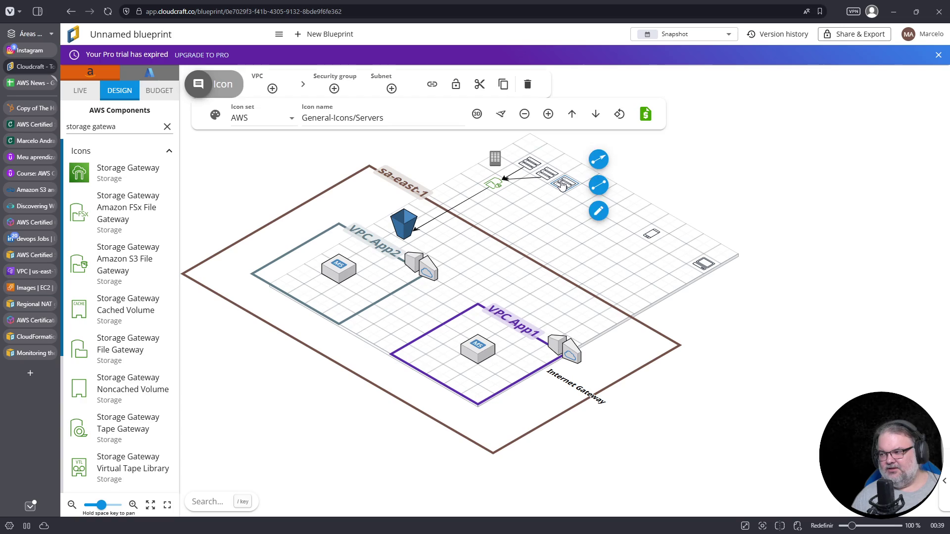
{"action": "left_click", "coordinate": [599, 159]}
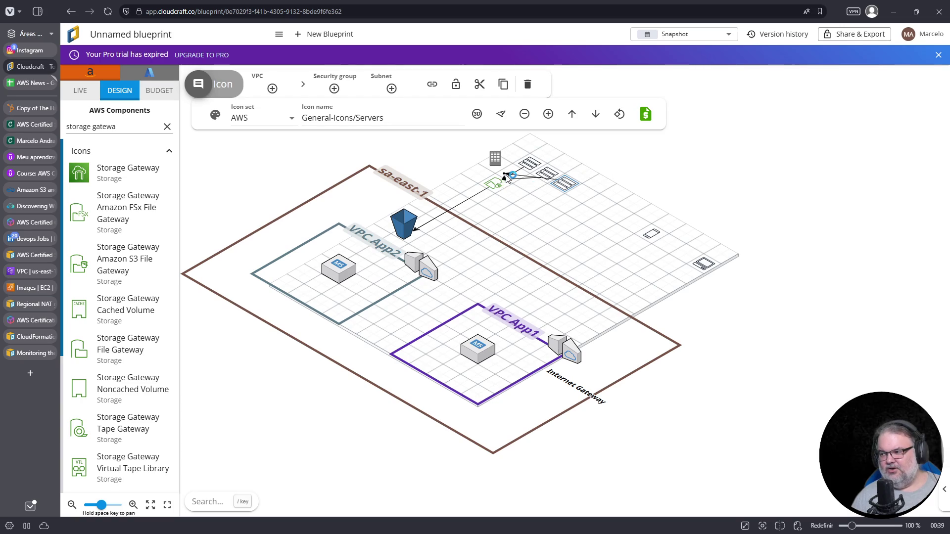
{"action": "left_click", "coordinate": [503, 178]}
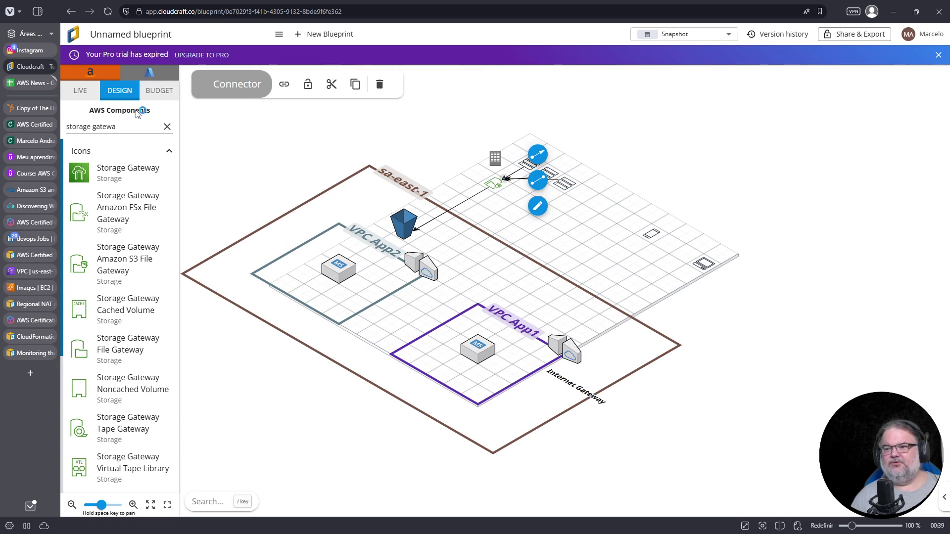
{"action": "left_click", "coordinate": [32, 353]}
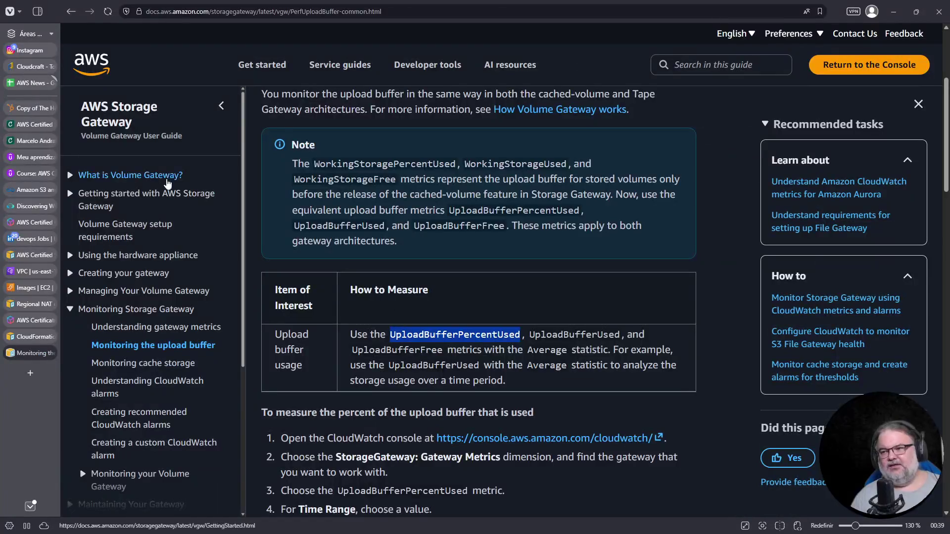
Step: Expand the Managing, Creating your gateway and Security sidebar sections, then open 'What is Volume Gateway?'
{"action": "left_click", "coordinate": [70, 291]}
{"action": "scroll", "coordinate": [73, 287], "scroll_direction": "down", "scroll_amount": 2}
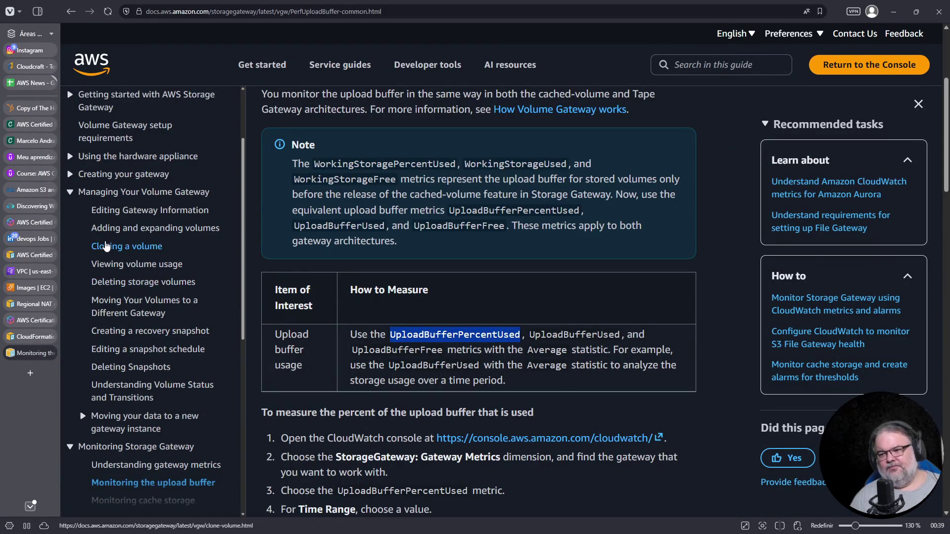
{"action": "left_click", "coordinate": [74, 178]}
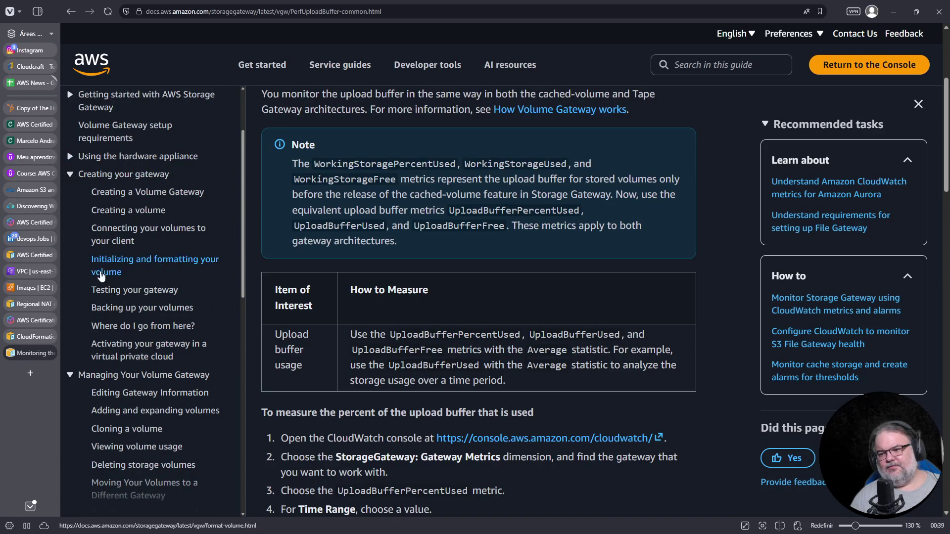
{"action": "scroll", "coordinate": [99, 290], "scroll_direction": "down", "scroll_amount": 7}
{"action": "scroll", "coordinate": [93, 292], "scroll_direction": "down", "scroll_amount": 3}
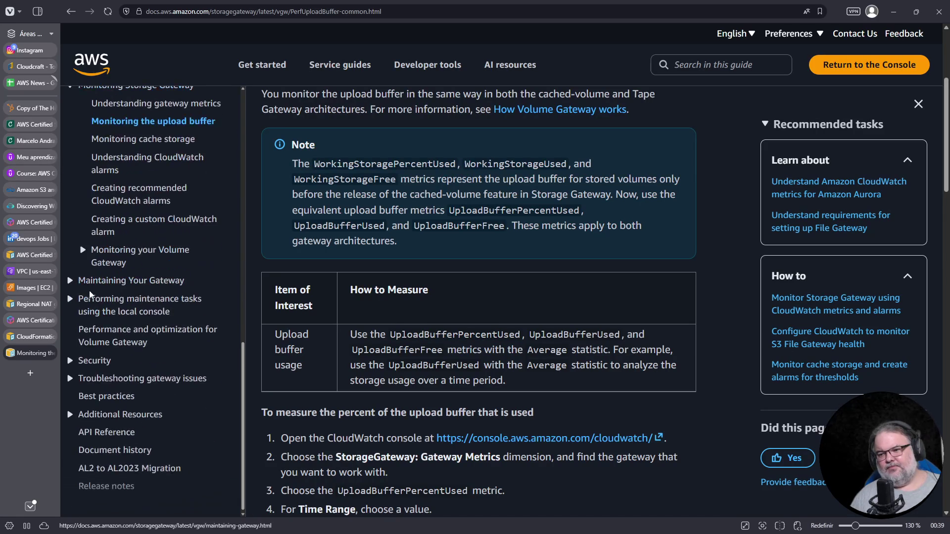
{"action": "scroll", "coordinate": [72, 309], "scroll_direction": "down", "scroll_amount": 1}
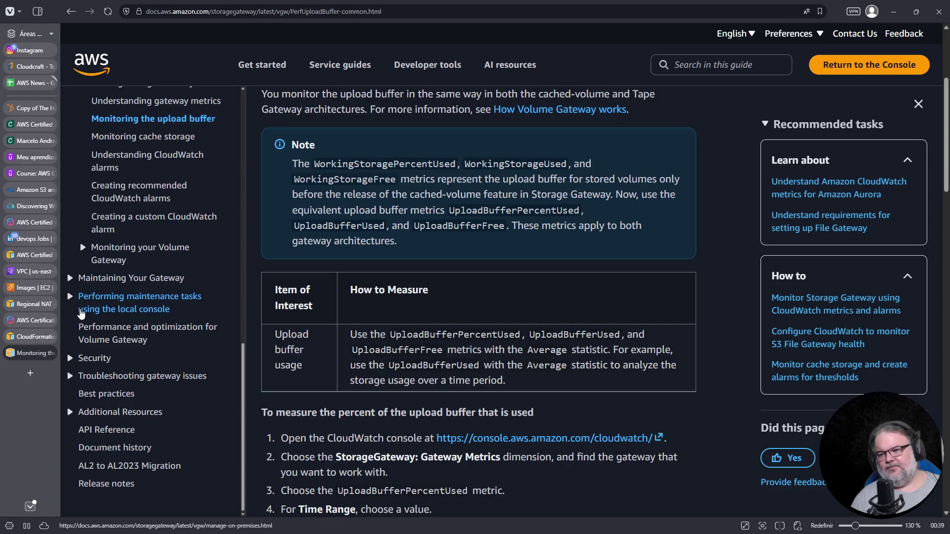
{"action": "left_click", "coordinate": [74, 358]}
{"action": "scroll", "coordinate": [84, 357], "scroll_direction": "down", "scroll_amount": 1}
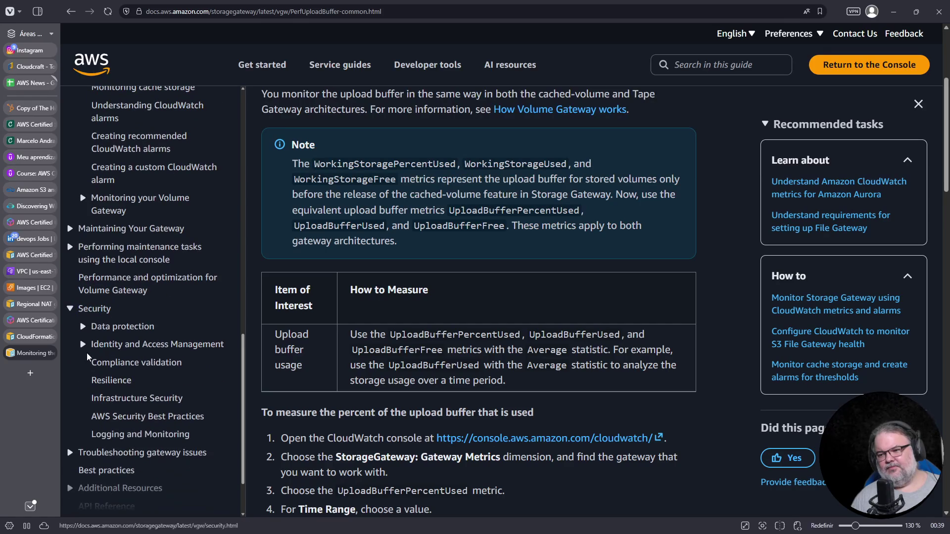
{"action": "scroll", "coordinate": [91, 346], "scroll_direction": "up", "scroll_amount": 15}
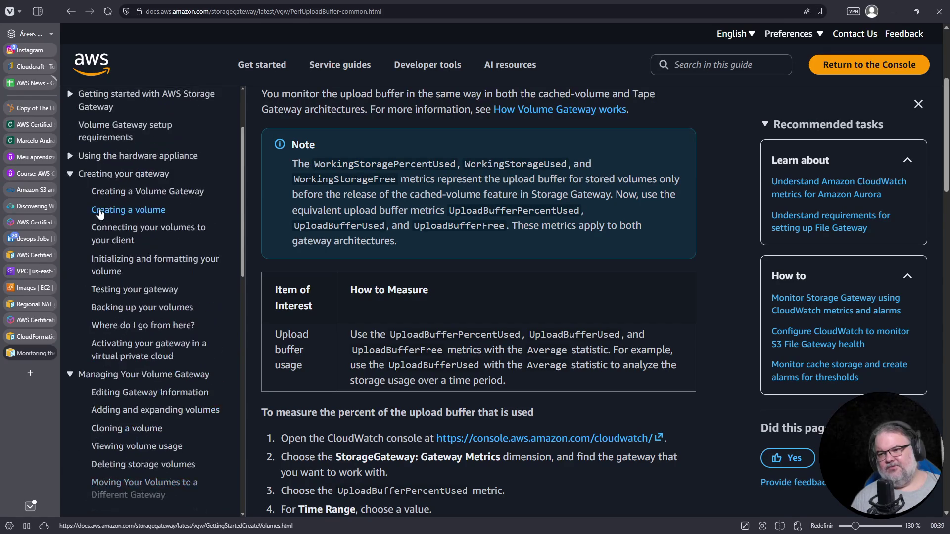
{"action": "left_click", "coordinate": [110, 183]}
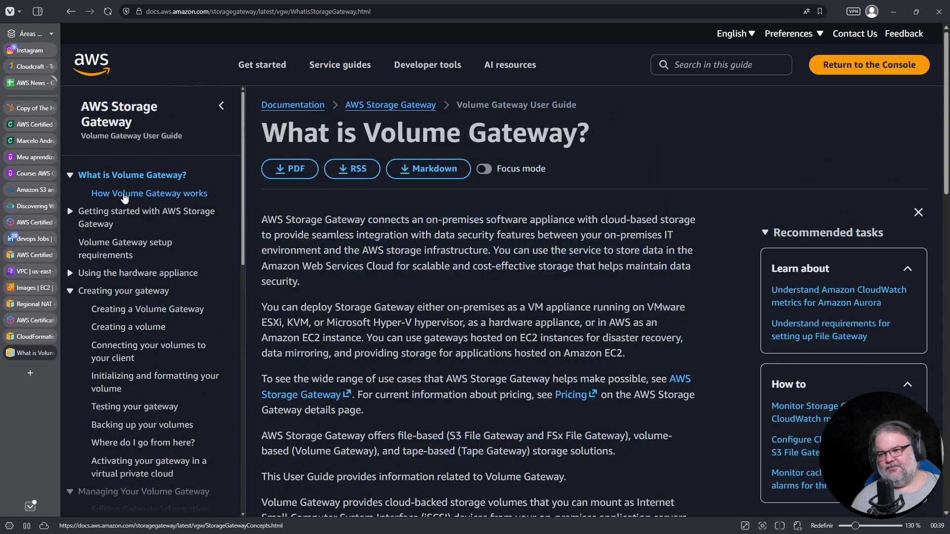
Step: Open 'How Volume Gateway works', skim the cached volumes diagram, then focus the address bar
{"action": "left_click", "coordinate": [125, 194]}
{"action": "scroll", "coordinate": [415, 339], "scroll_direction": "down", "scroll_amount": 4}
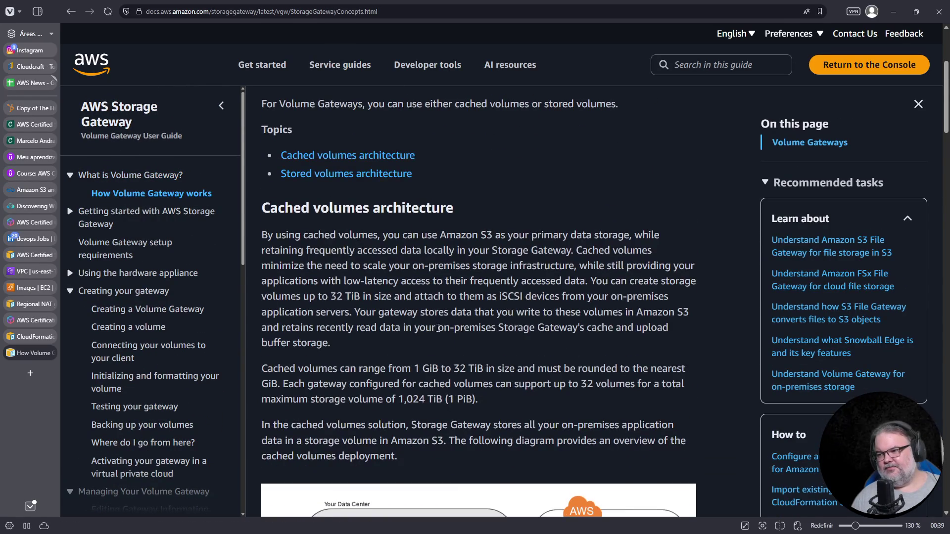
{"action": "scroll", "coordinate": [435, 332], "scroll_direction": "down", "scroll_amount": 5}
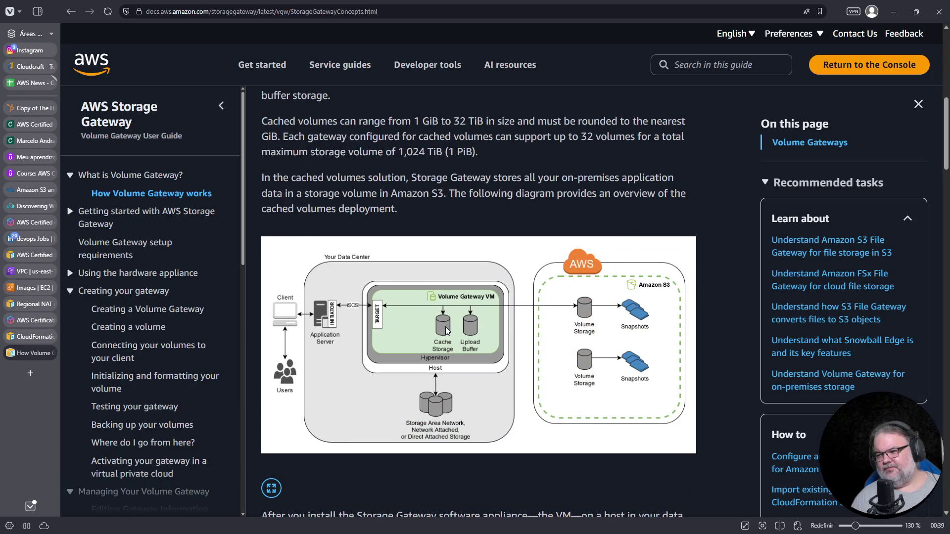
{"action": "scroll", "coordinate": [445, 326], "scroll_direction": "up", "scroll_amount": 5}
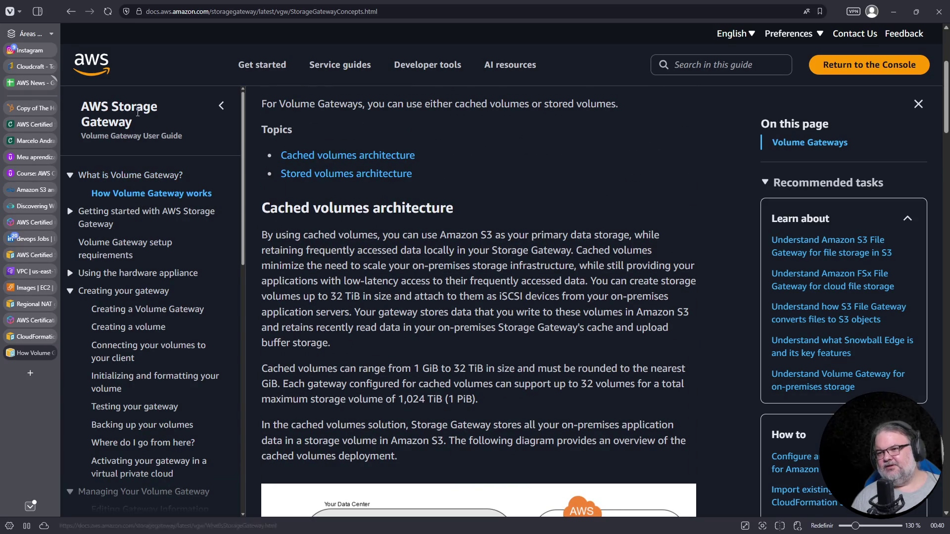
{"action": "left_click", "coordinate": [294, 8]}
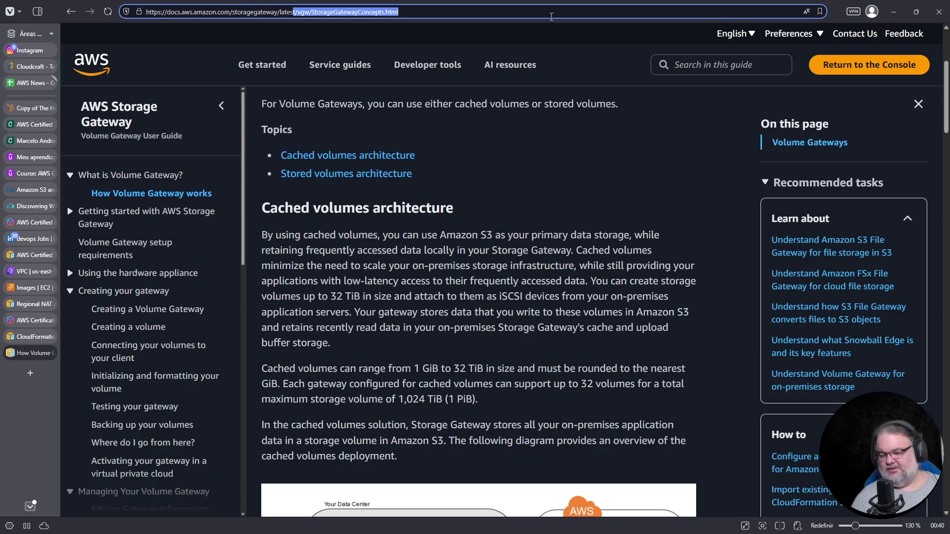
Step: Trim the broken documentation address down to the Storage Gateway documentation landing page
{"action": "key", "text": "BackSpace"}
{"action": "key", "text": "BackSpace"}
{"action": "key", "text": "BackSpace"}
{"action": "key", "text": "BackSpace"}
{"action": "key", "text": "BackSpace"}
{"action": "key", "text": "BackSpace"}
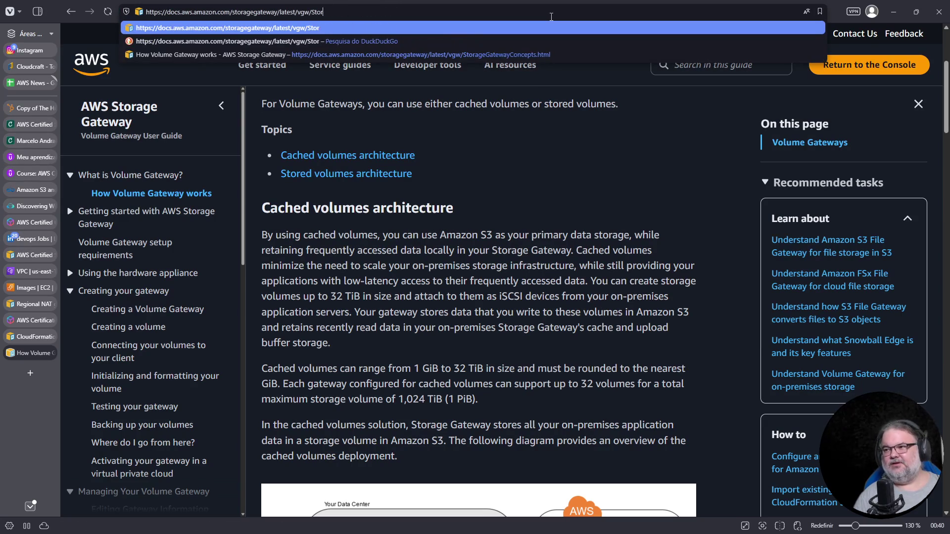
{"action": "key", "text": "Return"}
{"action": "left_click", "coordinate": [558, 15]}
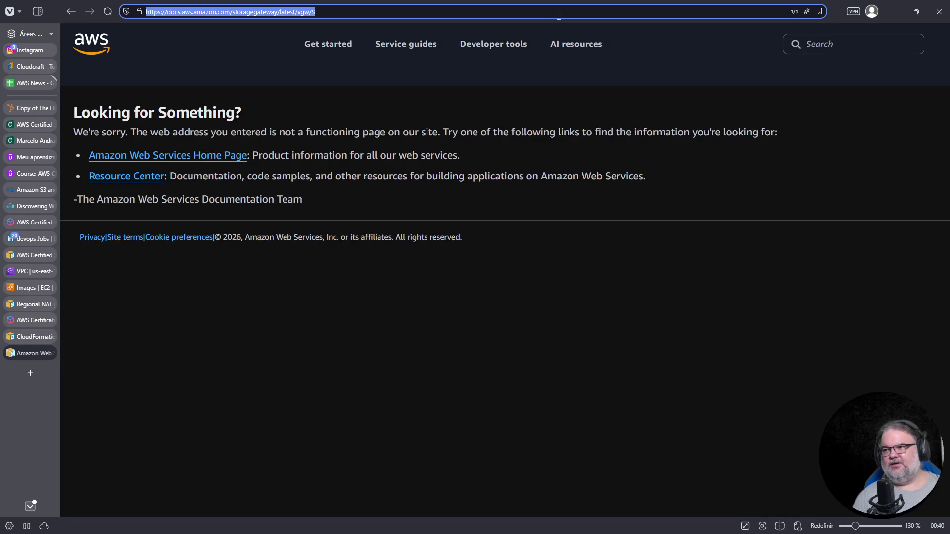
{"action": "left_click", "coordinate": [558, 16]}
{"action": "key", "text": "BackSpace"}
{"action": "key", "text": "Return"}
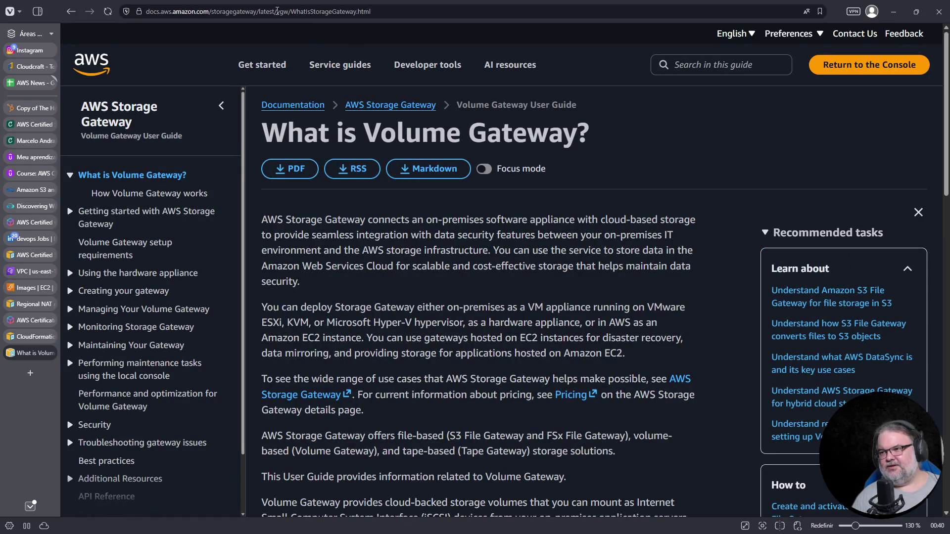
{"action": "left_click_drag", "start_coordinate": [278, 11], "coordinate": [597, 16]}
{"action": "key", "text": "BackSpace"}
{"action": "key", "text": "Return"}
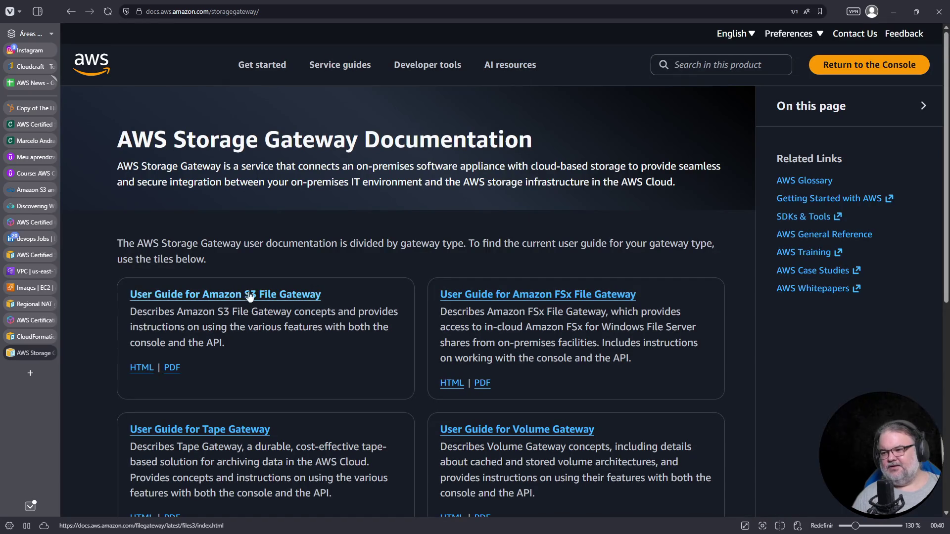
Step: Open the S3 File Gateway user guide and browse the NFS and SMB file share pages
{"action": "left_click", "coordinate": [250, 295]}
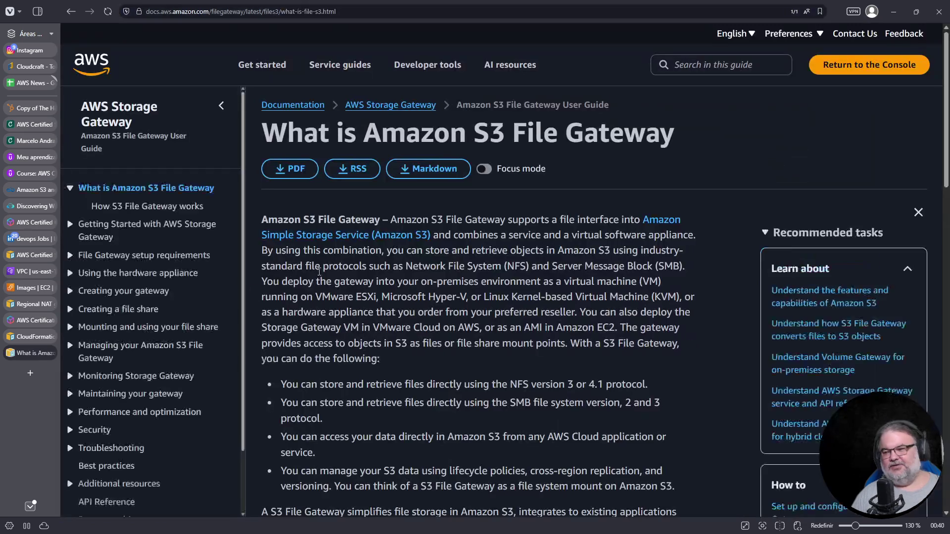
{"action": "scroll", "coordinate": [125, 293], "scroll_direction": "down", "scroll_amount": 3}
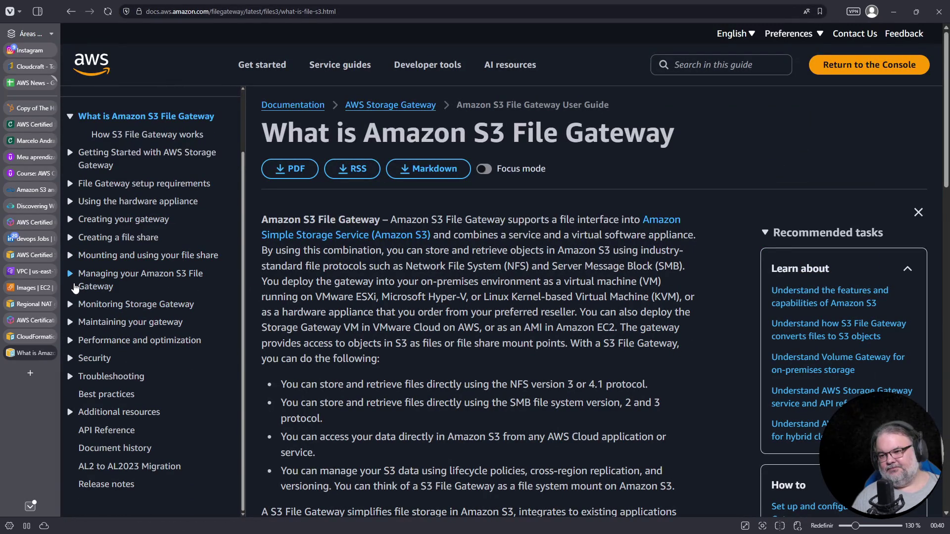
{"action": "left_click", "coordinate": [72, 237]}
{"action": "left_click", "coordinate": [138, 304]}
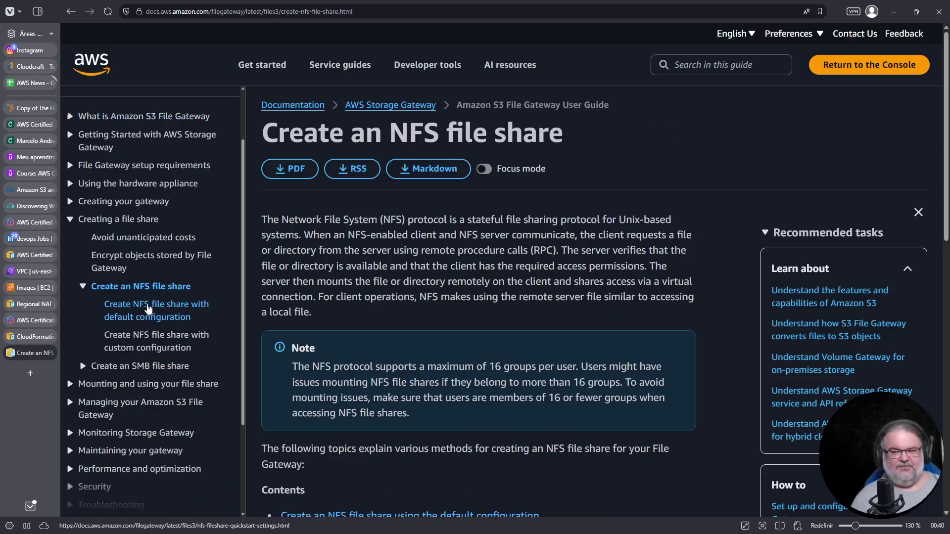
{"action": "left_click", "coordinate": [143, 367]}
{"action": "scroll", "coordinate": [149, 346], "scroll_direction": "down", "scroll_amount": 4}
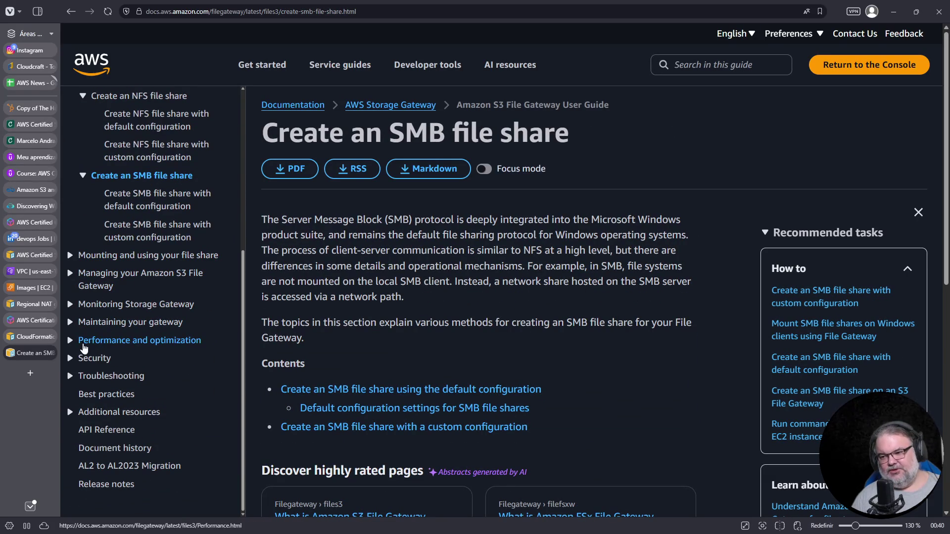
Step: Open Create a cache report under Monitoring Storage Gateway and read its upload-failure report filter options
{"action": "left_click", "coordinate": [70, 304]}
{"action": "scroll", "coordinate": [141, 304], "scroll_direction": "down", "scroll_amount": 3}
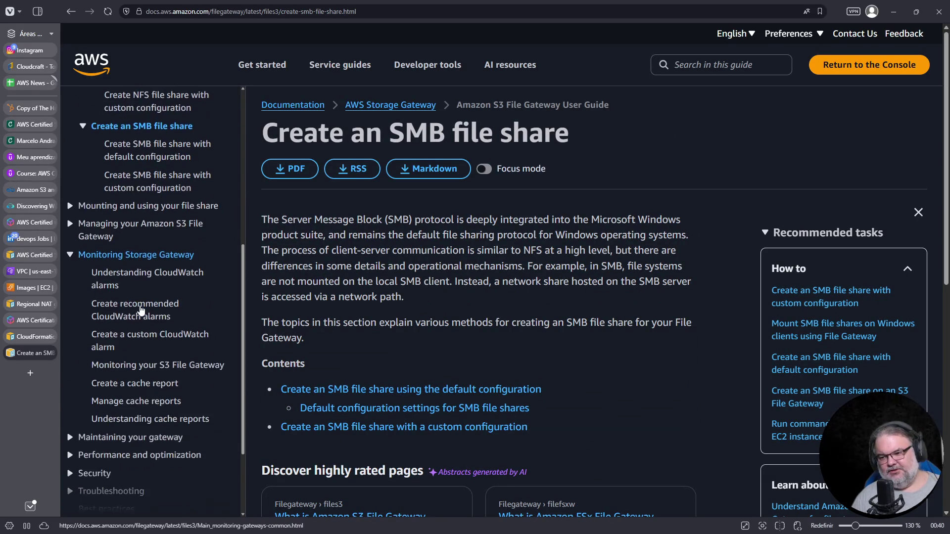
{"action": "scroll", "coordinate": [141, 303], "scroll_direction": "down", "scroll_amount": 3}
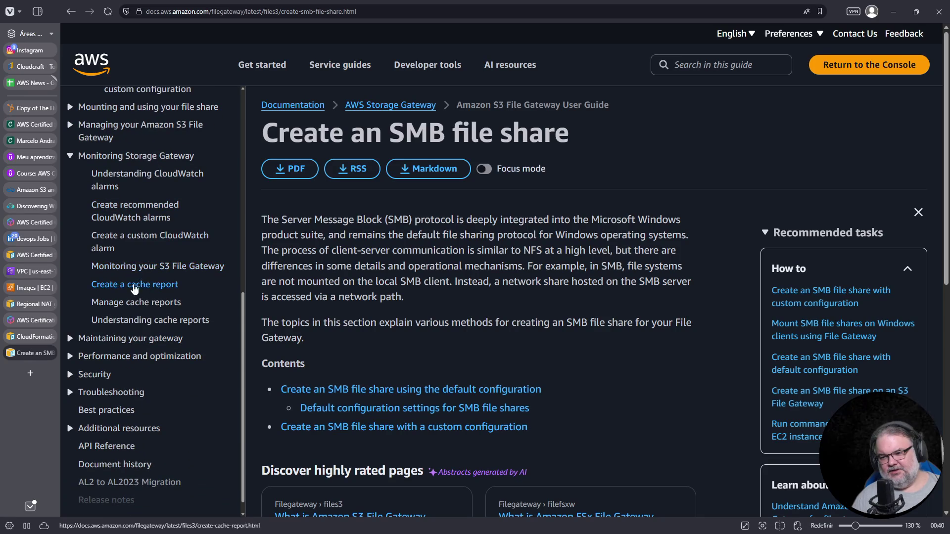
{"action": "left_click", "coordinate": [127, 287]}
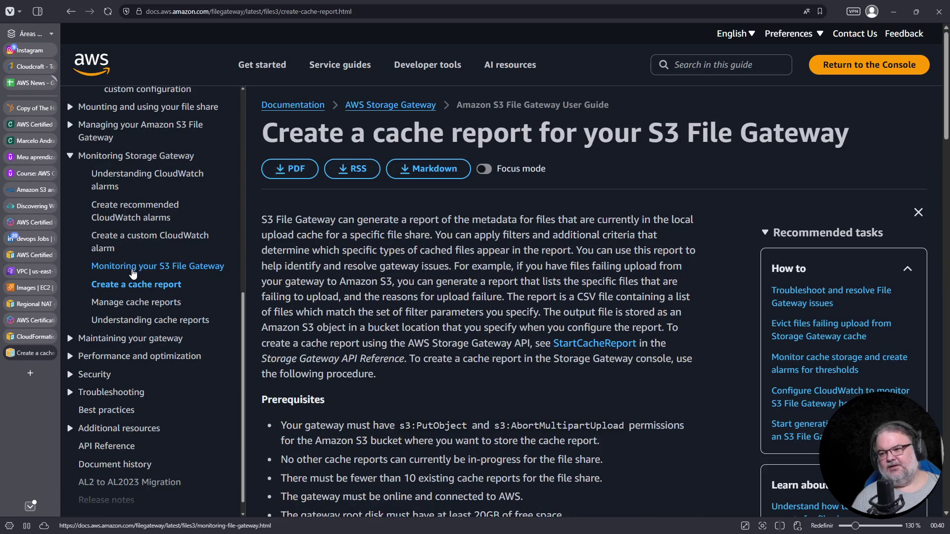
{"action": "left_click", "coordinate": [133, 270]}
{"action": "left_click", "coordinate": [136, 318]}
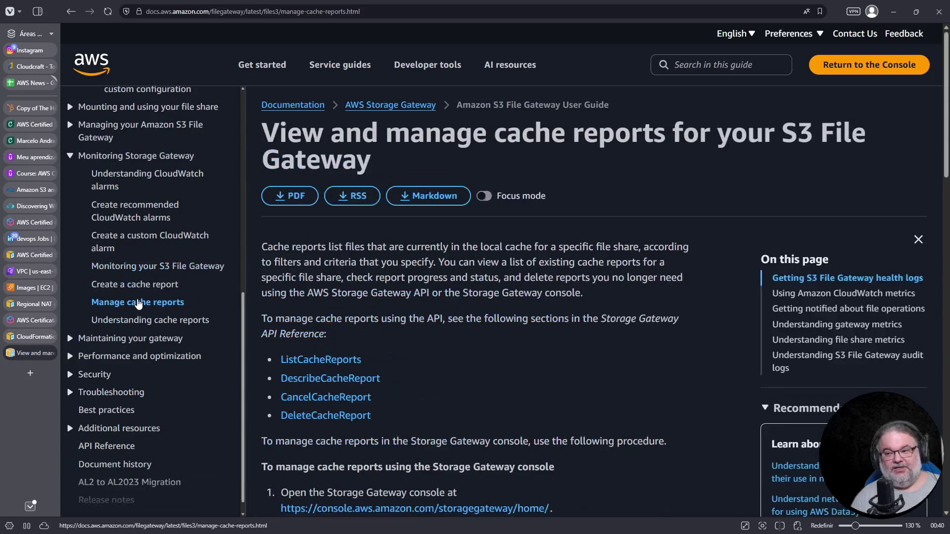
{"action": "left_click", "coordinate": [126, 286]}
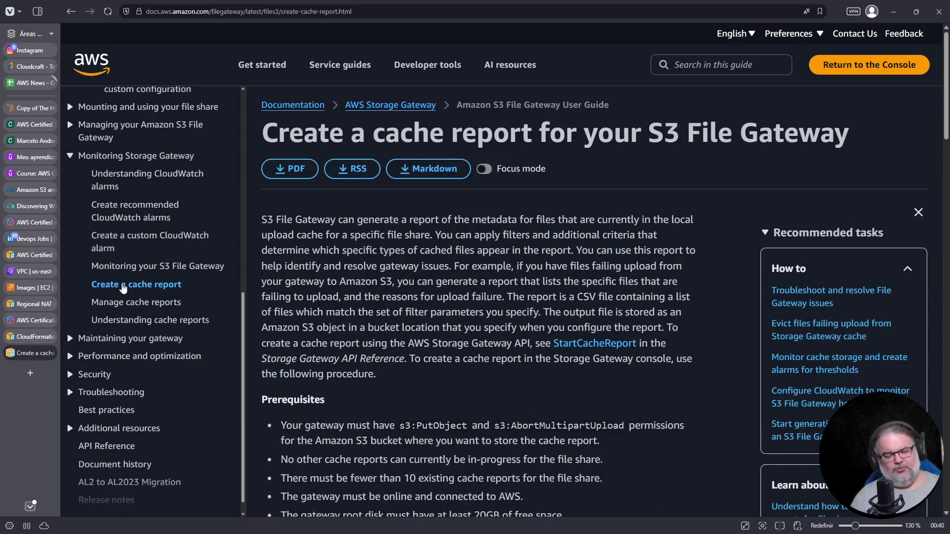
{"action": "scroll", "coordinate": [426, 289], "scroll_direction": "down", "scroll_amount": 5}
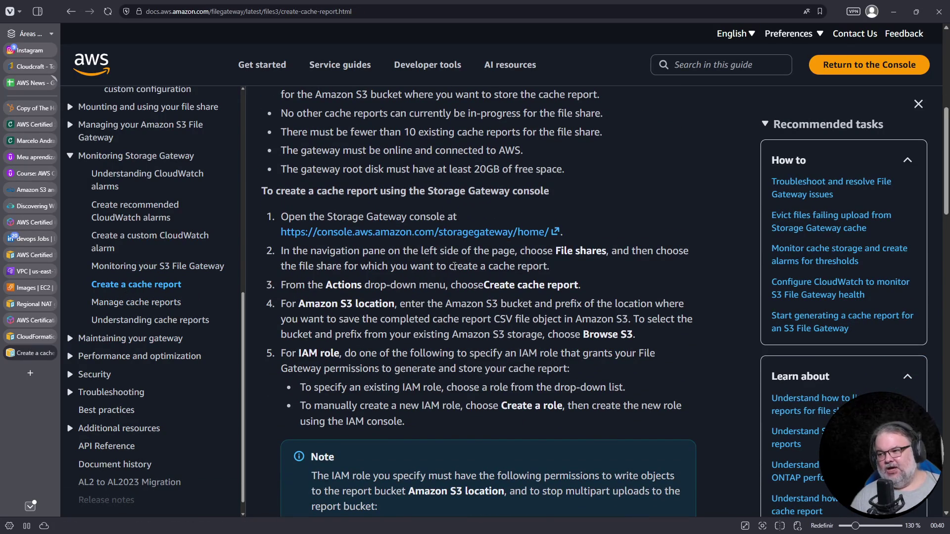
{"action": "scroll", "coordinate": [455, 267], "scroll_direction": "down", "scroll_amount": 10}
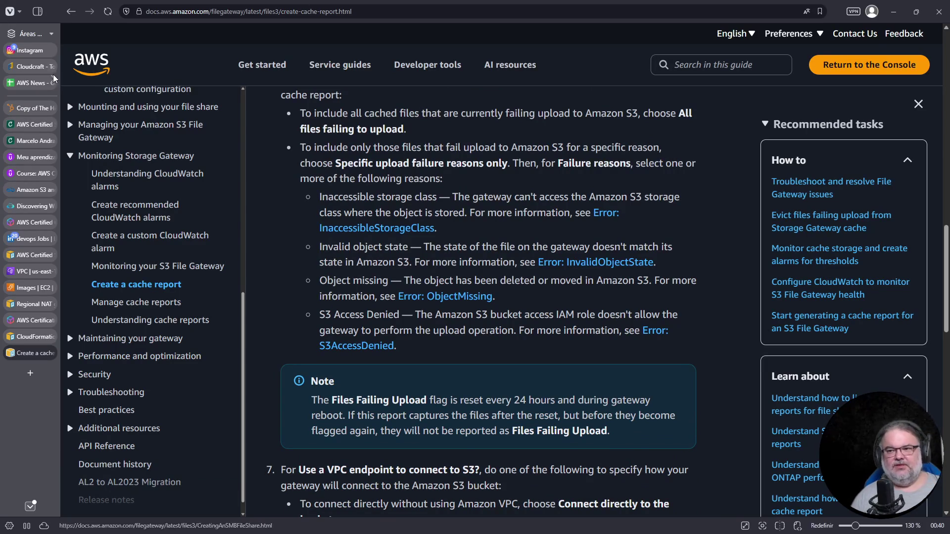
{"action": "left_click", "coordinate": [36, 70]}
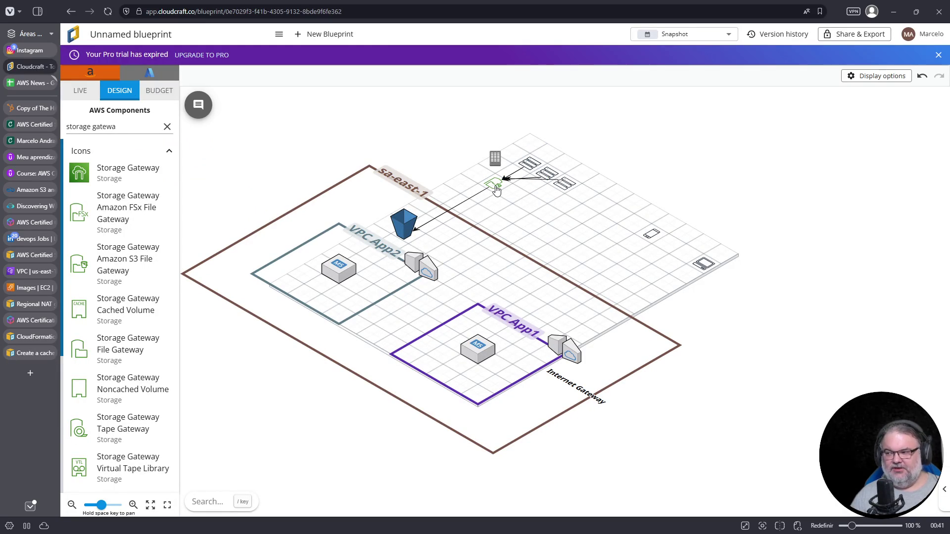
Step: Draw an arrow from the EC2 instance to the S3 bucket, then inspect the storage gateway icon
{"action": "left_click", "coordinate": [341, 273]}
{"action": "left_click", "coordinate": [369, 262]}
{"action": "left_click", "coordinate": [405, 228]}
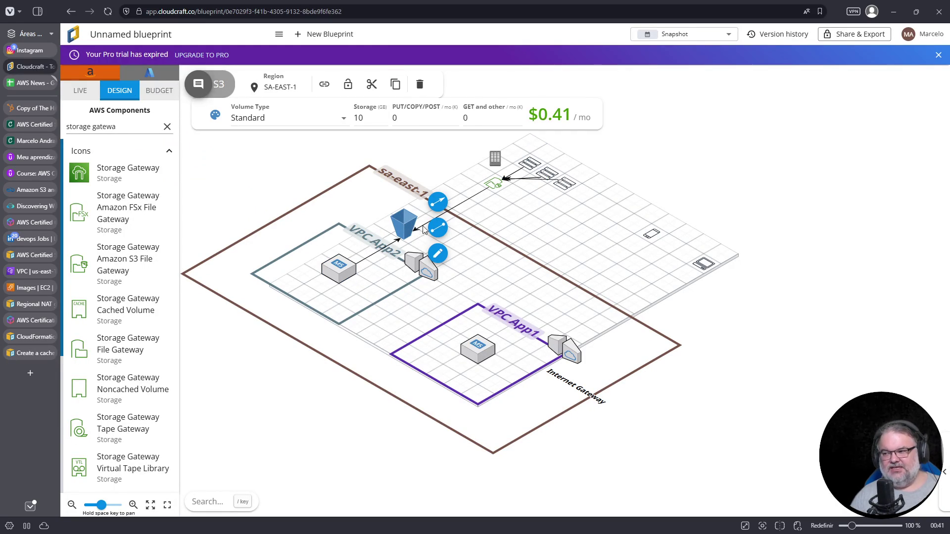
{"action": "left_click", "coordinate": [496, 188]}
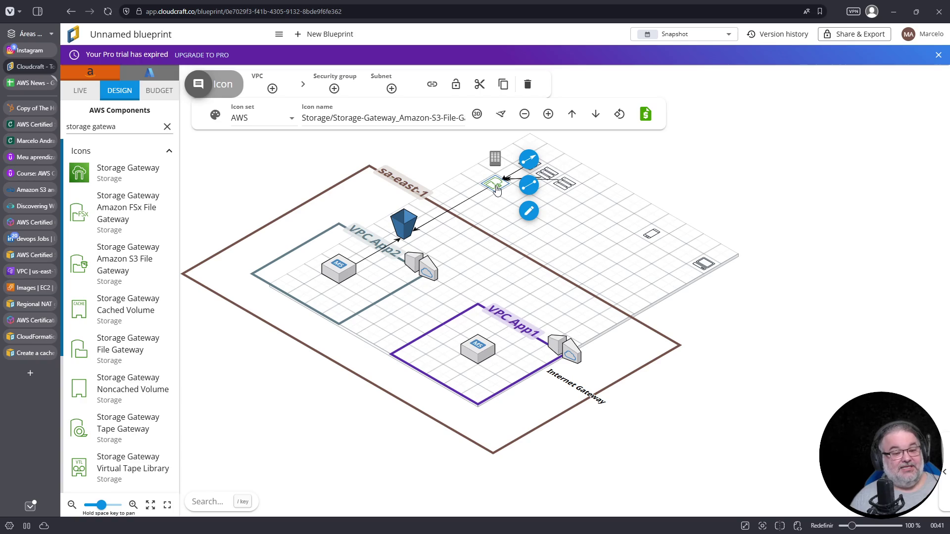
{"action": "left_click", "coordinate": [31, 353]}
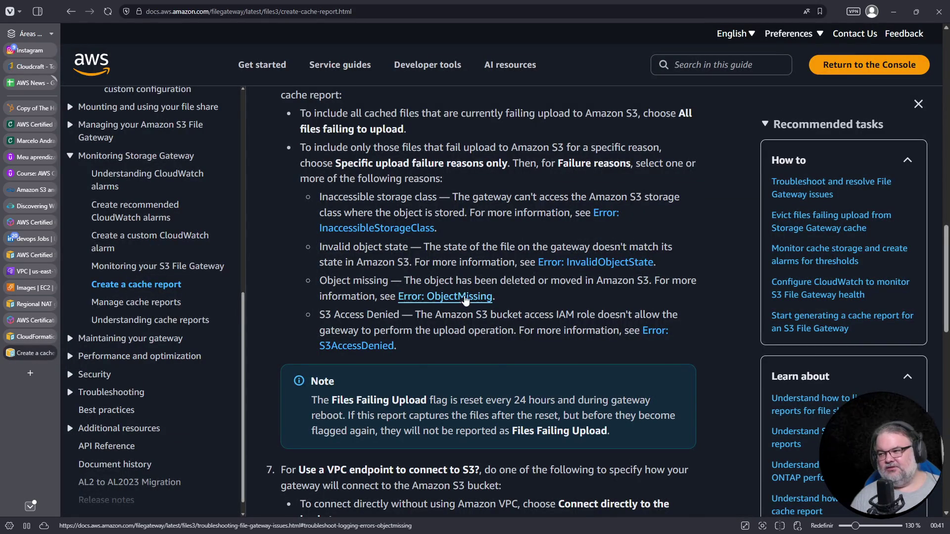
Step: Read through cache report creation steps 1–9, then close the documentation tab
{"action": "scroll", "coordinate": [483, 280], "scroll_direction": "down", "scroll_amount": 1}
{"action": "scroll", "coordinate": [483, 280], "scroll_direction": "down", "scroll_amount": 1}
{"action": "scroll", "coordinate": [497, 270], "scroll_direction": "up", "scroll_amount": 6}
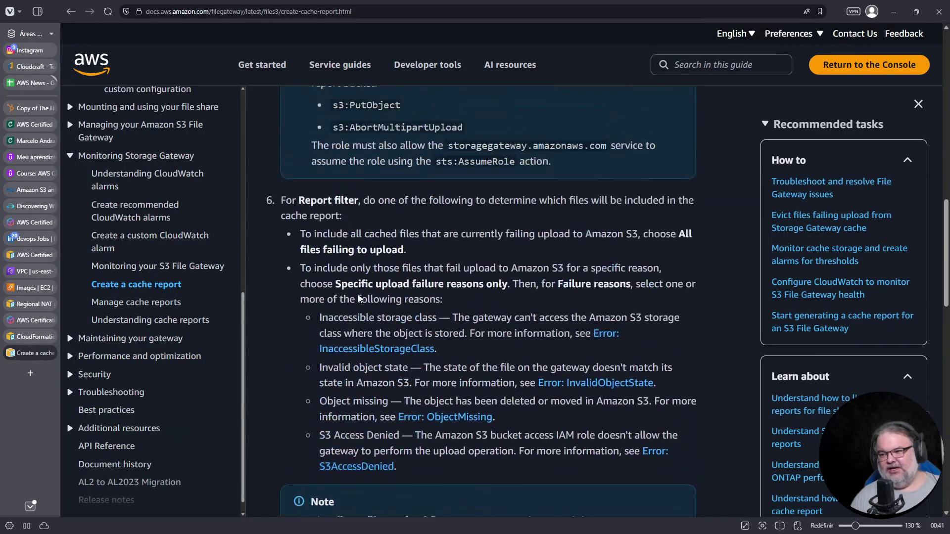
{"action": "scroll", "coordinate": [399, 283], "scroll_direction": "up", "scroll_amount": 10}
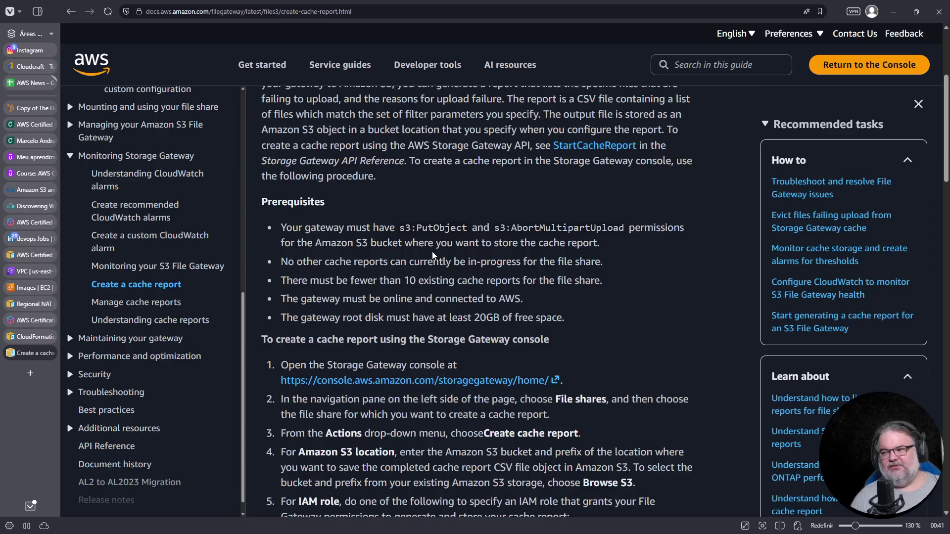
{"action": "scroll", "coordinate": [432, 251], "scroll_direction": "up", "scroll_amount": 4}
{"action": "scroll", "coordinate": [433, 251], "scroll_direction": "down", "scroll_amount": 7}
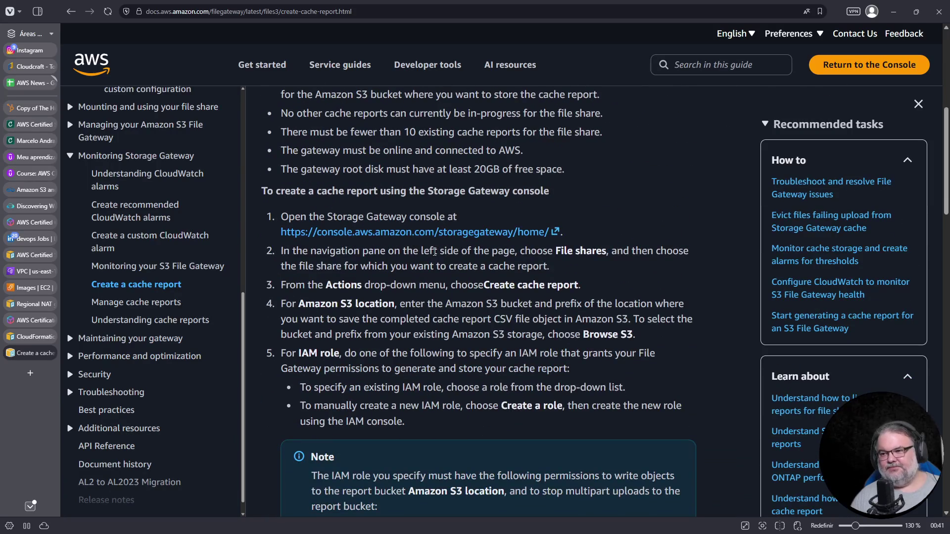
{"action": "scroll", "coordinate": [370, 271], "scroll_direction": "down", "scroll_amount": 12}
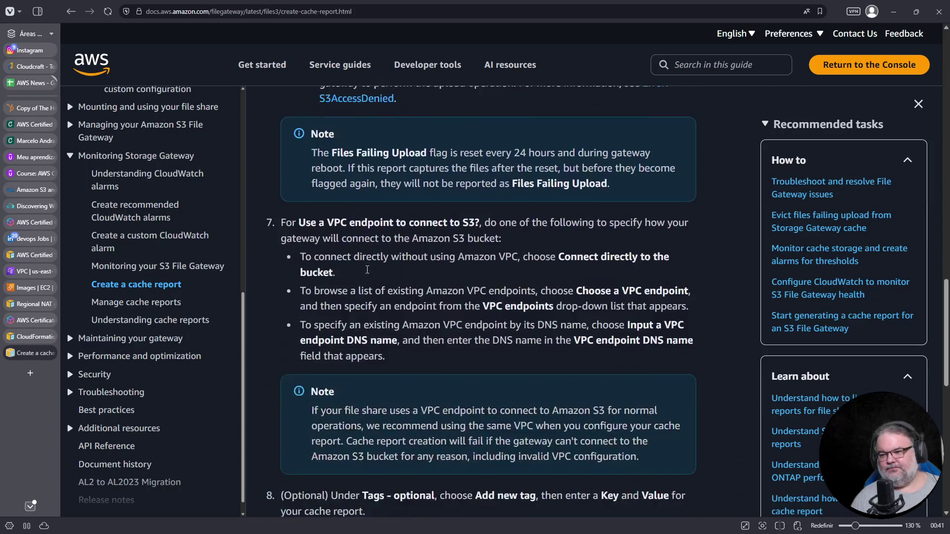
{"action": "scroll", "coordinate": [367, 270], "scroll_direction": "down", "scroll_amount": 3}
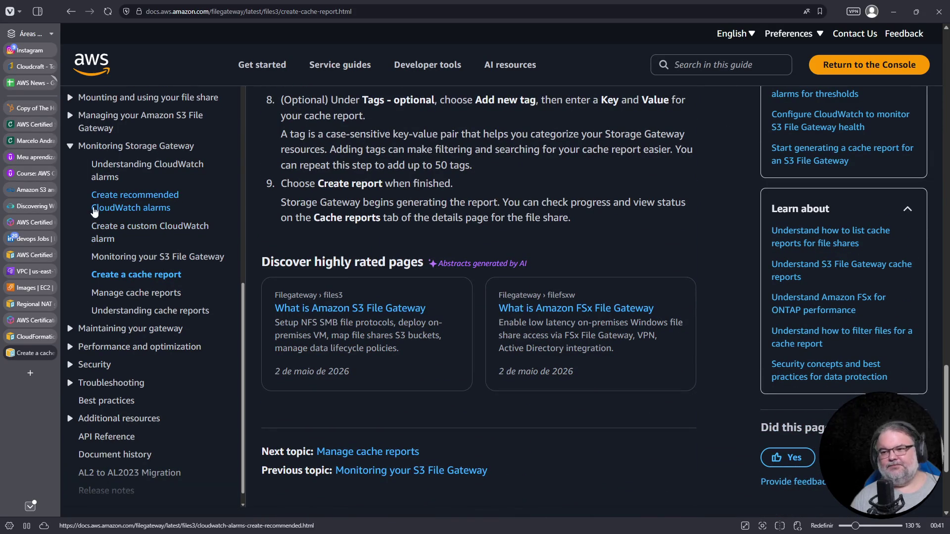
{"action": "middle_click", "coordinate": [33, 353]}
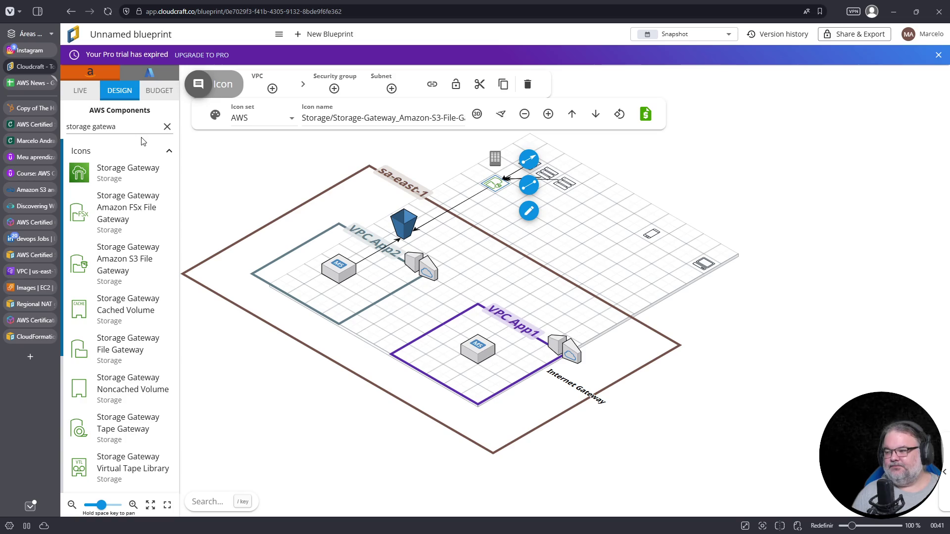
Step: Search 'alb' and place a Load Balancer inside the sa-east-1 region
{"action": "left_click", "coordinate": [618, 257]}
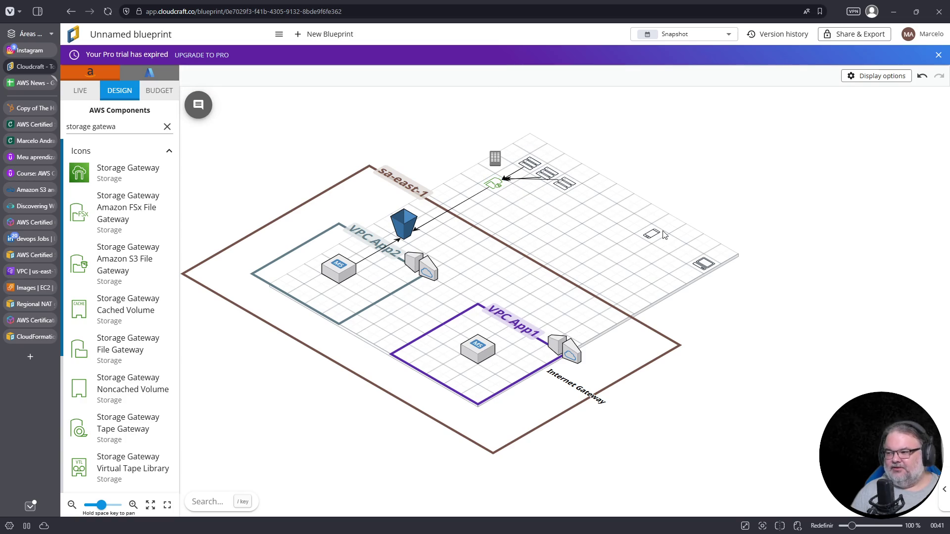
{"action": "left_click", "coordinate": [704, 267]}
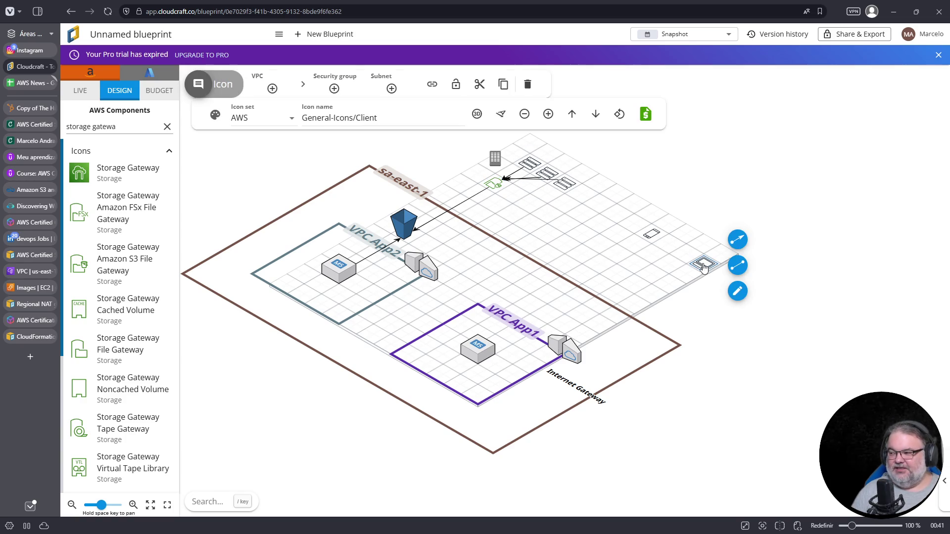
{"action": "left_click", "coordinate": [167, 127]}
{"action": "left_click", "coordinate": [111, 185]}
{"action": "left_click_drag", "start_coordinate": [99, 182], "coordinate": [564, 297]}
{"action": "left_click", "coordinate": [348, 251]}
Step: Try an arrow from the client laptop to the load balancer, then delete that connector
{"action": "left_click", "coordinate": [710, 269]}
{"action": "left_click", "coordinate": [737, 238]}
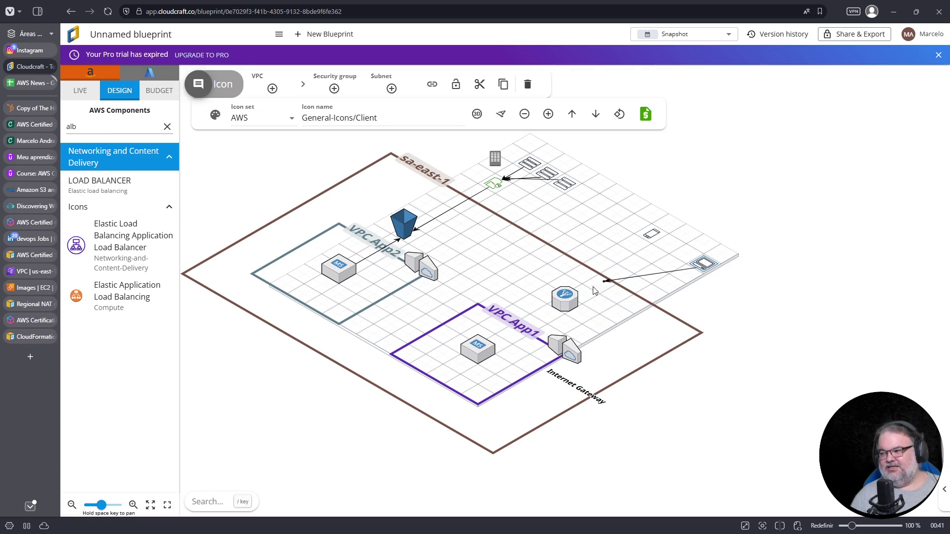
{"action": "left_click", "coordinate": [567, 297]}
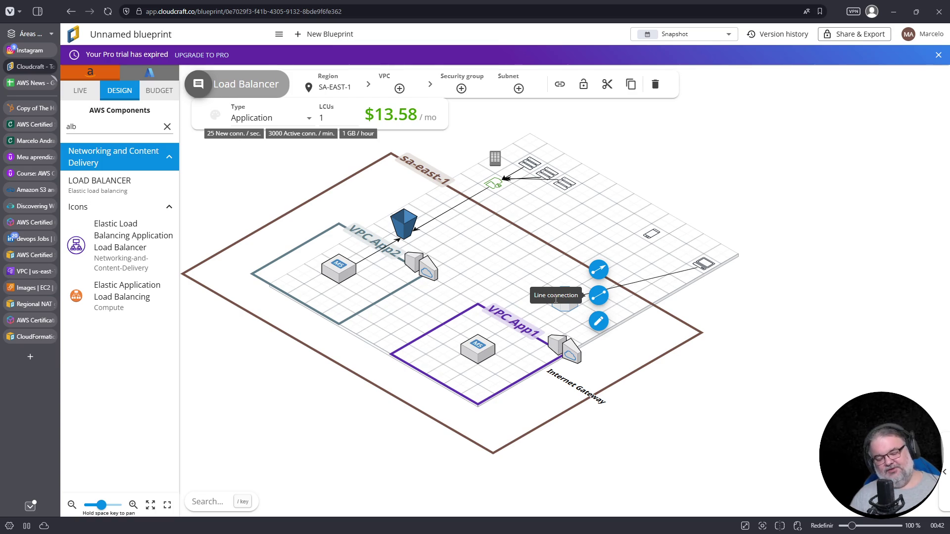
{"action": "left_click", "coordinate": [662, 276]}
{"action": "key", "text": "Delete"}
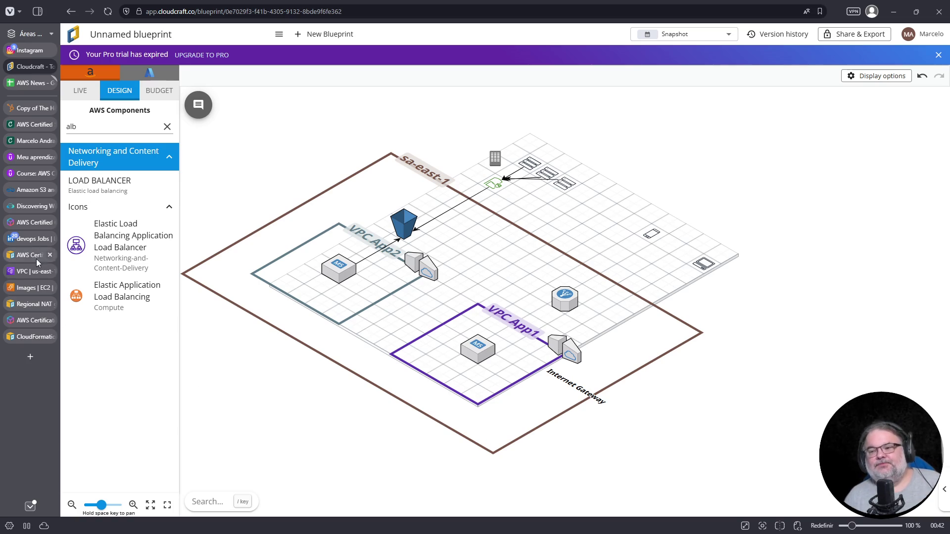
{"action": "left_click", "coordinate": [28, 173]}
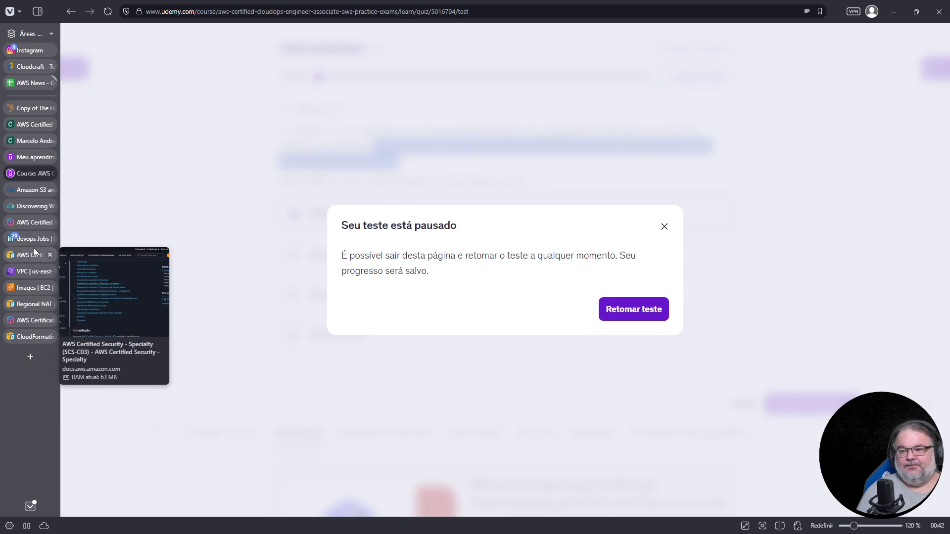
Step: Start a new EC2 security group named 'teste' with description 'teste'
{"action": "left_click", "coordinate": [25, 288]}
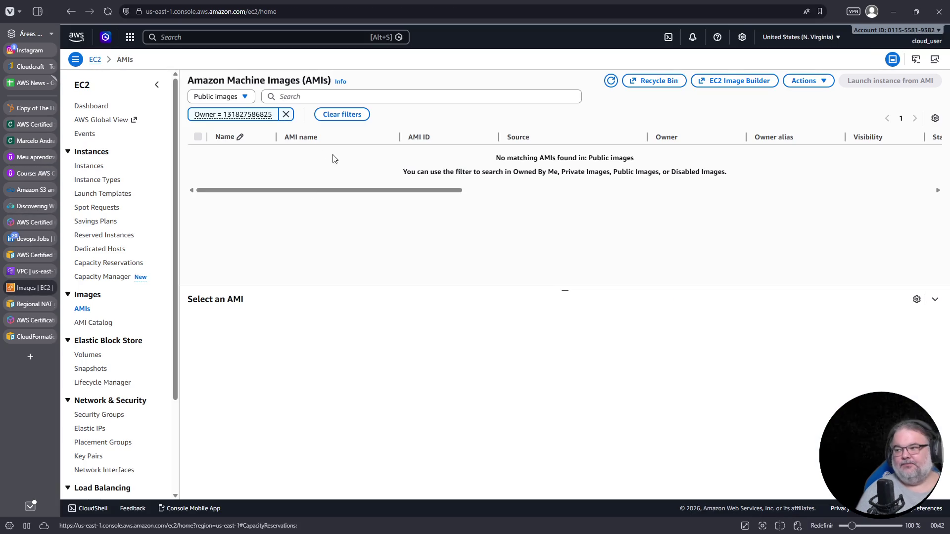
{"action": "left_click", "coordinate": [89, 167]}
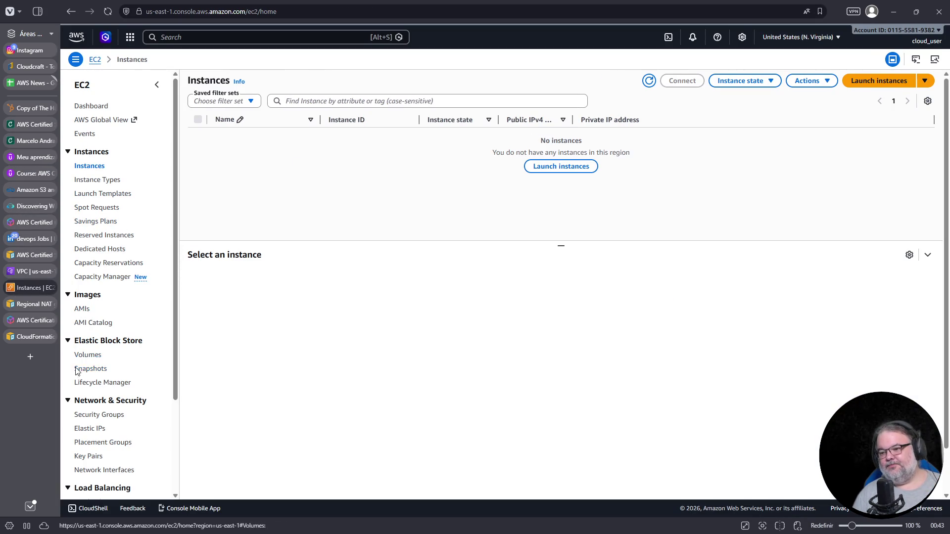
{"action": "left_click", "coordinate": [90, 416]}
{"action": "left_click", "coordinate": [891, 84]}
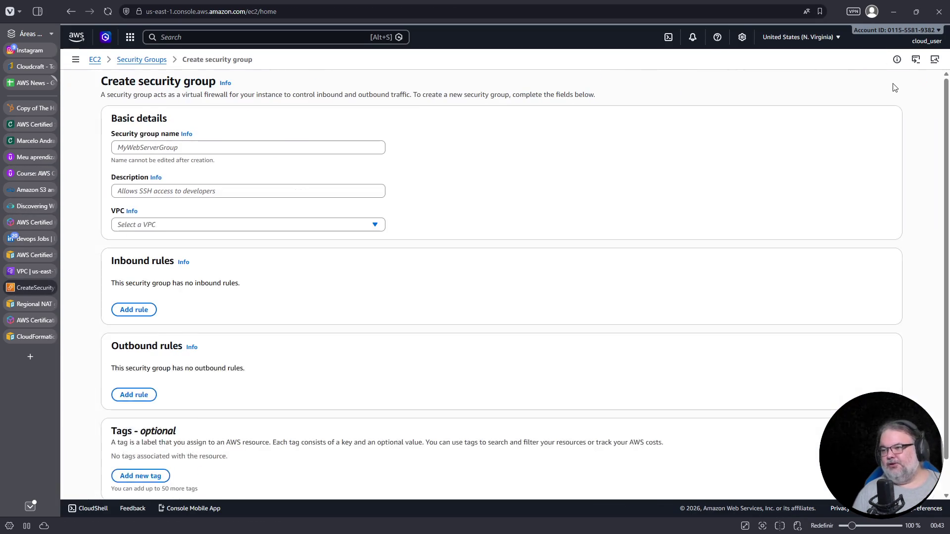
{"action": "left_click", "coordinate": [218, 147]}
{"action": "type", "text": "teste"}
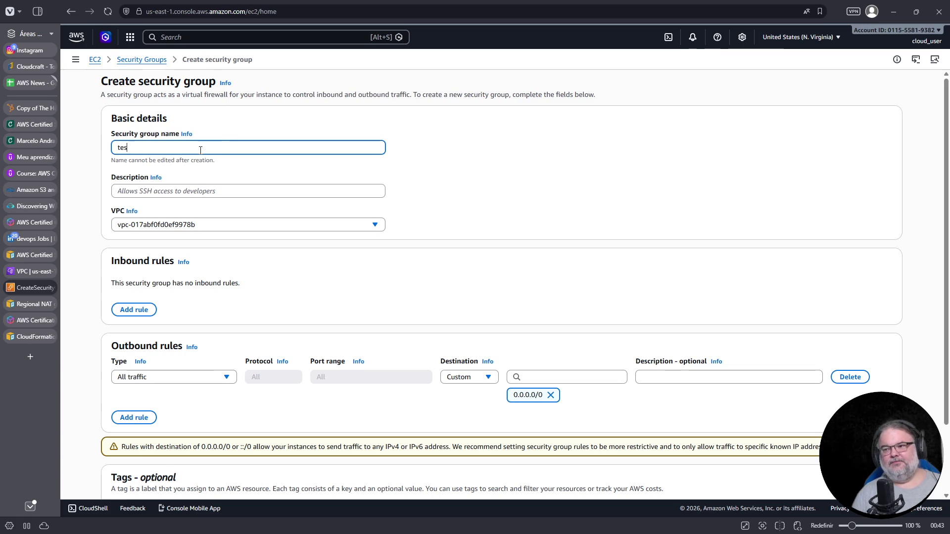
{"action": "left_click", "coordinate": [187, 192]}
{"action": "type", "text": "teste"}
Step: Add an SSH inbound rule on port 22 and select its Source field
{"action": "scroll", "coordinate": [297, 222], "scroll_direction": "down", "scroll_amount": 2}
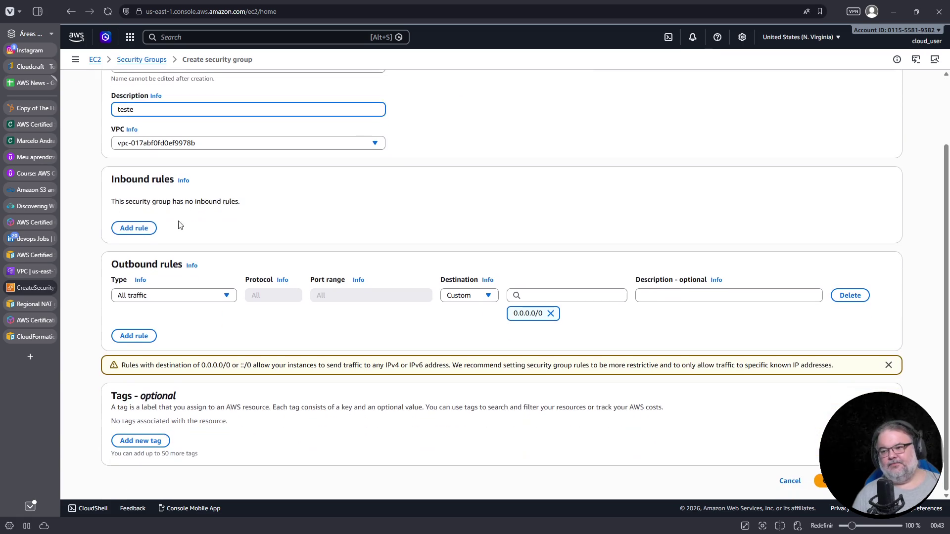
{"action": "left_click", "coordinate": [133, 229]}
{"action": "left_click", "coordinate": [193, 211]}
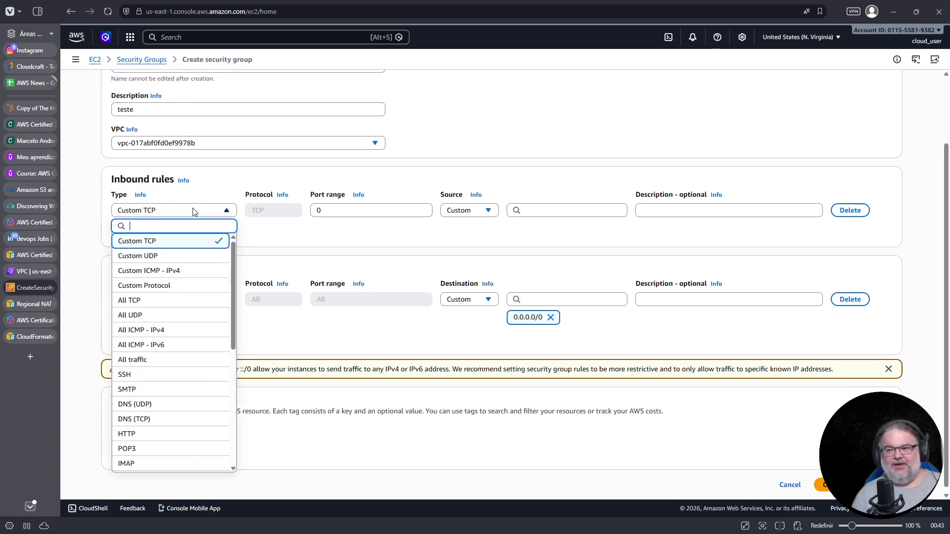
{"action": "left_click", "coordinate": [128, 374]}
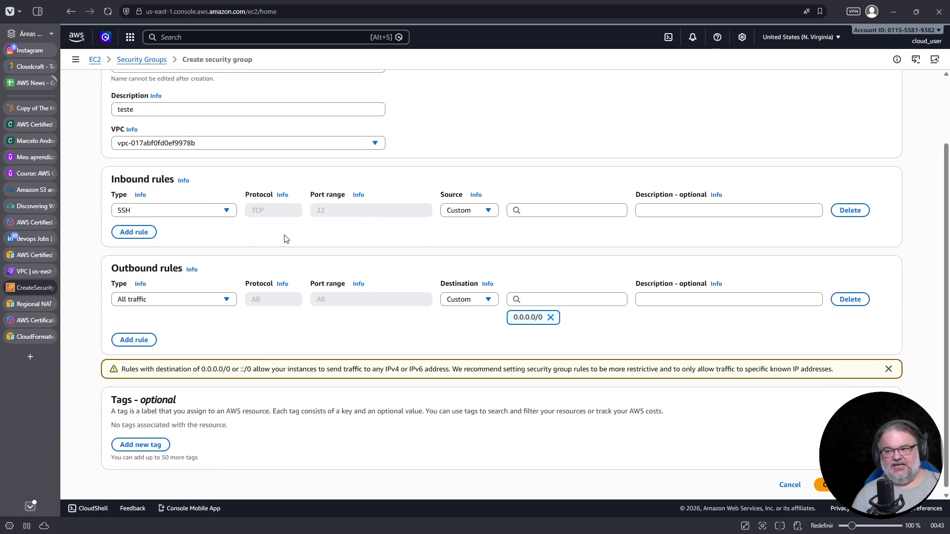
{"action": "left_click", "coordinate": [581, 211]}
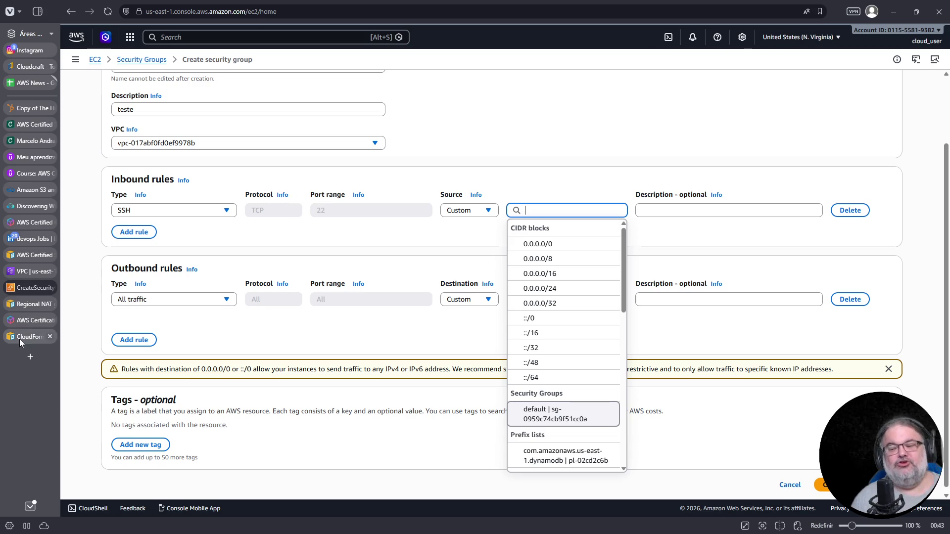
{"action": "left_click", "coordinate": [17, 223]}
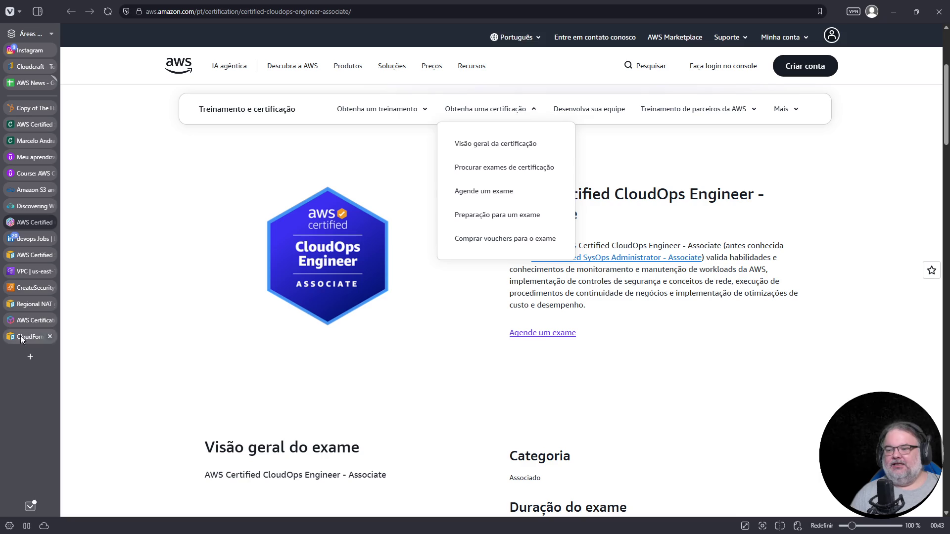
{"action": "left_click", "coordinate": [180, 278]}
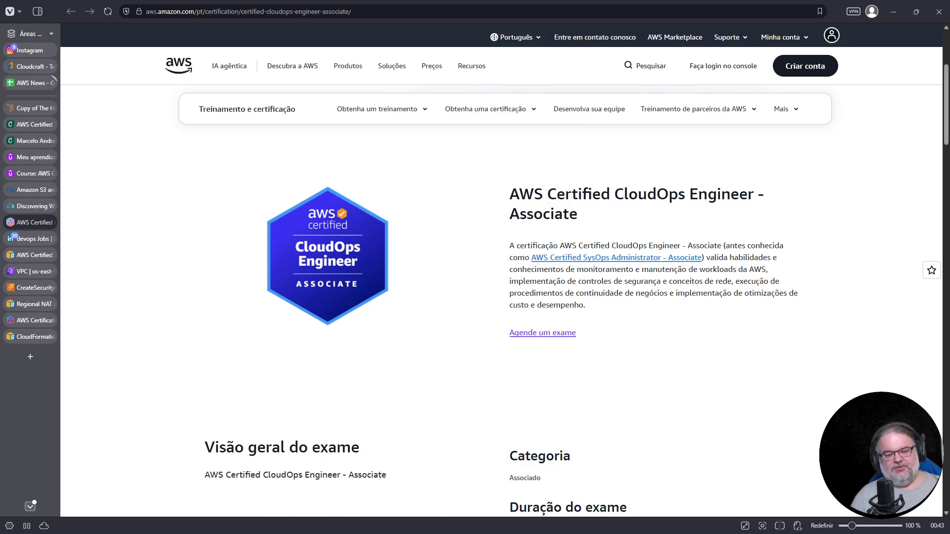
{"action": "key", "text": "alt+Tab"}
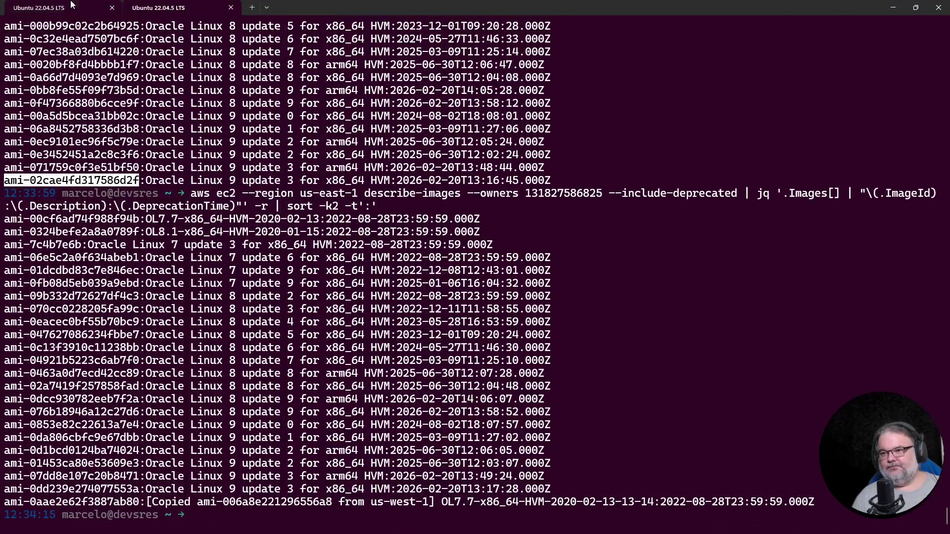
Step: Retitle the notes 'Advanced Networking' and add '* Security Groups' and '* Network ACLs' headings
{"action": "left_click", "coordinate": [72, 5]}
{"action": "key", "text": "Up"}
{"action": "key", "text": "Up"}
{"action": "key", "text": "End"}
{"action": "key", "text": "BackSpace"}
{"action": "key", "text": "BackSpace"}
{"action": "key", "text": "BackSpace"}
{"action": "type", "text": "Advanced Networking"}
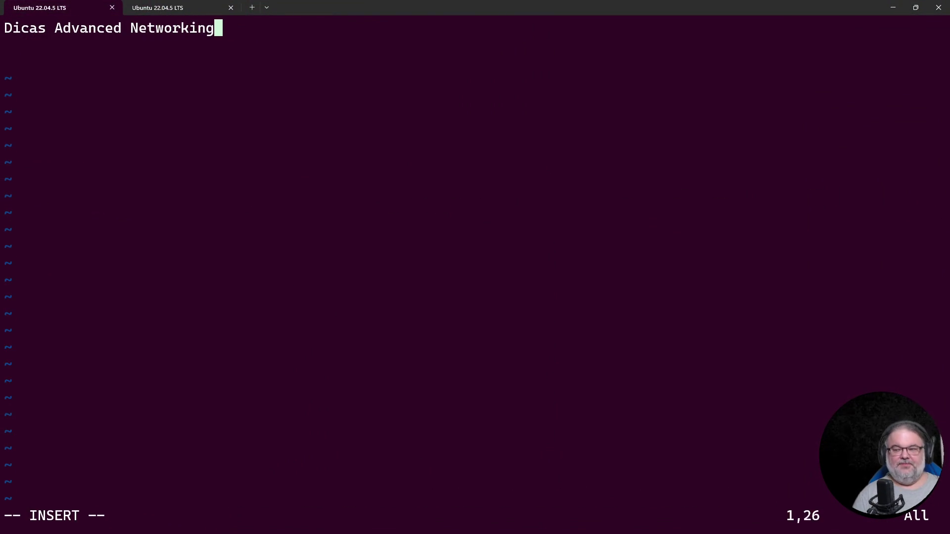
{"action": "key", "text": "Return"}
{"action": "key", "text": "Return"}
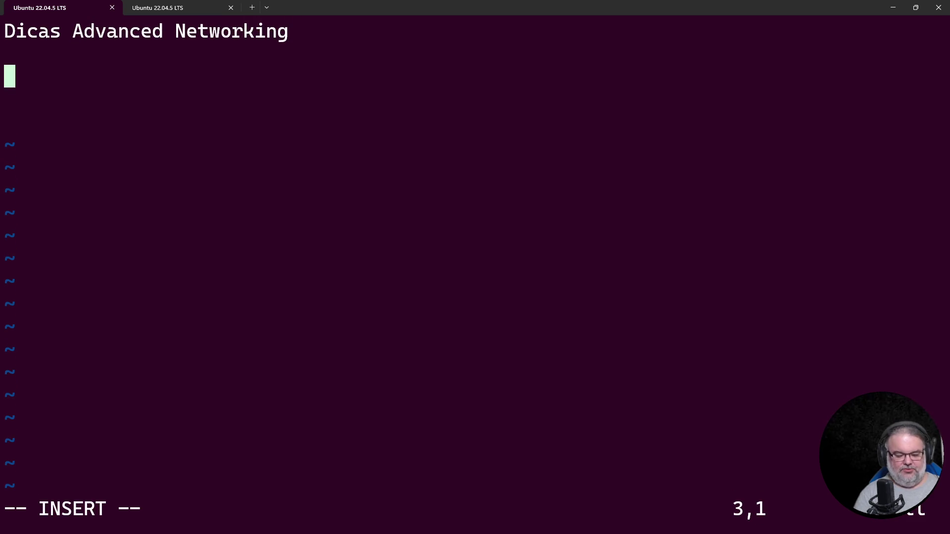
{"action": "type", "text": "* Security Gruops"}
{"action": "key", "text": "BackSpace"}
{"action": "key", "text": "BackSpace"}
{"action": "key", "text": "BackSpace"}
{"action": "type", "text": "oups"}
{"action": "key", "text": "Return"}
{"action": "key", "text": "Return"}
{"action": "type", "text": "* Network ACLs"}
Step: Add empty '*' sub-bullet lines under Security Groups and Network ACLs
{"action": "key", "text": "Up"}
{"action": "key", "text": "Up"}
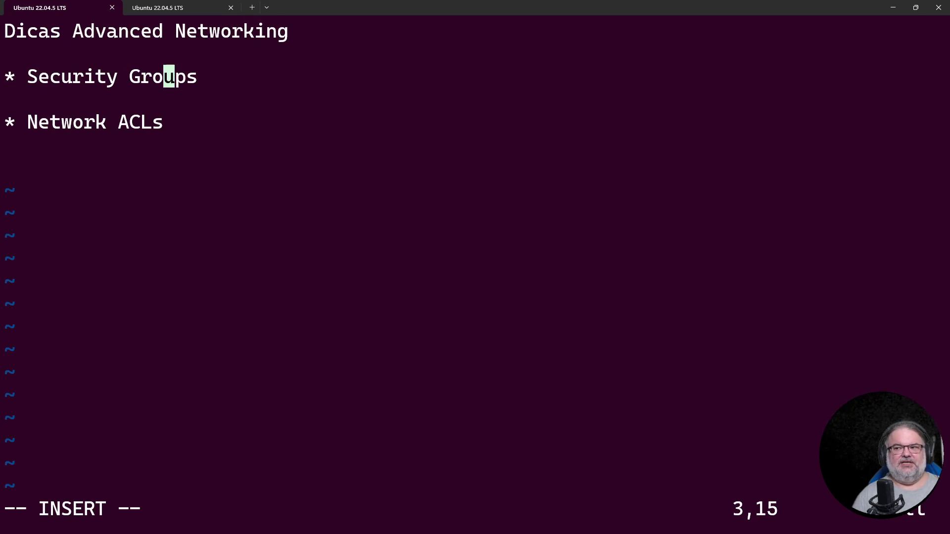
{"action": "key", "text": "End"}
{"action": "key", "text": "Return"}
{"action": "type", "text": "*"}
{"action": "key", "text": "Down"}
{"action": "key", "text": "Down"}
{"action": "key", "text": "Down"}
{"action": "key", "text": "Down"}
{"action": "key", "text": "Up"}
{"action": "type", "text": "*"}
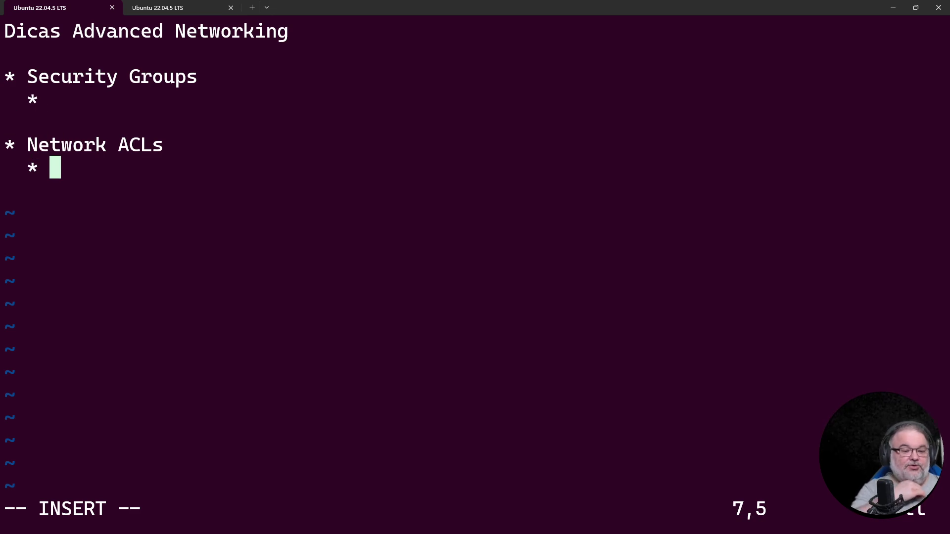
{"action": "key", "text": "Up"}
{"action": "key", "text": "Up"}
{"action": "key", "text": "Up"}
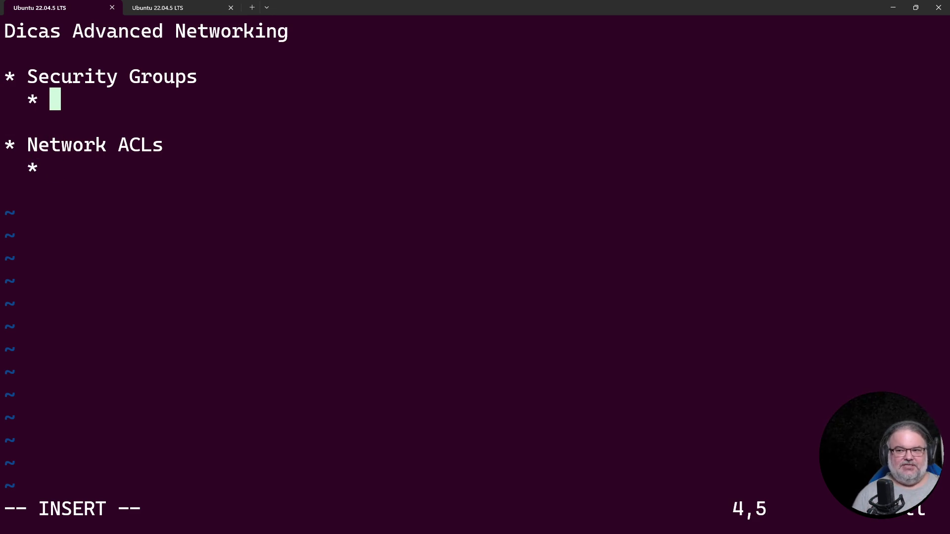
Step: Write the Security Groups note "são aplicados a 'placas de redes'", dropping the ENI parenthetical
{"action": "type", "text": "são aplicados "}
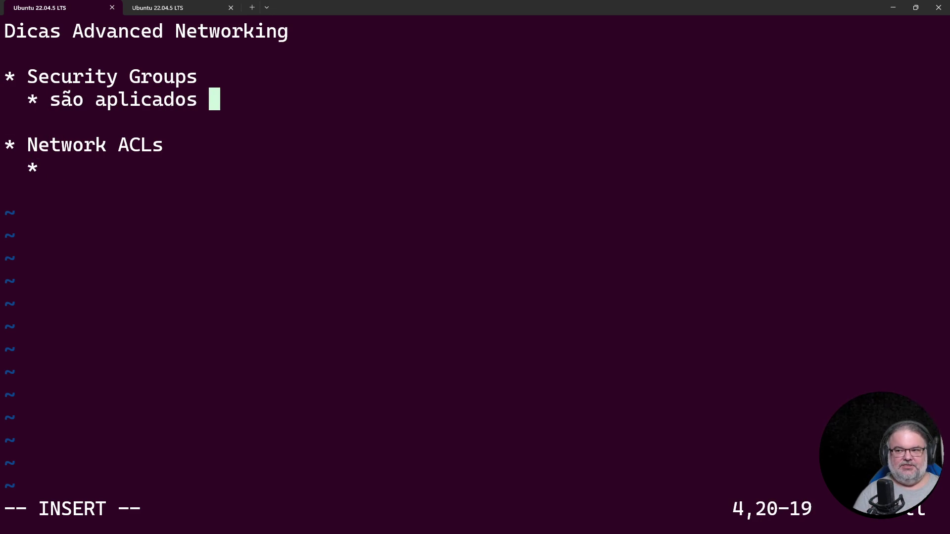
{"action": "type", "text": "a 'placade"}
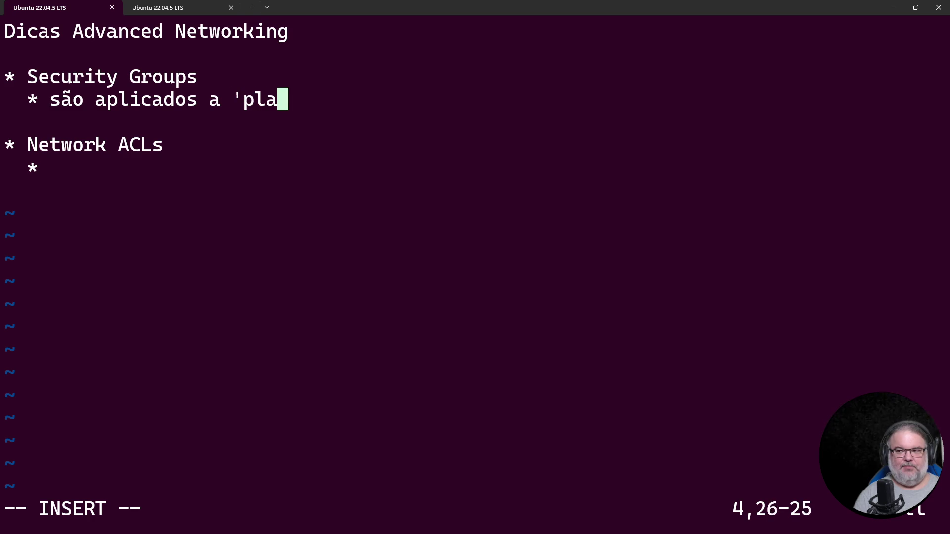
{"action": "key", "text": "BackSpace"}
{"action": "key", "text": "BackSpace"}
{"action": "type", "text": "edess"}
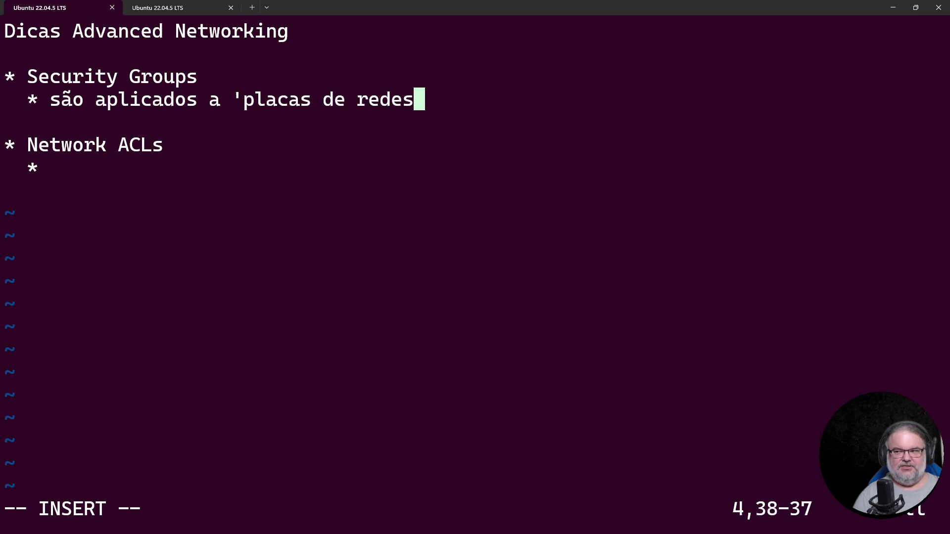
{"action": "key", "text": "BackSpace"}
{"action": "type", "text": "' (ENI)"}
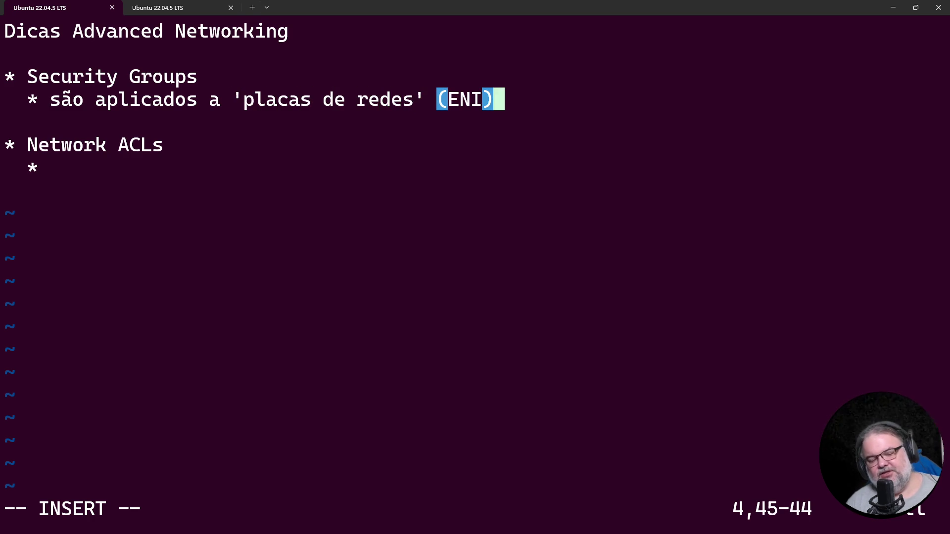
{"action": "key", "text": "Left"}
{"action": "key", "text": "Left"}
{"action": "key", "text": "Left"}
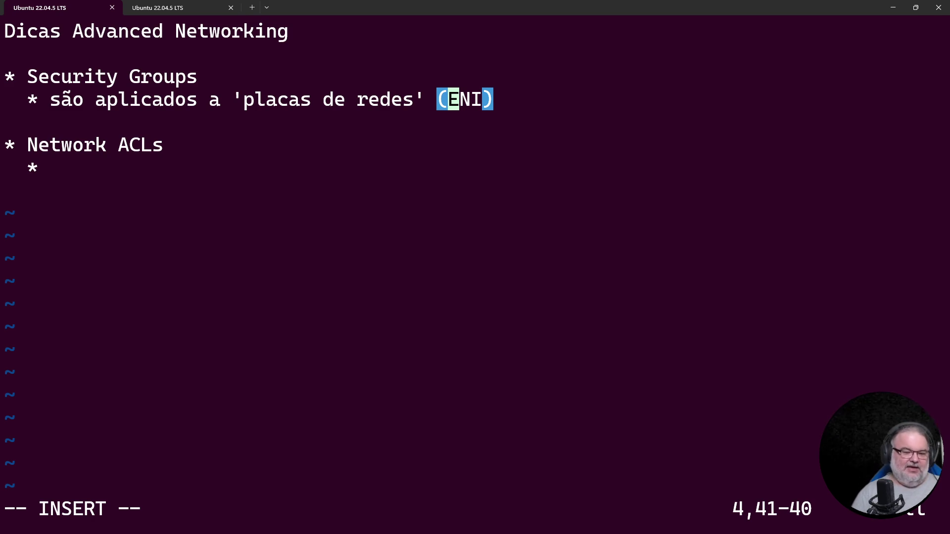
{"action": "key", "text": "Right"}
{"action": "key", "text": "Right"}
{"action": "key", "text": "Right"}
{"action": "type", "text": "/ENAS"}
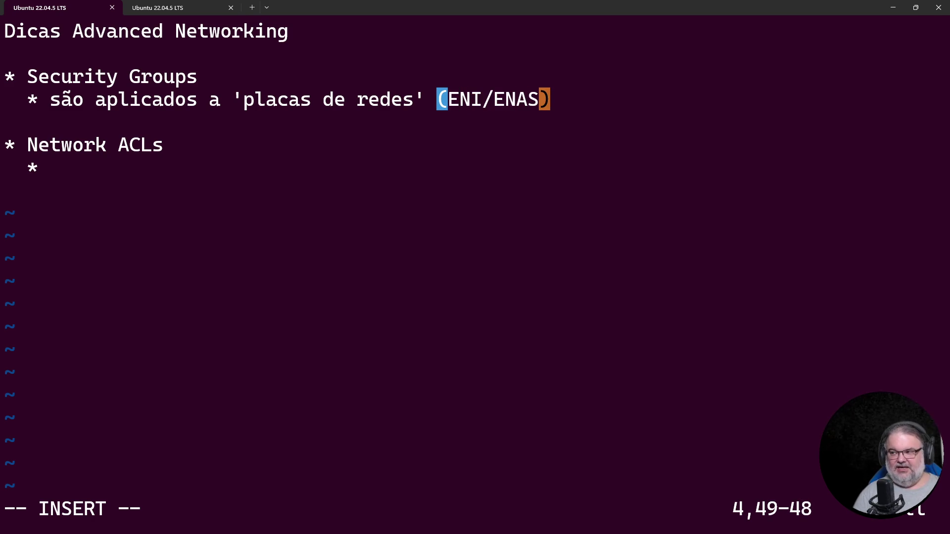
{"action": "type", "text": "/EFAS"}
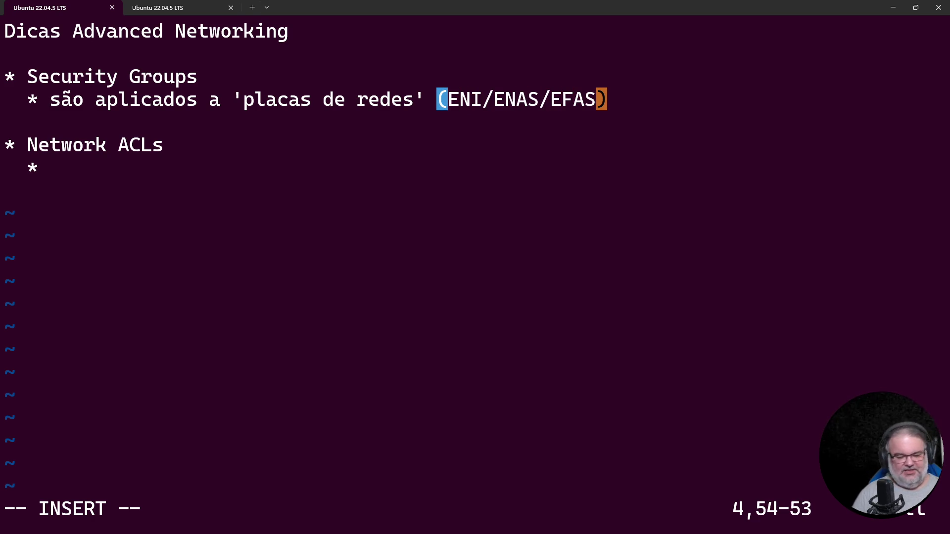
{"action": "key", "text": "Left"}
{"action": "key", "text": "Left"}
{"action": "key", "text": "Left"}
{"action": "key", "text": "Escape"}
{"action": "key", "text": "shift+d"}
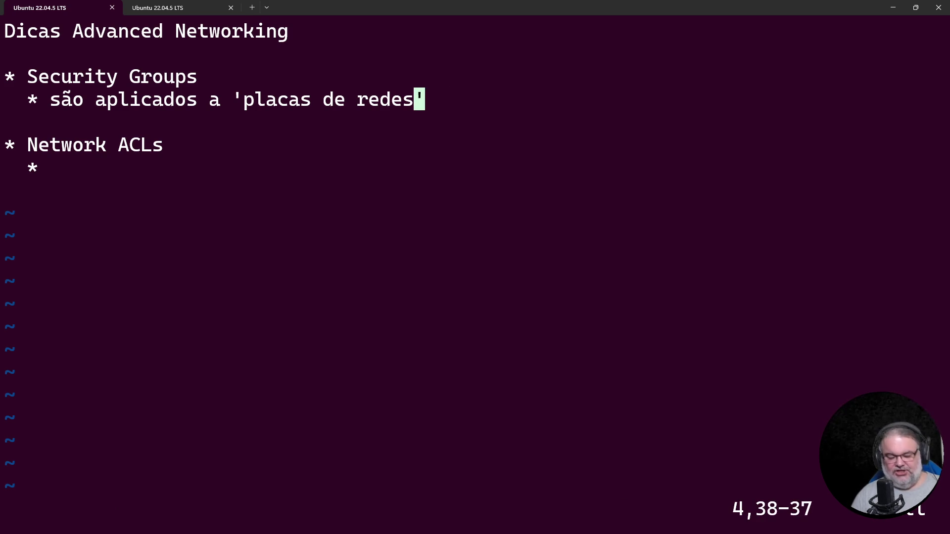
{"action": "key", "text": "a"}
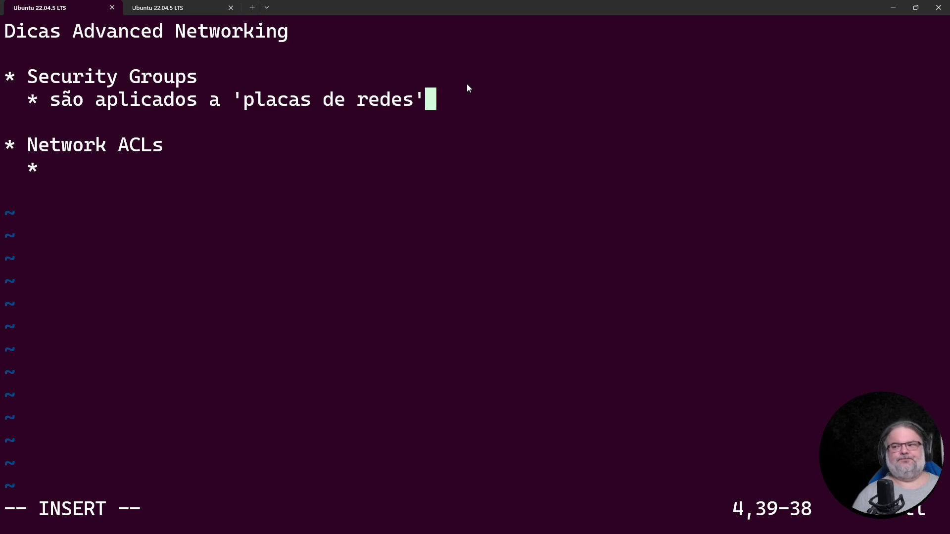
Step: Add bullets "tudo está bloqueado por padrão… 'abrir' para alguém'" and "DIFERENÇA SECRETA" under Security Groups
{"action": "key", "text": "Return"}
{"action": "type", "text": "* "}
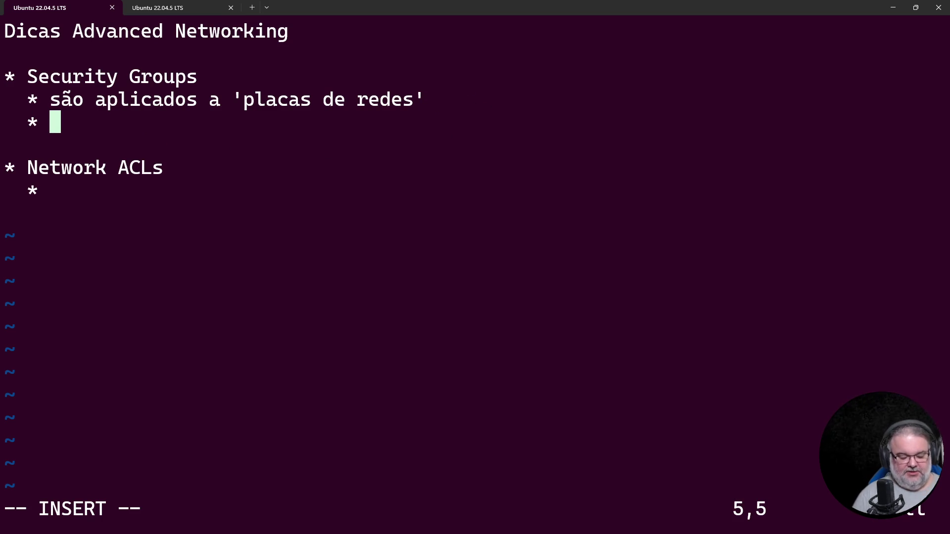
{"action": "type", "text": "tudo está bloqueado por padrão. O"}
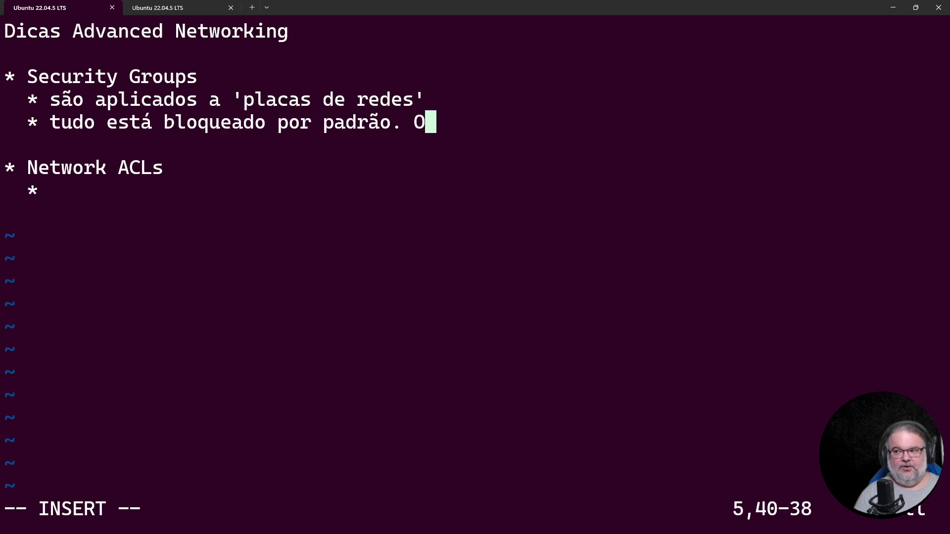
{"action": "type", "text": " que você pode fazer é 'abrir' par"}
{"action": "key", "text": "BackSpace"}
{"action": "key", "text": "BackSpace"}
{"action": "key", "text": "BackSpace"}
{"action": "type", "text": "para e"}
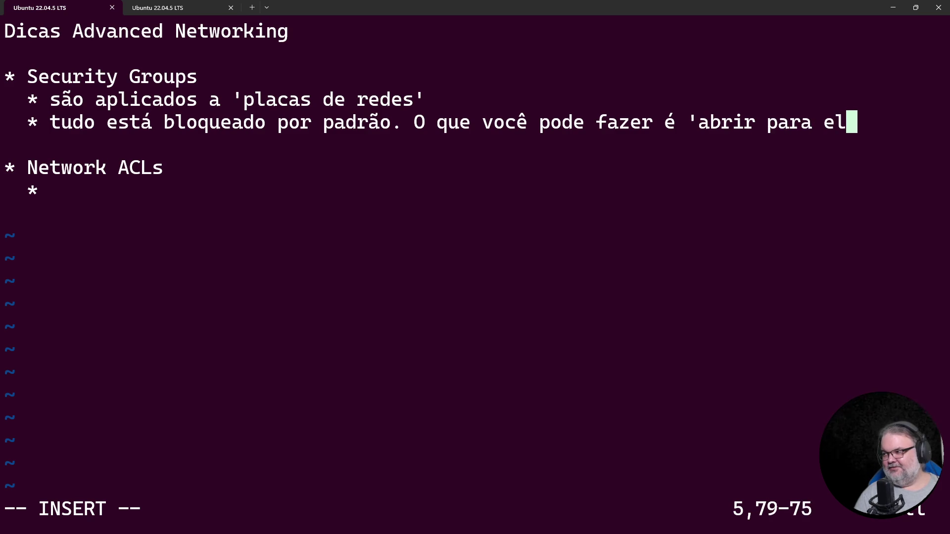
{"action": "key", "text": "BackSpace"}
{"action": "type", "text": "alguém'"}
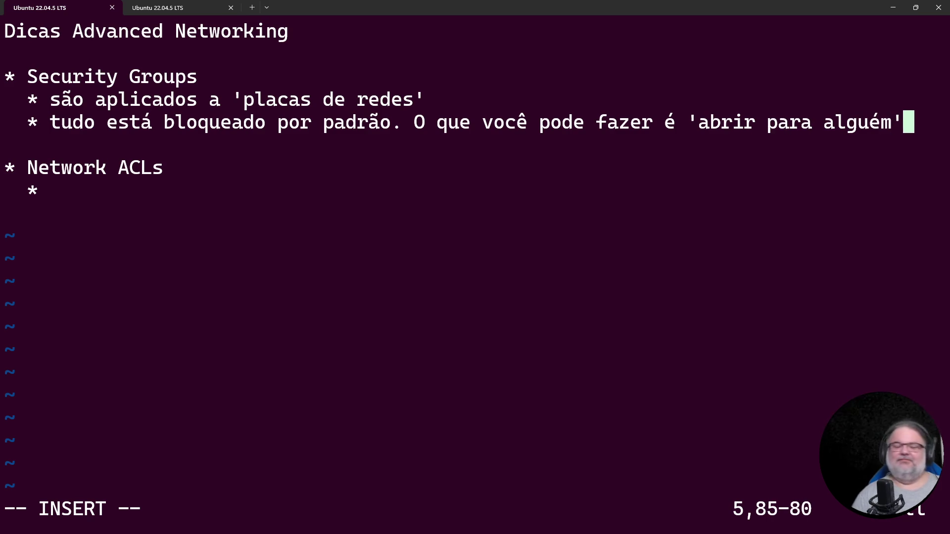
{"action": "key", "text": "Return"}
{"action": "key", "text": "Delete"}
{"action": "key", "text": "Return"}
{"action": "key", "text": "Up"}
{"action": "type", "text": "* "}
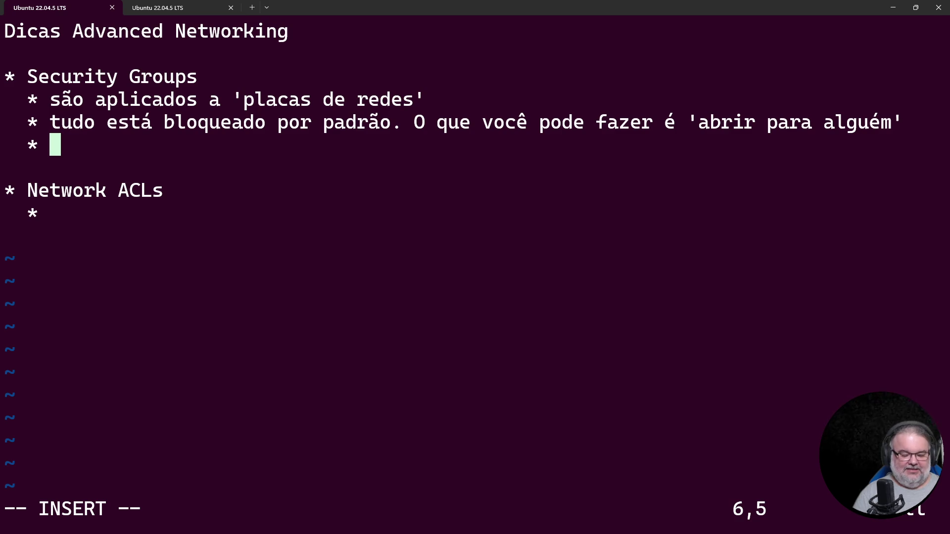
{"action": "type", "text": "DIFERENÇA "}
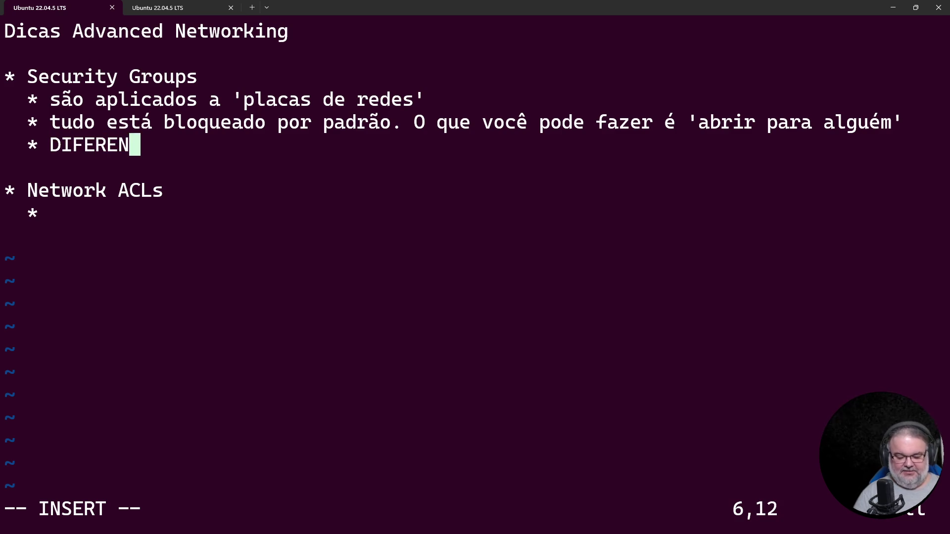
{"action": "type", "text": "SECRETA"}
{"action": "key", "text": "Down"}
{"action": "key", "text": "Down"}
{"action": "key", "text": "Down"}
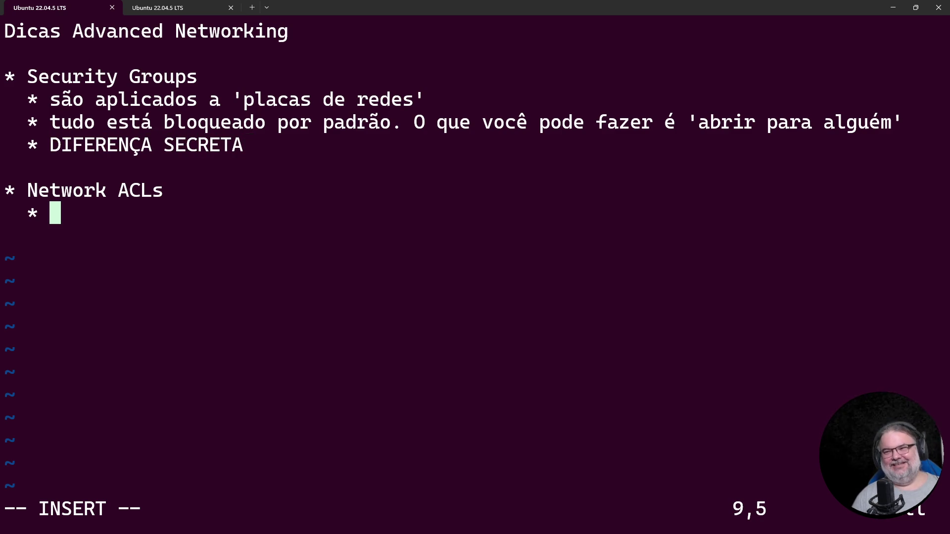
{"action": "mouse_move", "coordinate": [596, 6]}
{"action": "left_mouse_down"}
{"action": "mouse_move", "coordinate": [548, 229]}
{"action": "mouse_move", "coordinate": [658, 330]}
{"action": "left_mouse_up"}
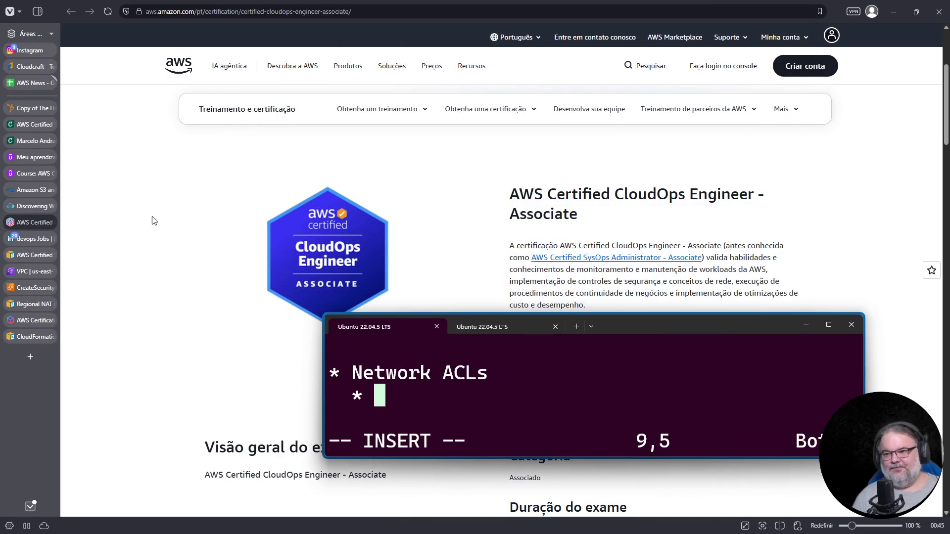
Step: Leave the Create NAT gateway page for the VPC dashboard and list its subnets
{"action": "left_click", "coordinate": [26, 272]}
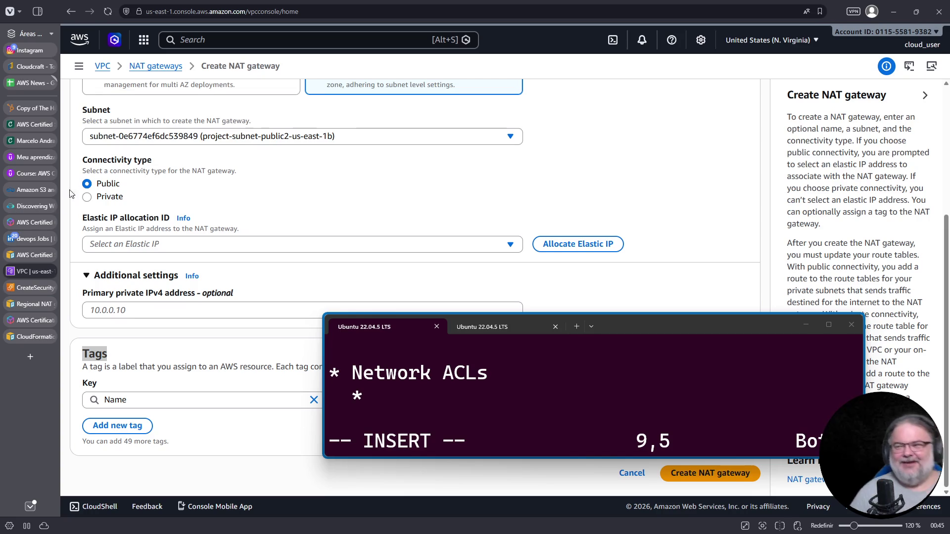
{"action": "left_click", "coordinate": [102, 66]}
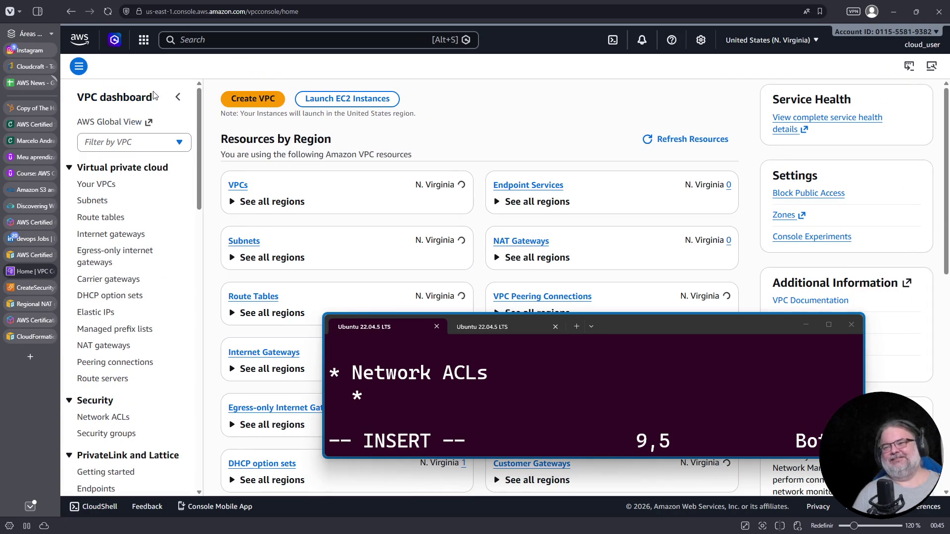
{"action": "left_click", "coordinate": [101, 203]}
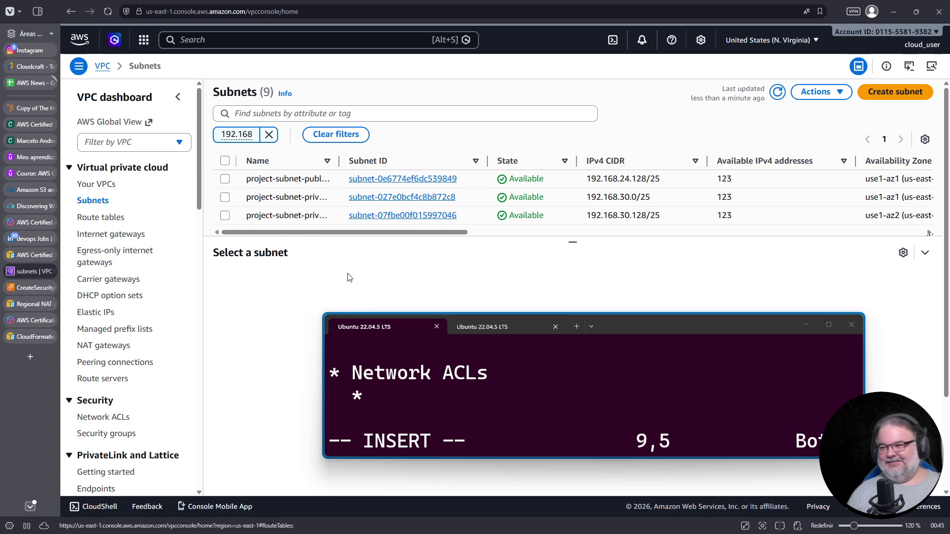
Step: Inspect the Network ACL assigned to the public2, private5 and private6 subnets
{"action": "left_click", "coordinate": [225, 179]}
{"action": "left_click_drag", "start_coordinate": [657, 329], "coordinate": [664, 463]}
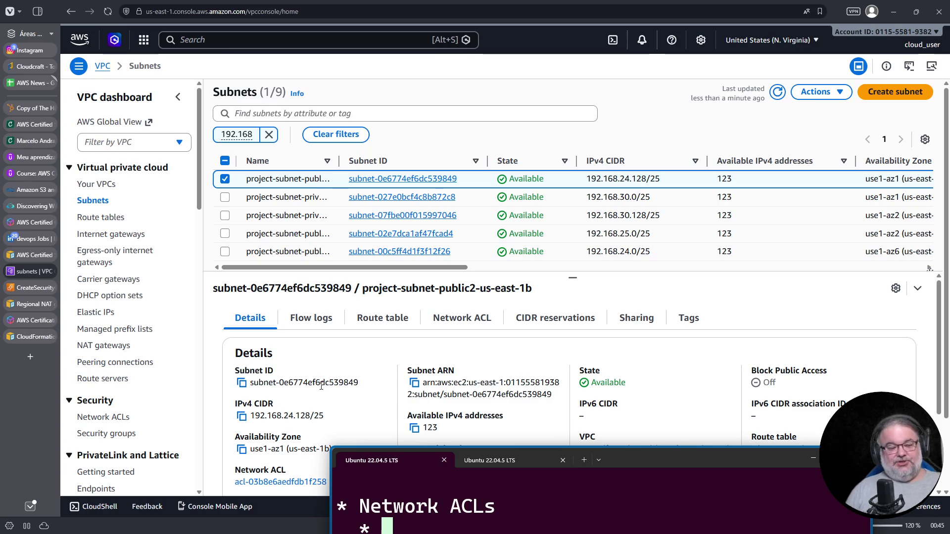
{"action": "scroll", "coordinate": [416, 416], "scroll_direction": "down", "scroll_amount": 2}
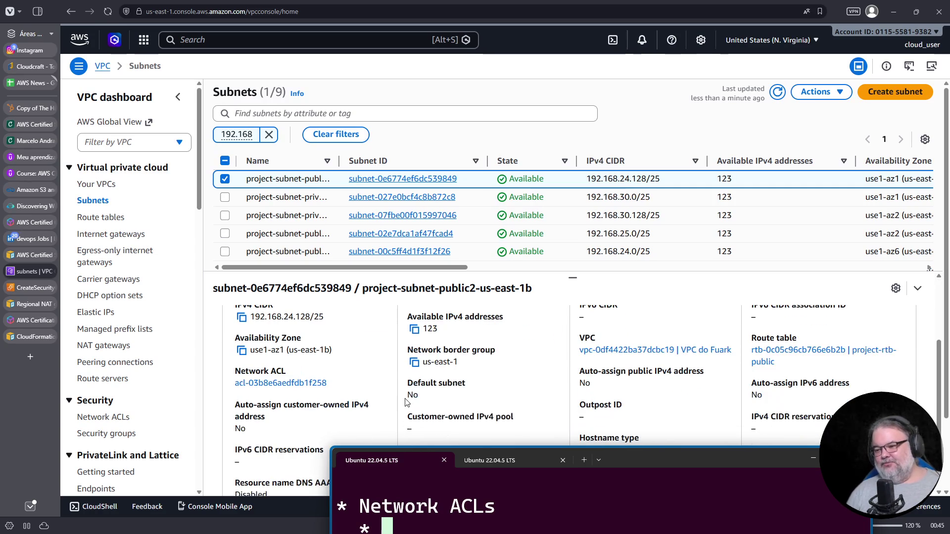
{"action": "scroll", "coordinate": [588, 362], "scroll_direction": "up", "scroll_amount": 1}
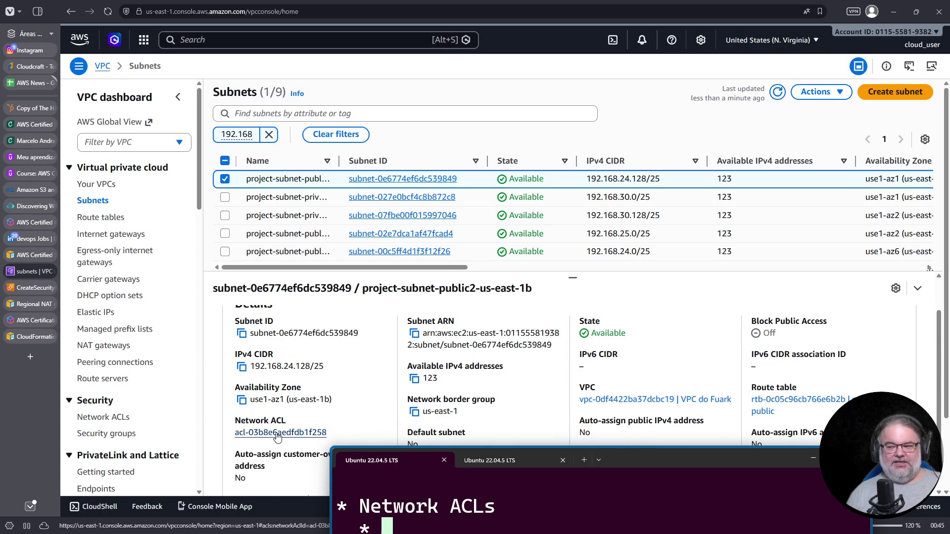
{"action": "left_click", "coordinate": [225, 178]}
{"action": "left_click", "coordinate": [225, 197]}
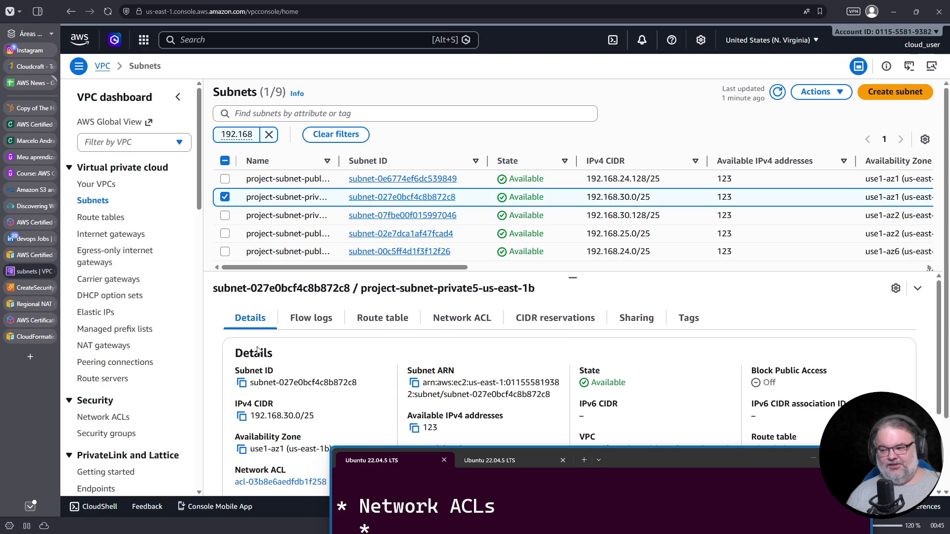
{"action": "scroll", "coordinate": [280, 473], "scroll_direction": "down", "scroll_amount": 3}
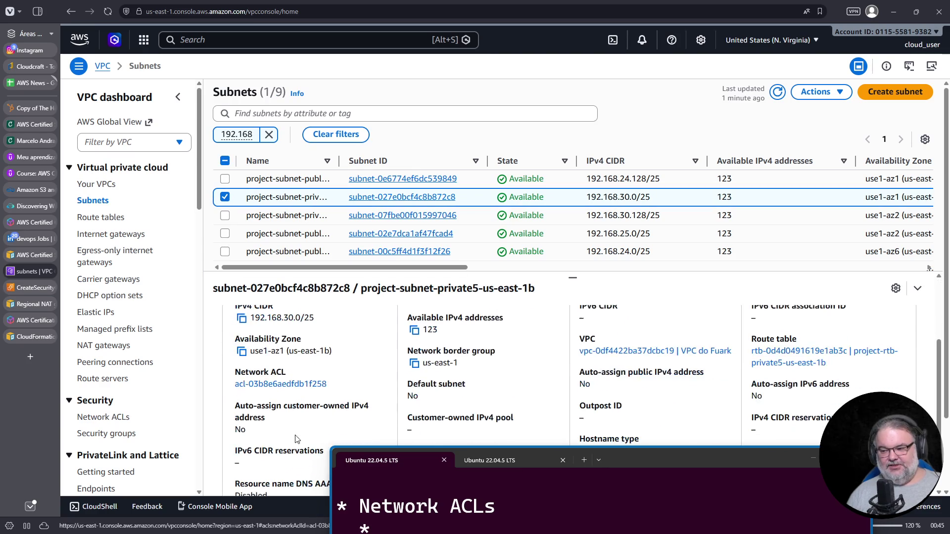
{"action": "left_click", "coordinate": [225, 197]}
{"action": "left_click", "coordinate": [225, 215]}
{"action": "scroll", "coordinate": [291, 435], "scroll_direction": "down", "scroll_amount": 2}
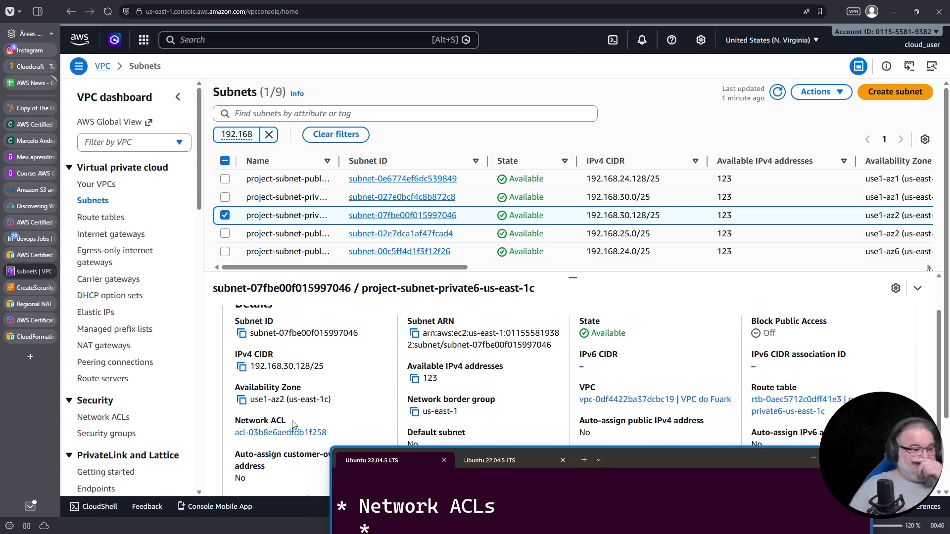
{"action": "left_click", "coordinate": [224, 215]}
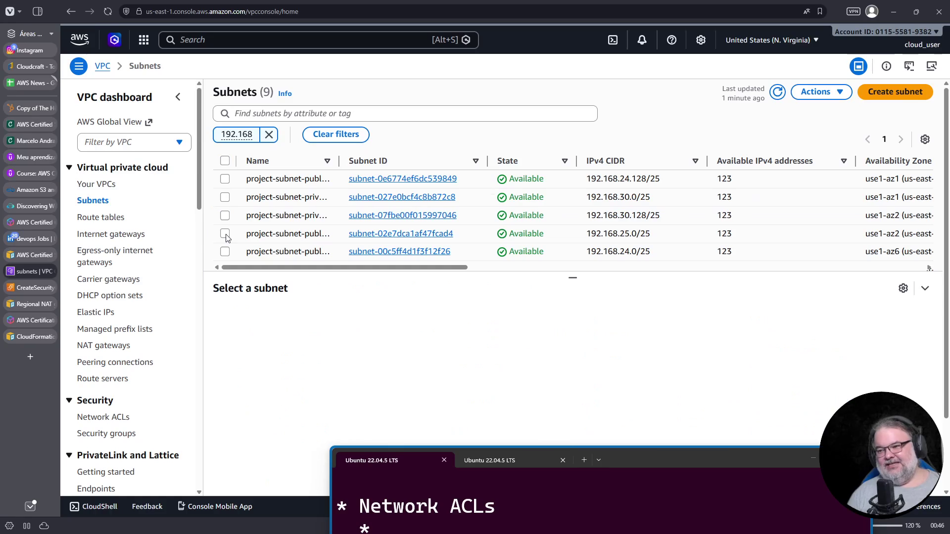
Step: Check public3 and public1, then open their shared ACL acl-03b8e6aedfdb1f258
{"action": "left_click", "coordinate": [224, 234]}
{"action": "left_click", "coordinate": [225, 234]}
{"action": "left_click", "coordinate": [224, 251]}
{"action": "scroll", "coordinate": [311, 474], "scroll_direction": "down", "scroll_amount": 2}
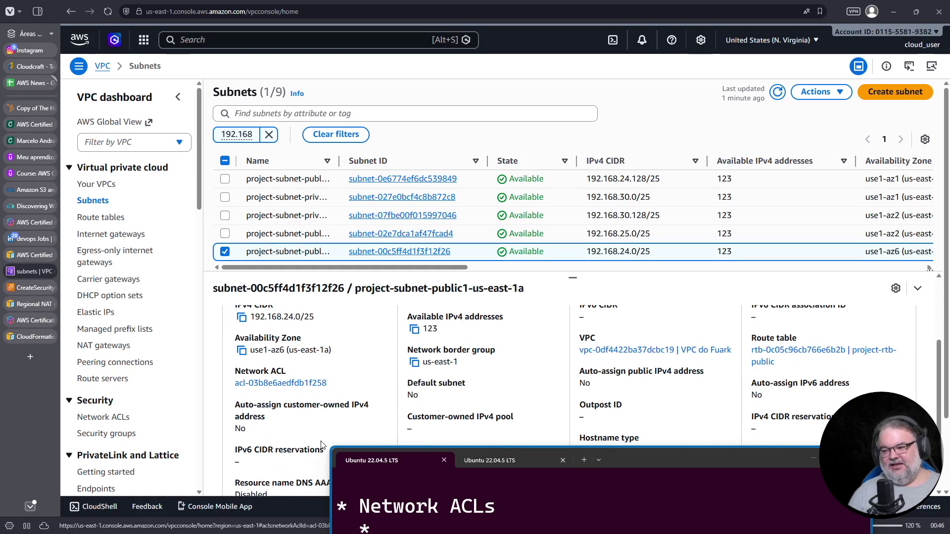
{"action": "left_click", "coordinate": [313, 389]}
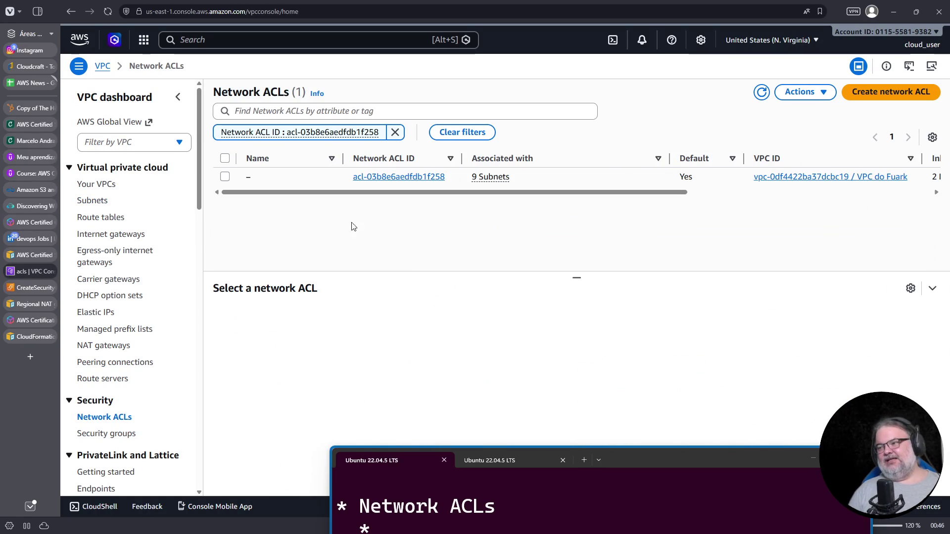
{"action": "left_click", "coordinate": [396, 178]}
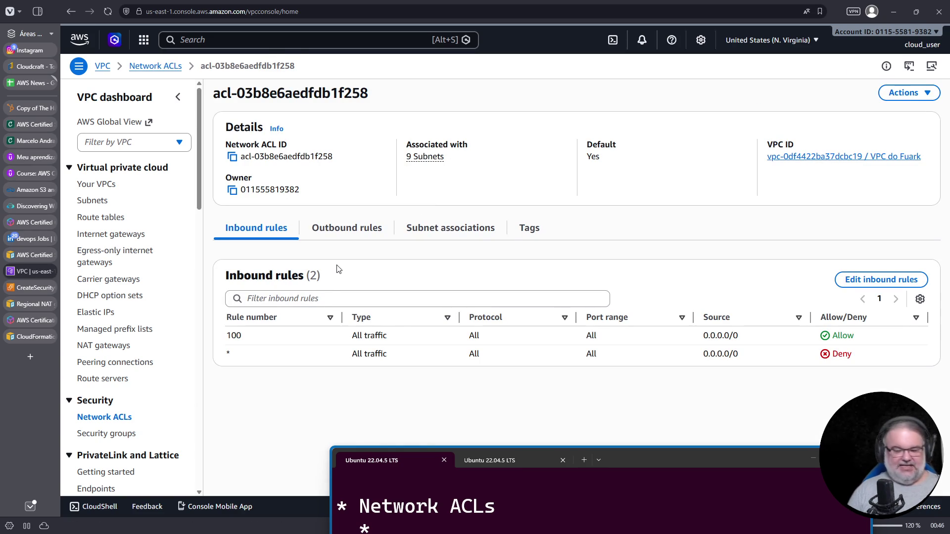
Step: Compare acl-03b8e6aedfdb1f258's outbound and inbound rules, then bring the notes terminal up full screen
{"action": "left_click", "coordinate": [356, 230]}
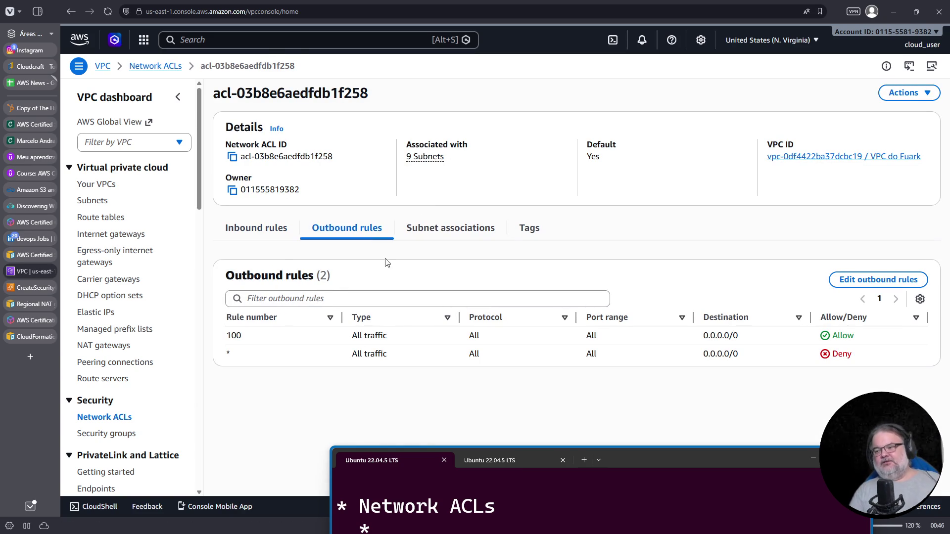
{"action": "left_click", "coordinate": [251, 230]}
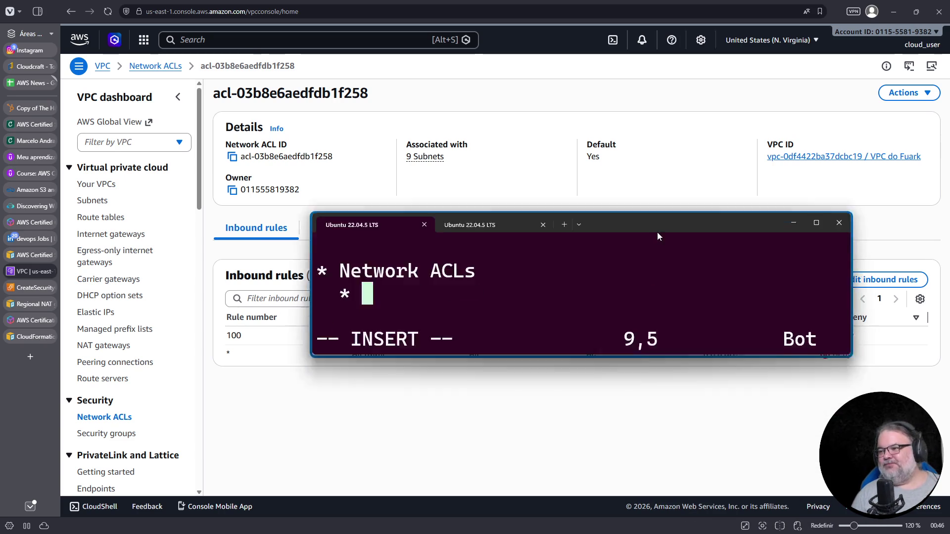
{"action": "left_click_drag", "start_coordinate": [657, 232], "coordinate": [562, 135]}
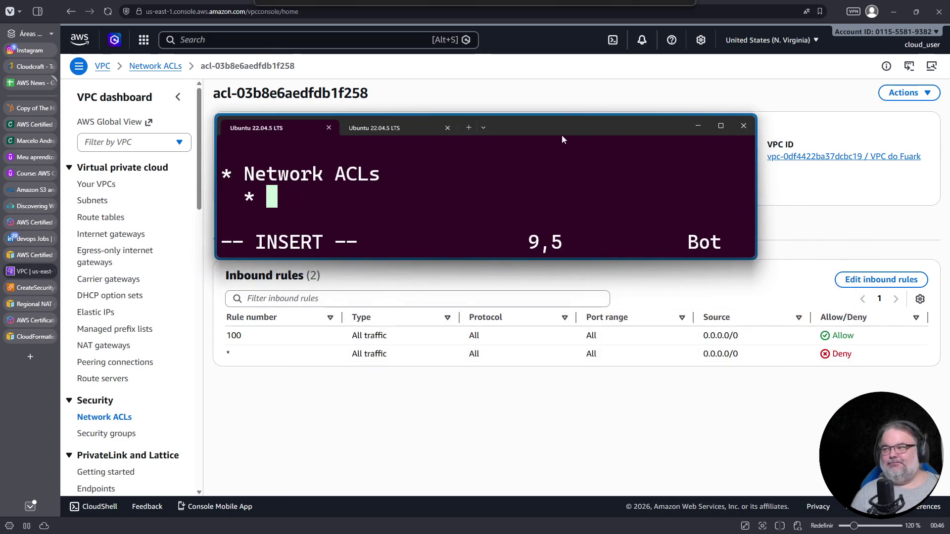
{"action": "double_click", "coordinate": [643, 129]}
{"action": "left_click", "coordinate": [237, 94]}
Step: Under Network ACLs, add the note 'são aplicadas a **subnets**.'
{"action": "key", "text": "Up"}
{"action": "key", "text": "Up"}
{"action": "key", "text": "Up"}
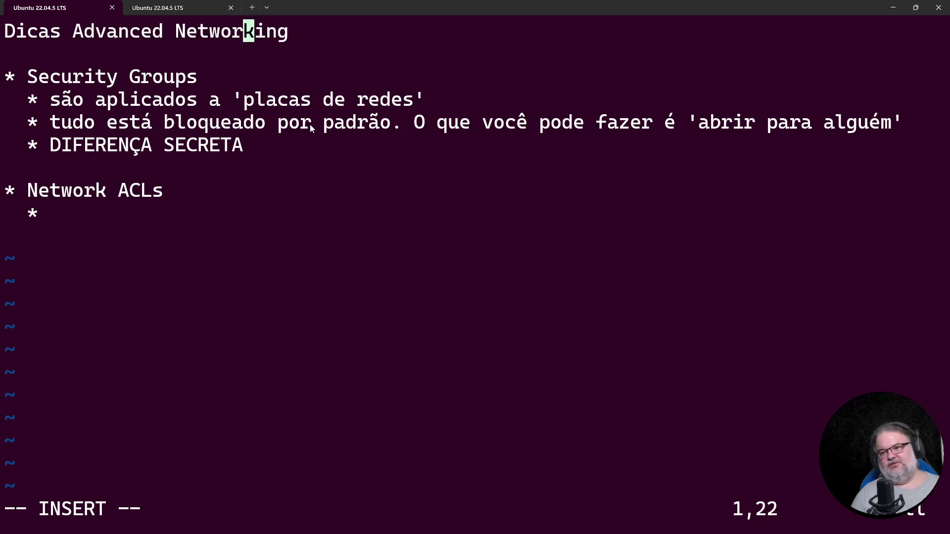
{"action": "key", "text": "Down"}
{"action": "key", "text": "Down"}
{"action": "key", "text": "Down"}
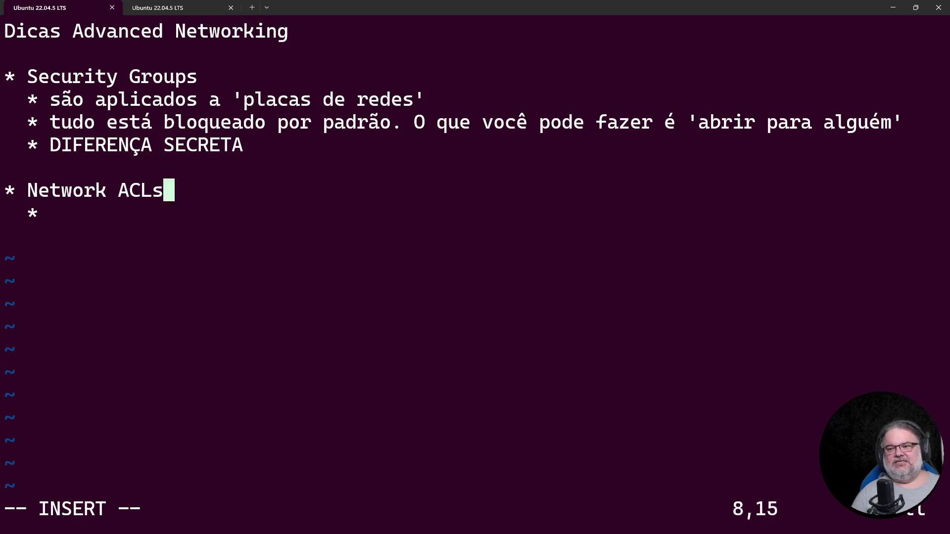
{"action": "type", "text": "são aplicadas"}
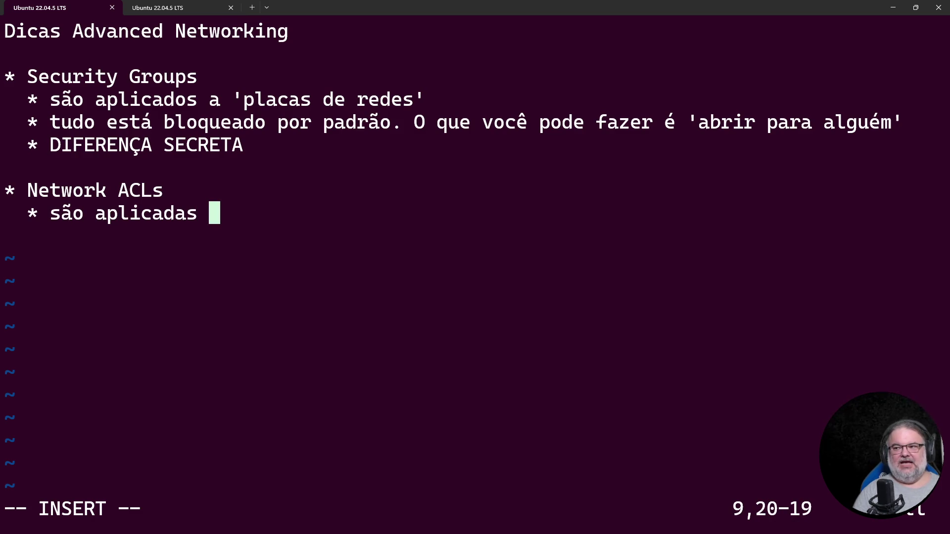
{"action": "type", "text": " a **subnets**."}
{"action": "key", "text": "Up"}
{"action": "key", "text": "Up"}
{"action": "key", "text": "Up"}
Step: Replace the quotes around 'placas de redes' with ** to bold it under Security Groups
{"action": "key", "text": "Left"}
{"action": "key", "text": "Left"}
{"action": "key", "text": "Left"}
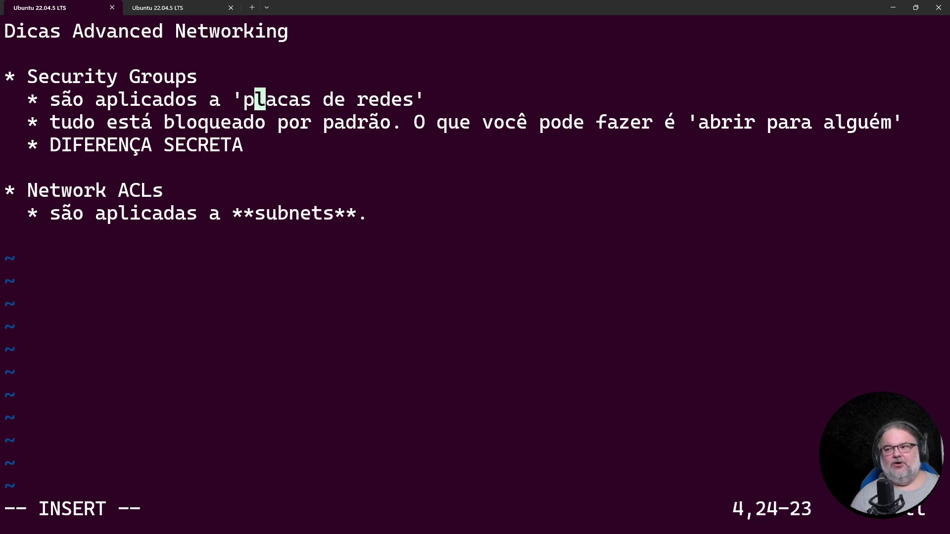
{"action": "left_click", "coordinate": [237, 100]}
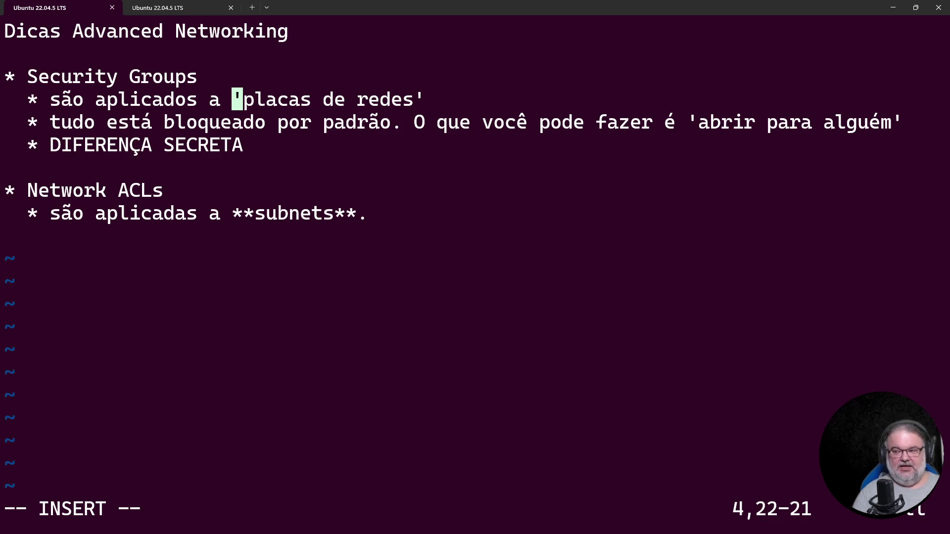
{"action": "type", "text": "**"}
{"action": "key", "text": "Delete"}
{"action": "key", "text": "End"}
{"action": "key", "text": "BackSpace"}
{"action": "type", "text": "*"}
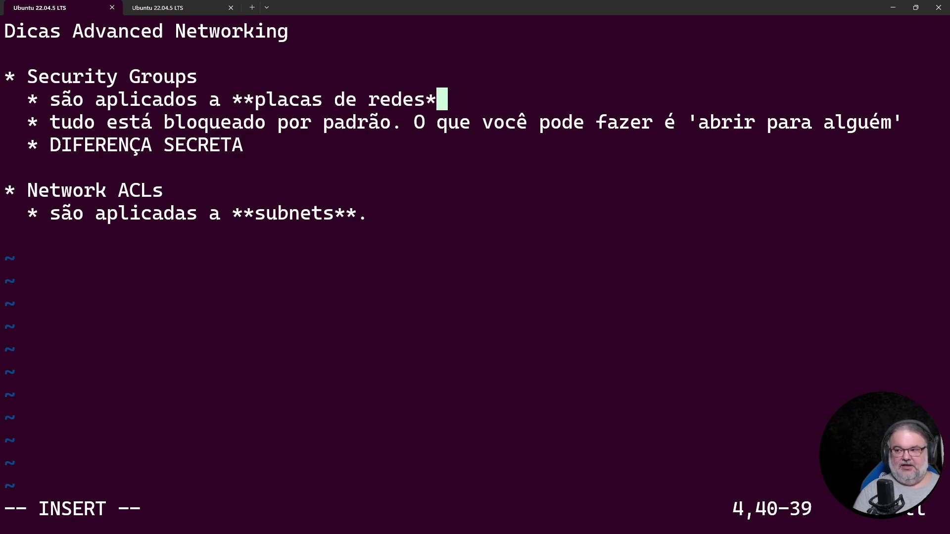
{"action": "type", "text": "*"}
{"action": "mouse_move", "coordinate": [458, 4]}
{"action": "left_mouse_down"}
{"action": "mouse_move", "coordinate": [571, 223]}
{"action": "mouse_move", "coordinate": [659, 355]}
{"action": "mouse_move", "coordinate": [663, 234]}
{"action": "left_mouse_up"}
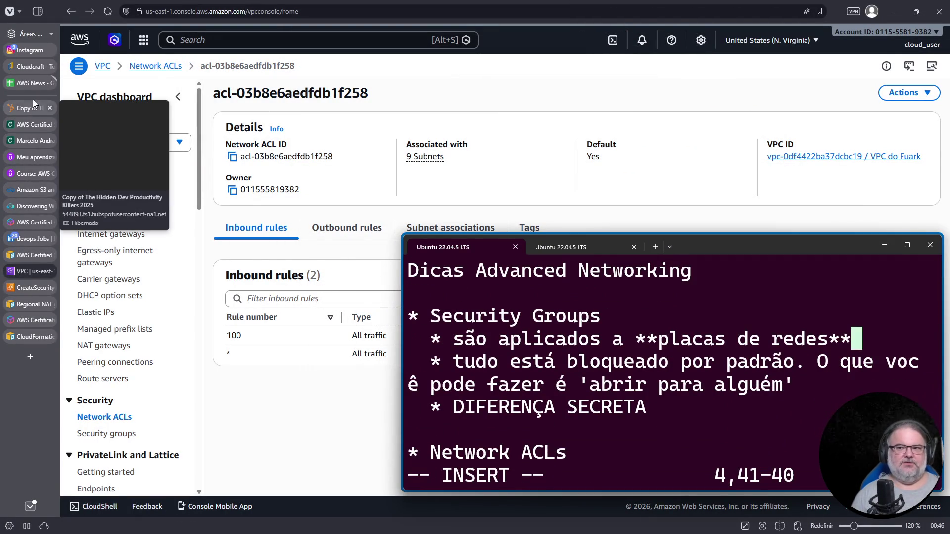
Step: In Cloudcraft, duplicate the M5 EC2 instance and place the copy inside VPC App2
{"action": "left_click", "coordinate": [31, 66]}
{"action": "left_click_drag", "start_coordinate": [724, 249], "coordinate": [724, 442]}
{"action": "left_click", "coordinate": [343, 267]}
{"action": "key", "text": "ctrl+c"}
{"action": "key", "text": "ctrl+v"}
{"action": "key", "text": "ctrl+v"}
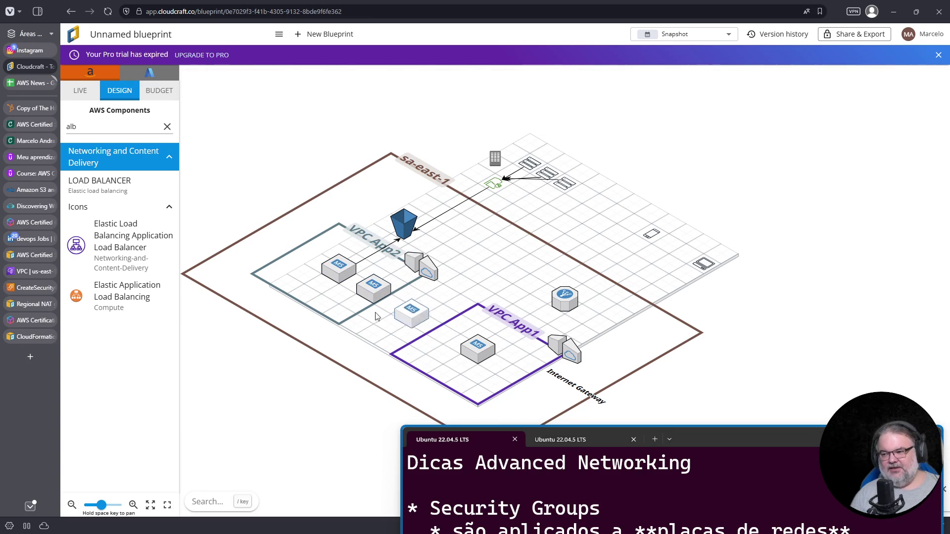
{"action": "left_click", "coordinate": [303, 300]}
Step: Search the Cloudcraft components for 'security group'
{"action": "left_click", "coordinate": [168, 126]}
{"action": "type", "text": "sg"}
{"action": "key", "text": "BackSpace"}
{"action": "type", "text": "ecurity group"}
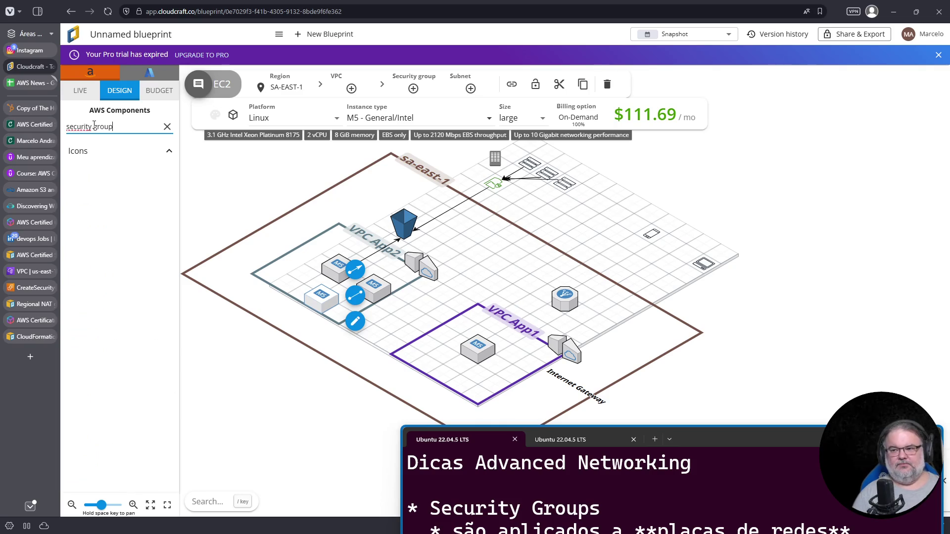
{"action": "key", "text": "ctrl+a"}
{"action": "key", "text": "BackSpace"}
{"action": "type", "text": "security gro"}
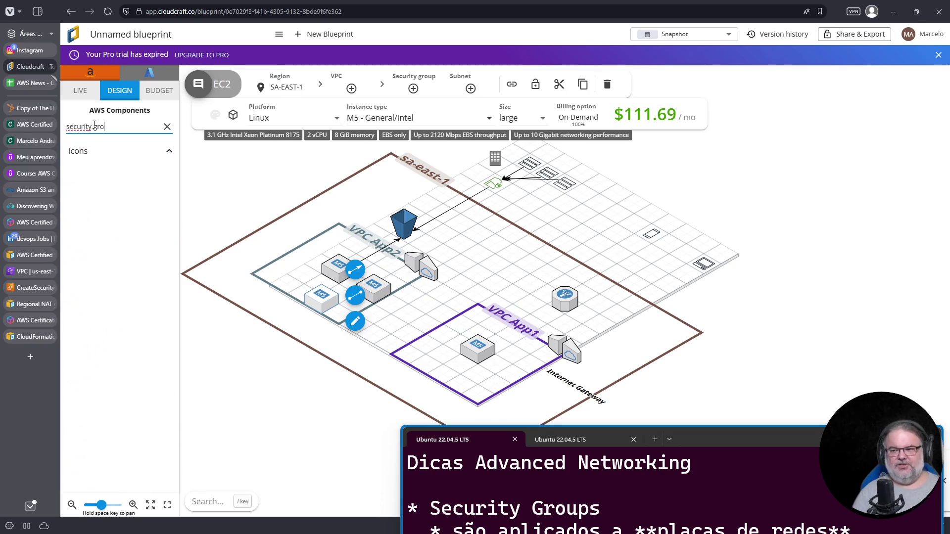
{"action": "key", "text": "ctrl+a"}
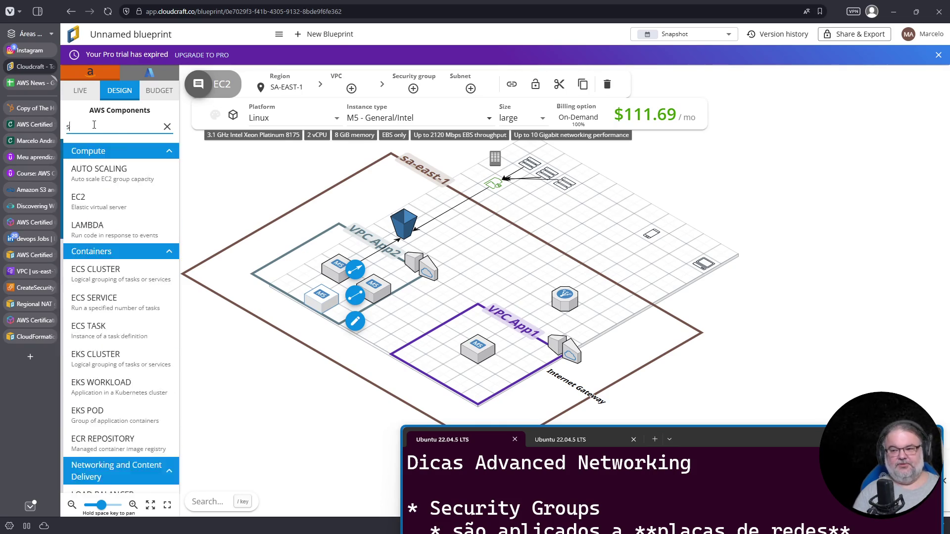